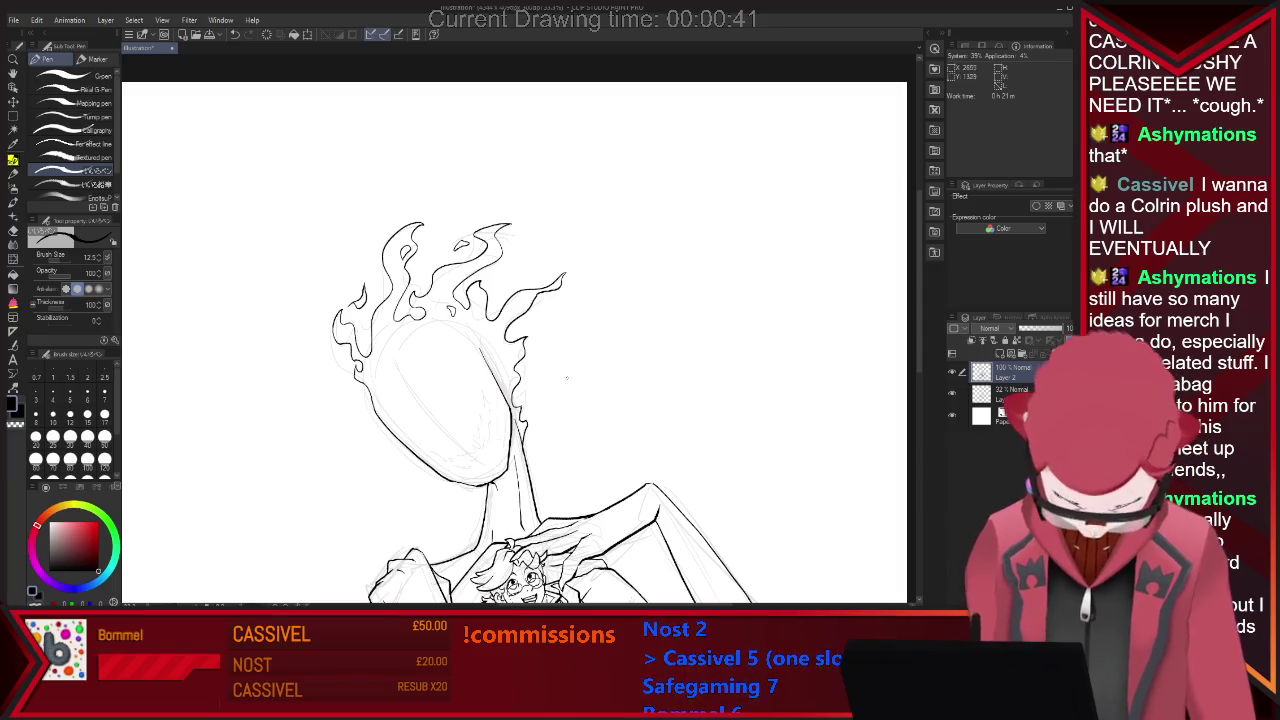
Ink jagged mouth strokes along the flame-haired face's lower edge, switching between eraser and pen.
{"action": "key", "text": "e"}
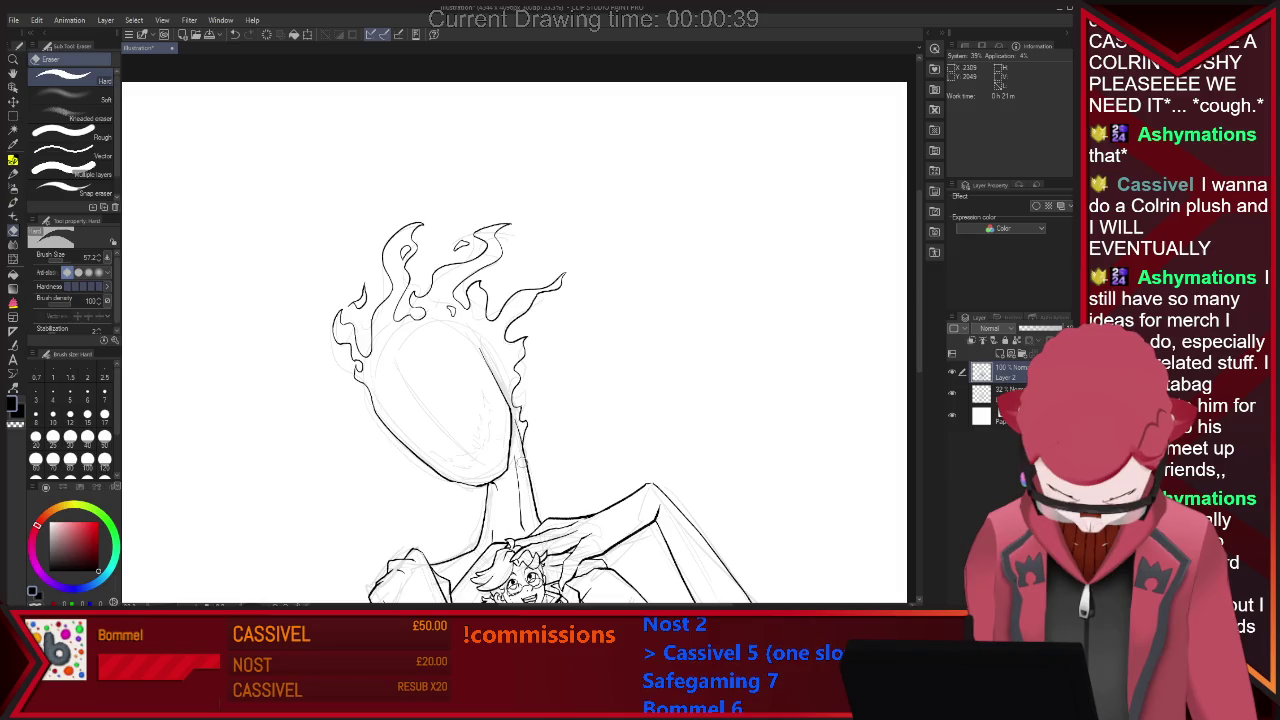
{"action": "key", "text": "p"}
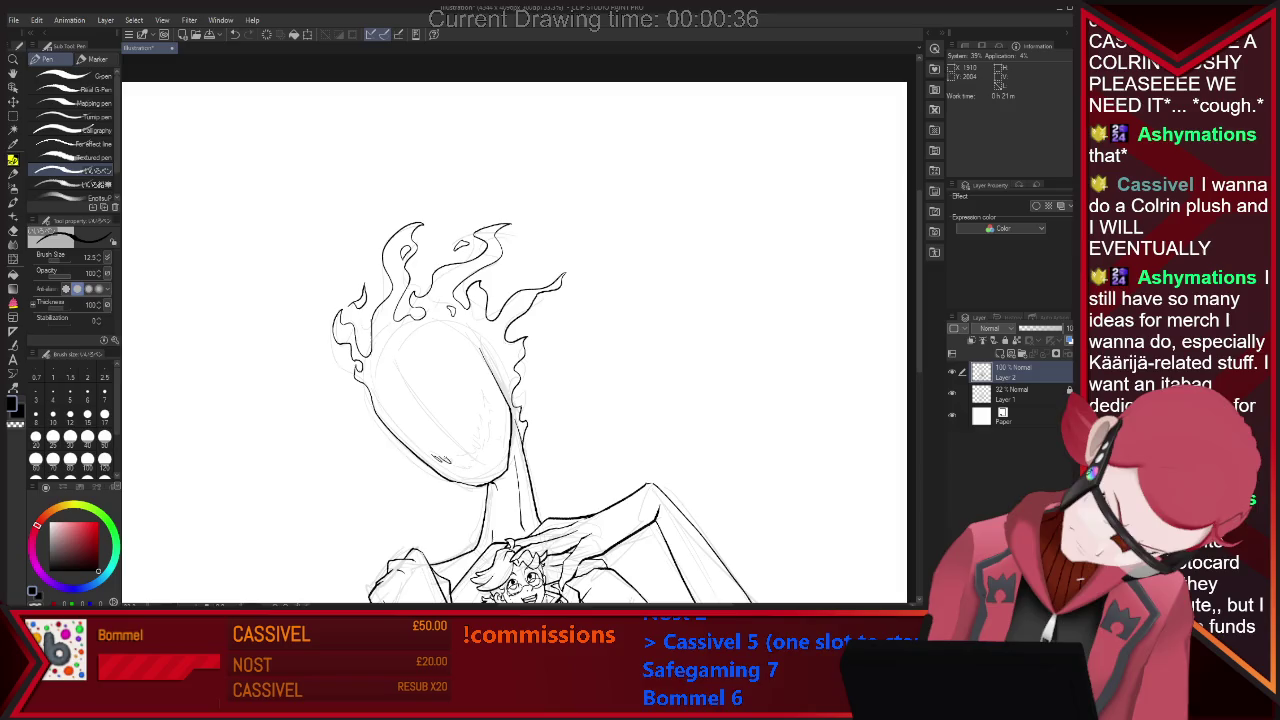
{"action": "left_click_drag", "start_coordinate": [438, 458], "coordinate": [456, 461]}
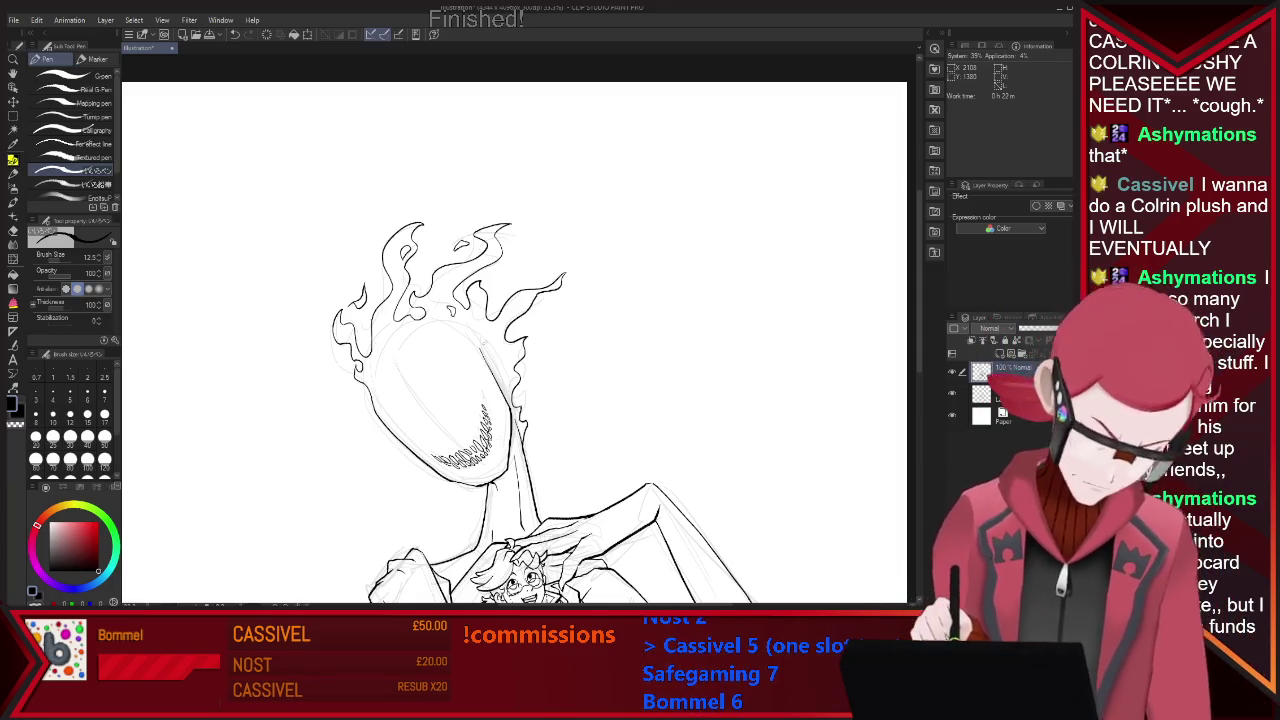
{"action": "scroll", "coordinate": [393, 451], "scroll_direction": "up", "scroll_amount": 2}
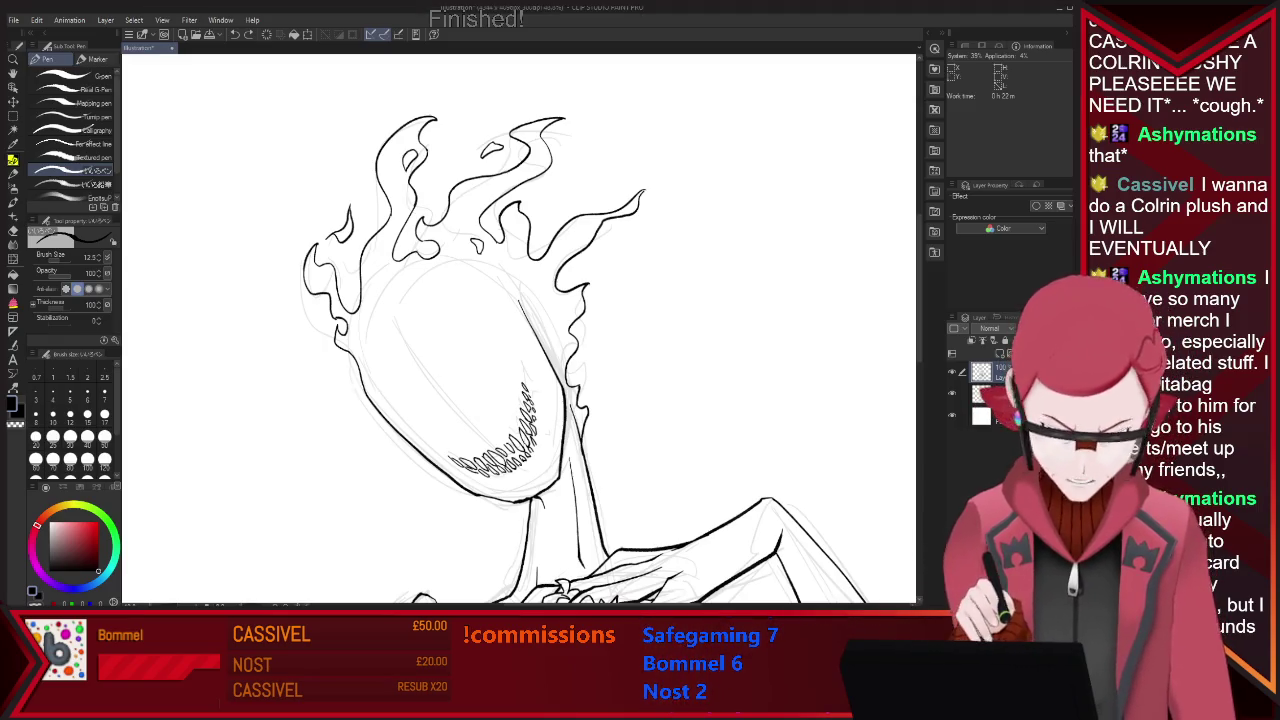
Paste the red character reference sheet as a new layer and zoom in on its emblem.
{"action": "key", "text": "ctrl+v"}
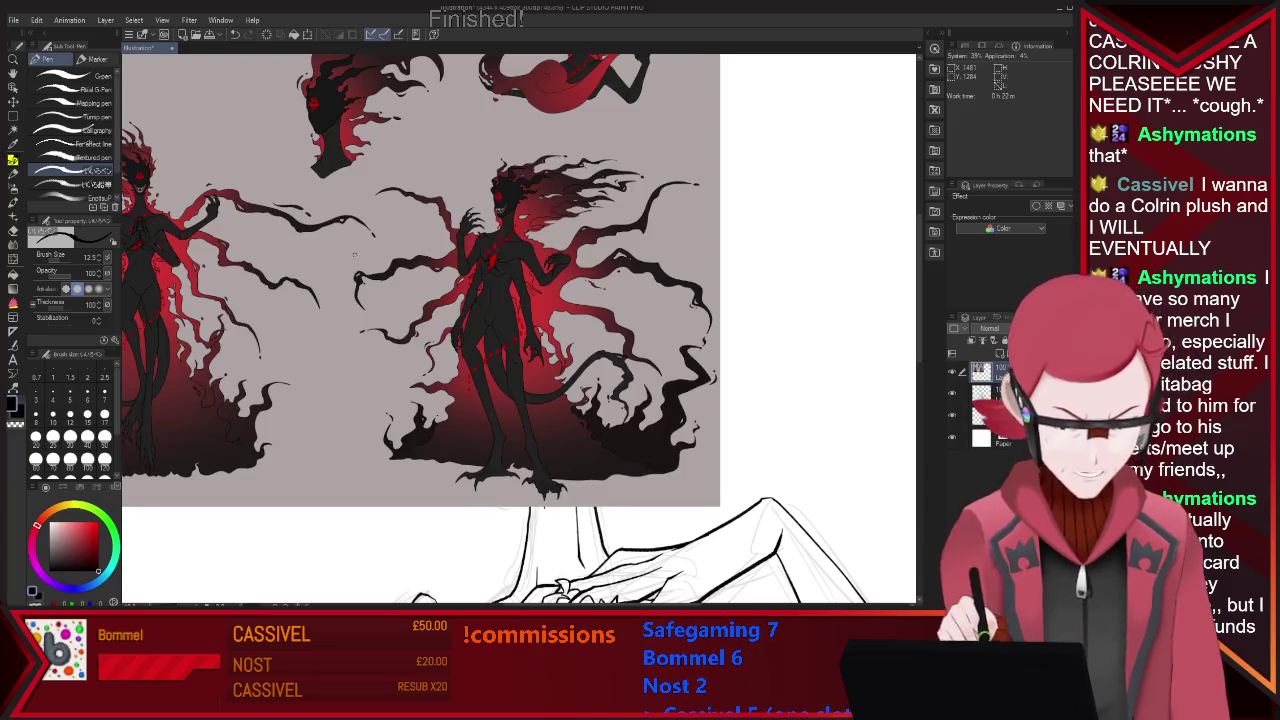
{"action": "key", "text": "ctrl+minus"}
{"action": "key", "text": "ctrl+minus"}
{"action": "scroll", "coordinate": [169, 128], "scroll_direction": "up", "scroll_amount": 2}
{"action": "scroll", "coordinate": [169, 128], "scroll_direction": "up", "scroll_amount": 2}
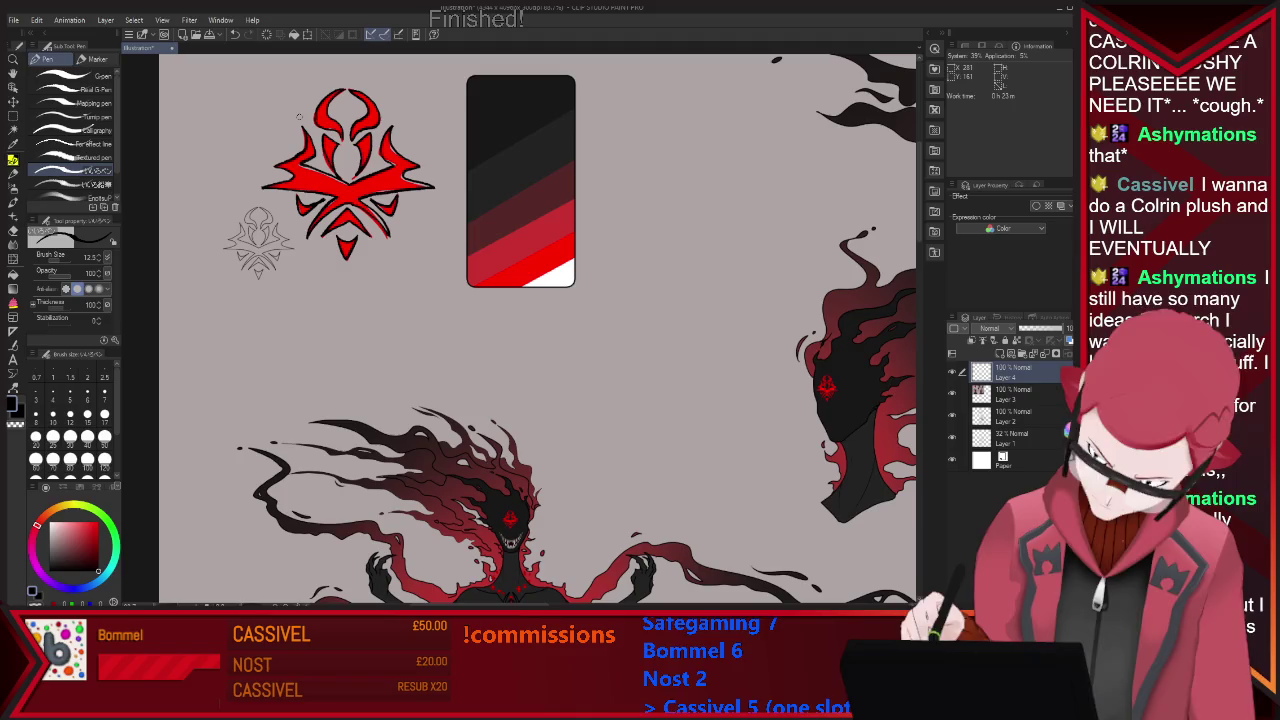
Hide the coloured reference layer and rectangle-select the line-art emblem.
{"action": "left_click", "coordinate": [952, 392]}
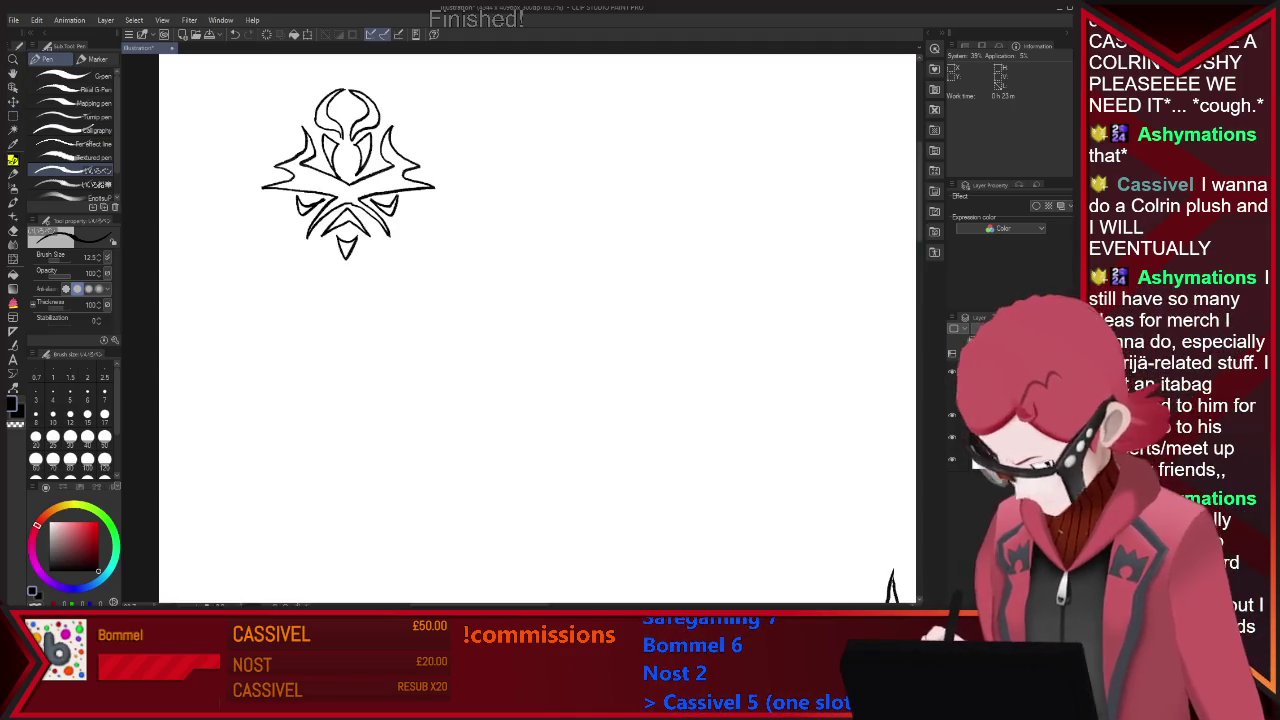
{"action": "scroll", "coordinate": [535, 271], "scroll_direction": "down", "scroll_amount": 2}
{"action": "scroll", "coordinate": [535, 271], "scroll_direction": "down", "scroll_amount": 2}
{"action": "scroll", "coordinate": [535, 271], "scroll_direction": "down", "scroll_amount": 1}
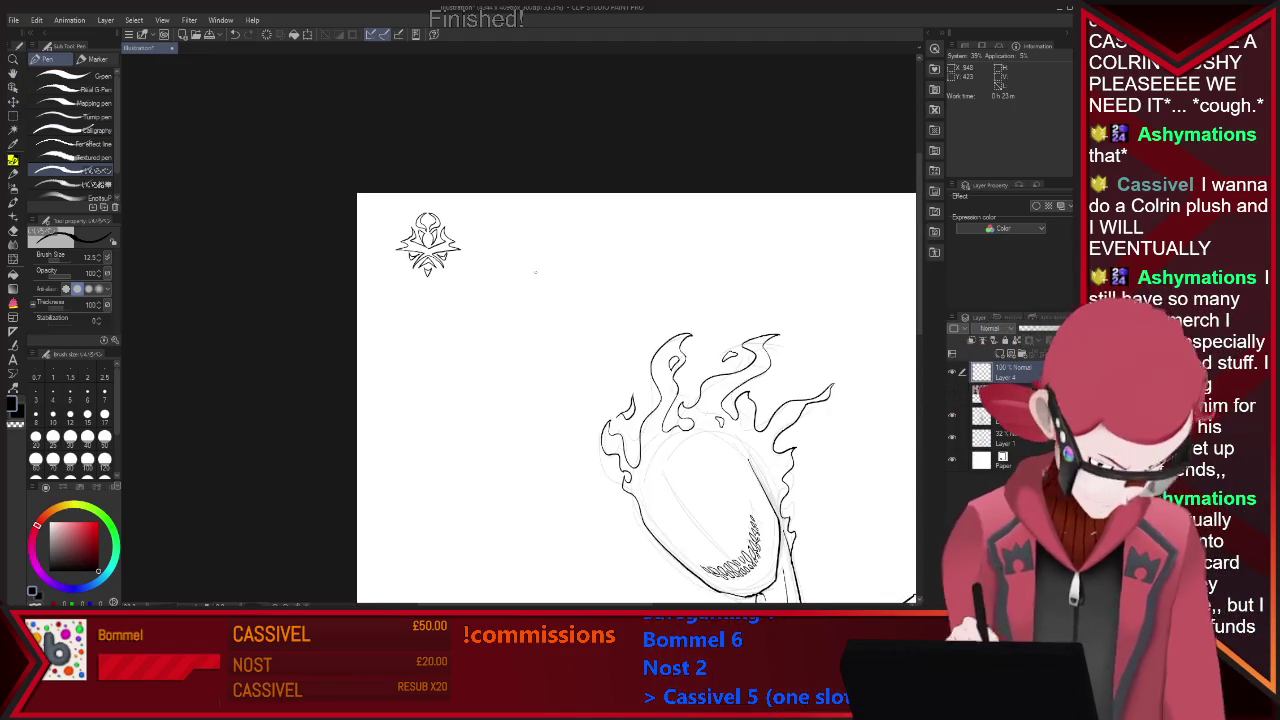
{"action": "key", "text": "m"}
{"action": "left_click_drag", "start_coordinate": [371, 195], "coordinate": [471, 289]}
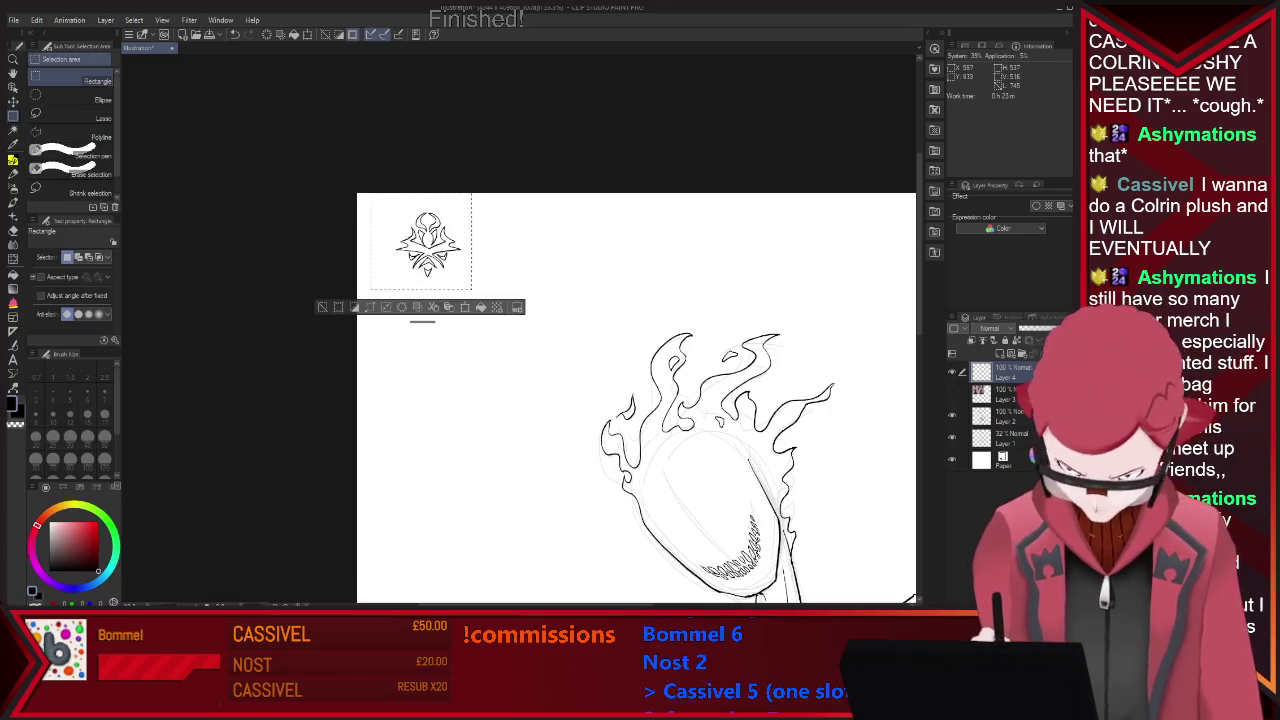
Move, rotate, skew and widen the emblem onto the face above the teeth, then deselect.
{"action": "key", "text": "ctrl+t"}
{"action": "mouse_move", "coordinate": [428, 245]}
{"action": "left_mouse_down"}
{"action": "mouse_move", "coordinate": [665, 512]}
{"action": "mouse_move", "coordinate": [702, 509]}
{"action": "left_mouse_up"}
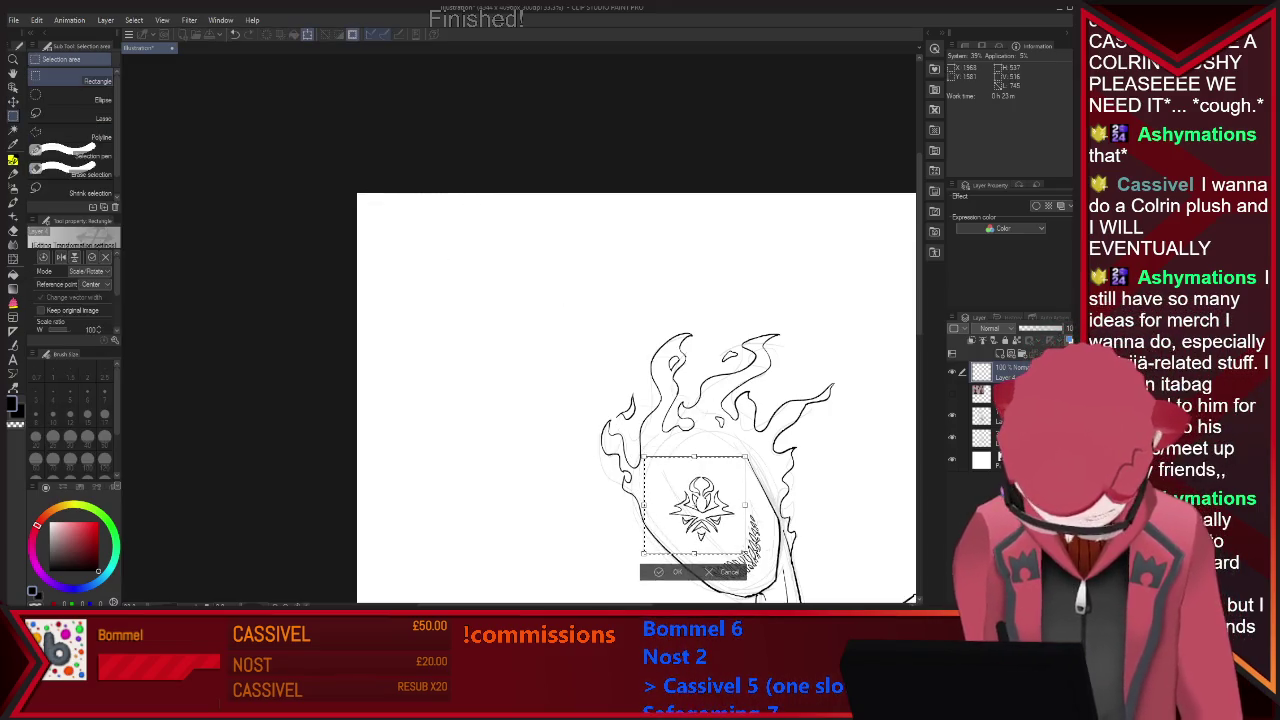
{"action": "scroll", "coordinate": [640, 400], "scroll_direction": "up", "scroll_amount": 1}
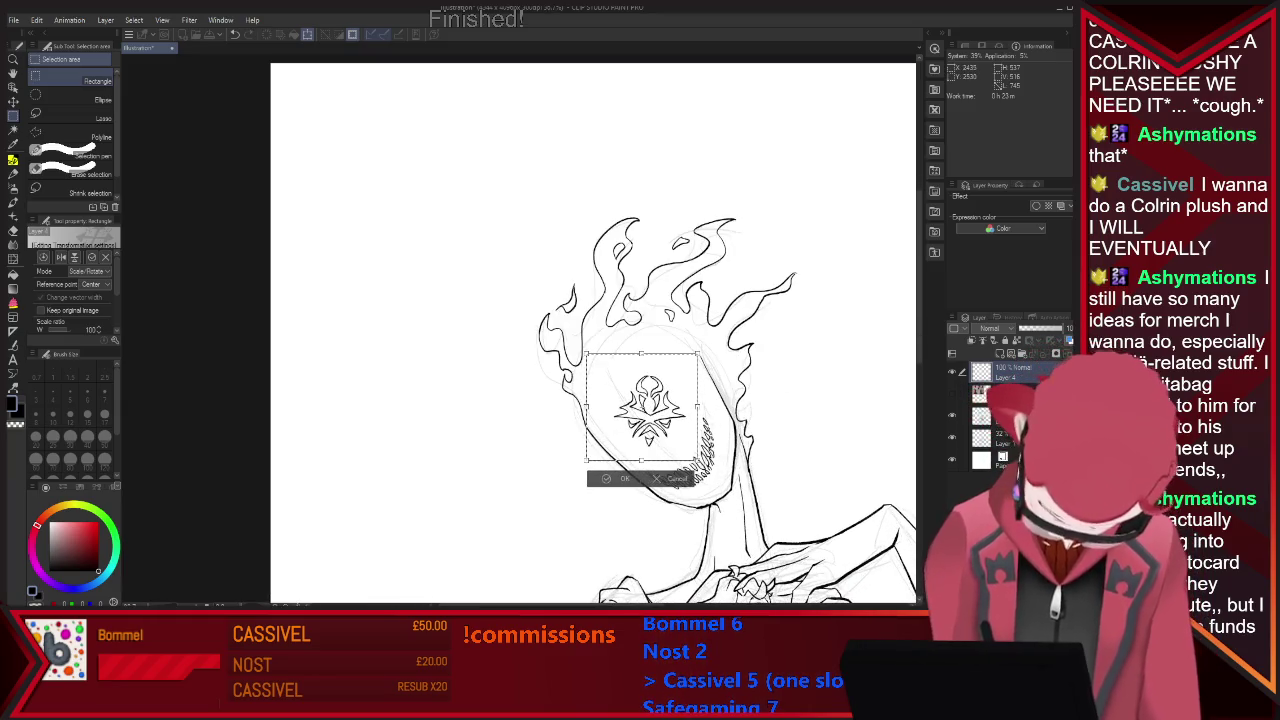
{"action": "left_click_drag", "start_coordinate": [705, 470], "coordinate": [640, 495]}
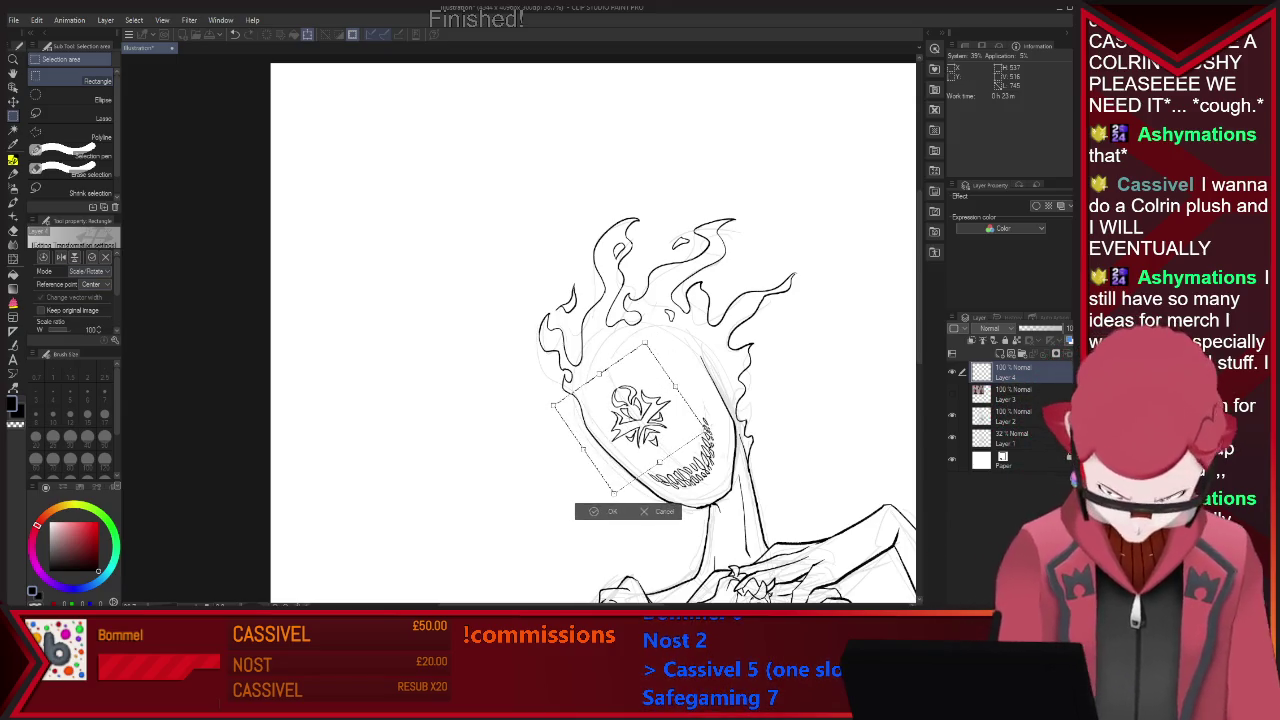
{"action": "left_click_drag", "start_coordinate": [645, 343], "coordinate": [637, 335]}
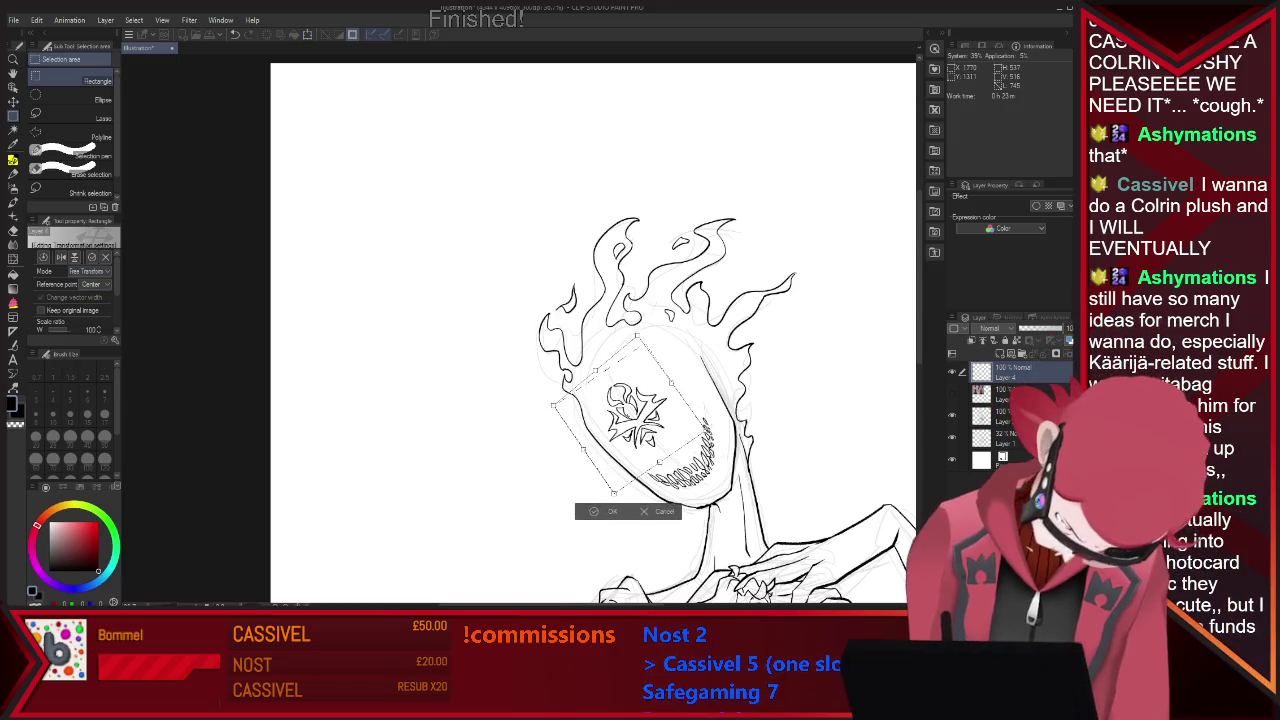
{"action": "left_click_drag", "start_coordinate": [671, 383], "coordinate": [645, 419]}
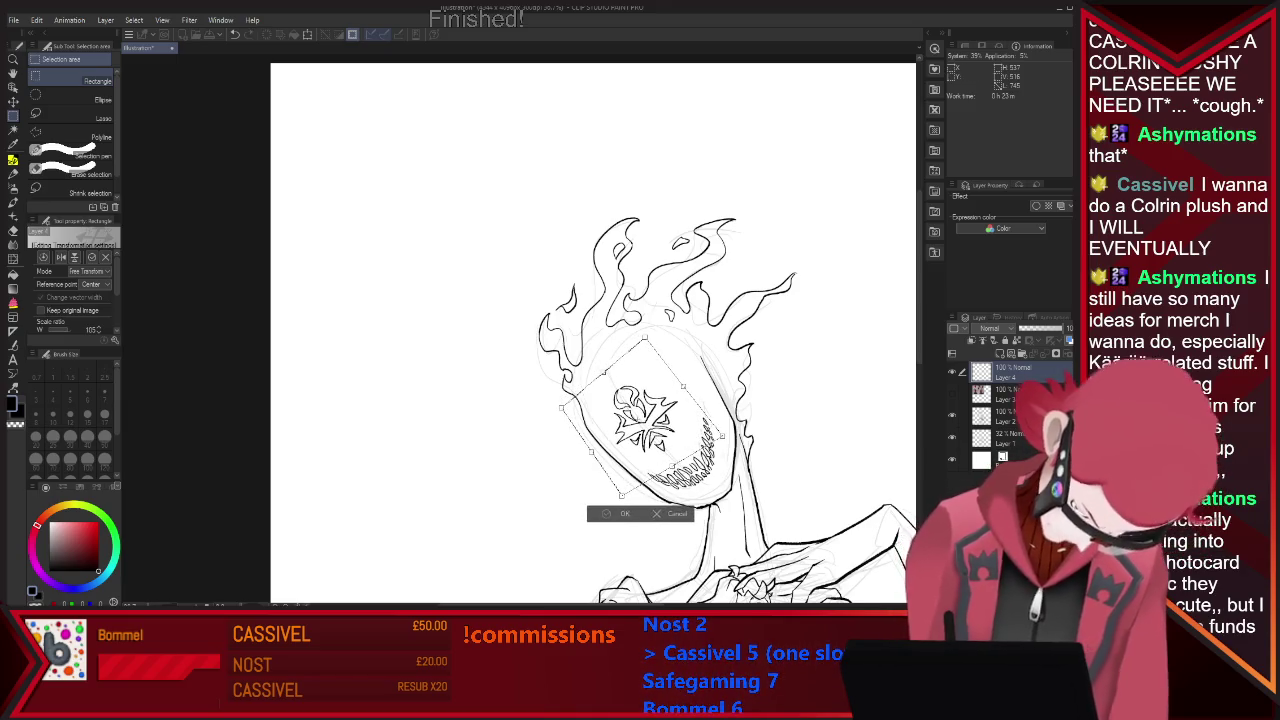
{"action": "key", "text": "Return"}
{"action": "key", "text": "ctrl+d"}
Touch up the placed emblem's linework, alternating eraser and pen.
{"action": "key", "text": "e"}
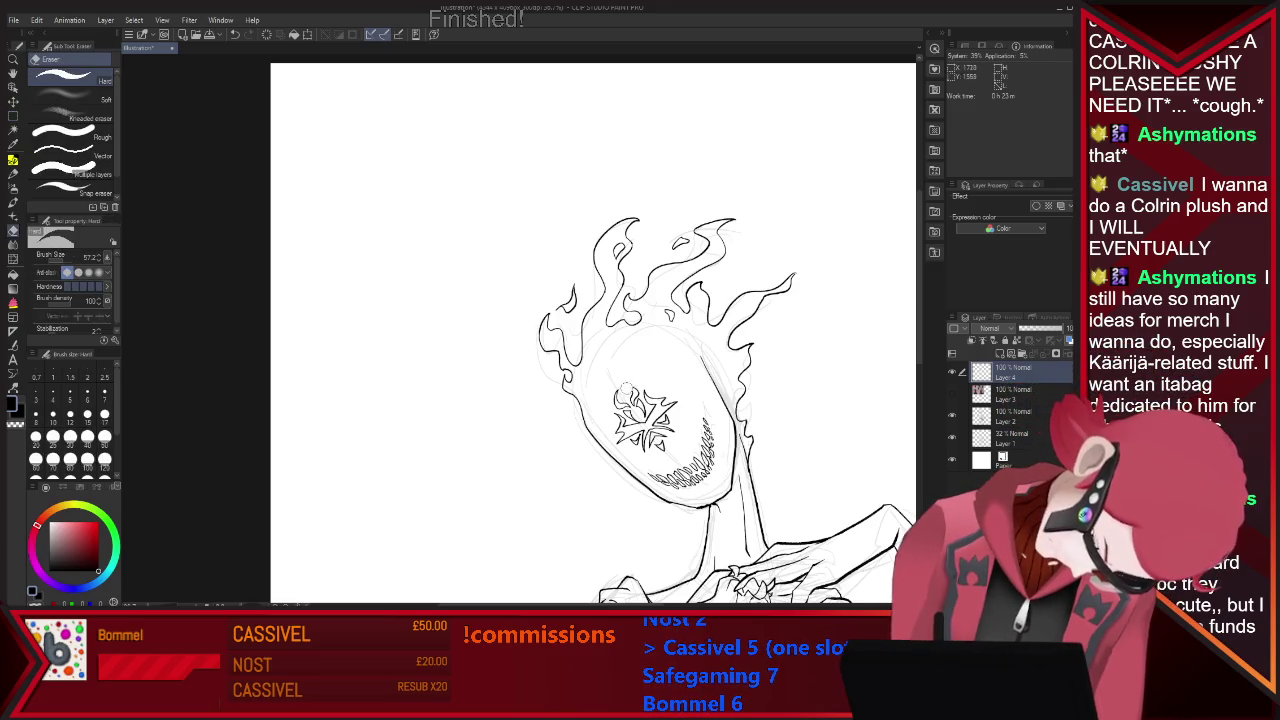
{"action": "key", "text": "p"}
{"action": "key", "text": "e"}
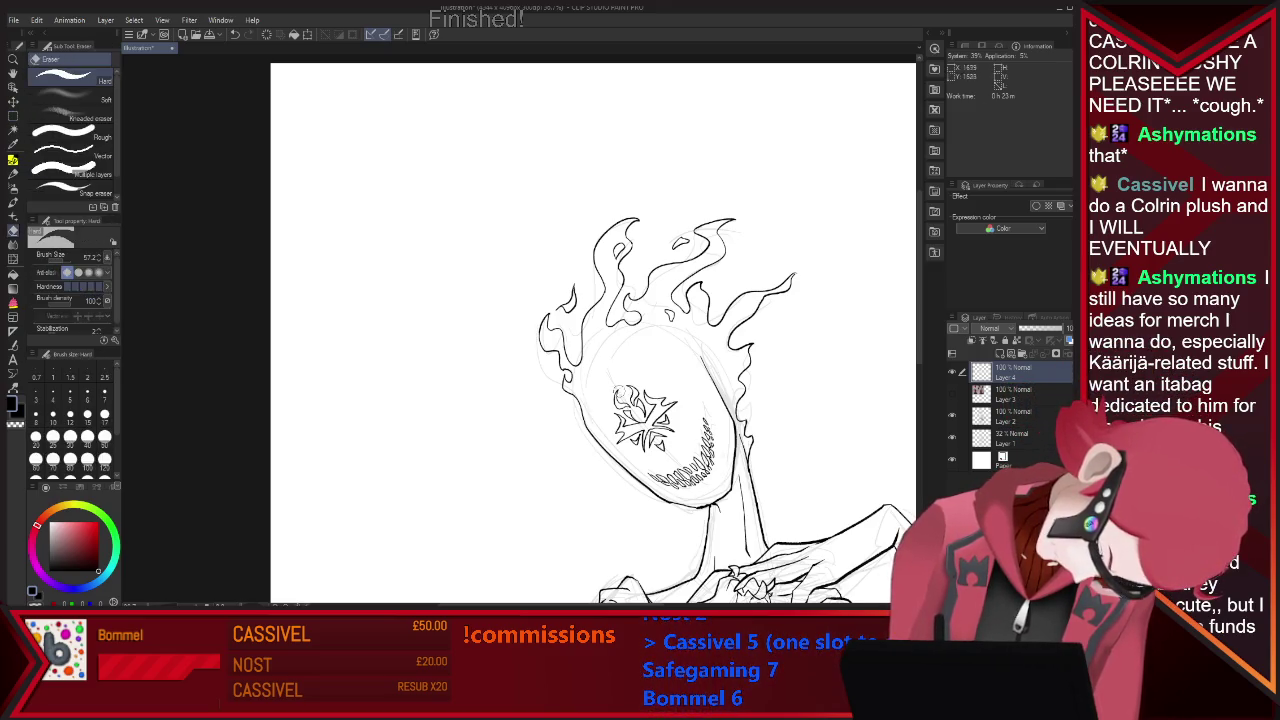
{"action": "key", "text": "p"}
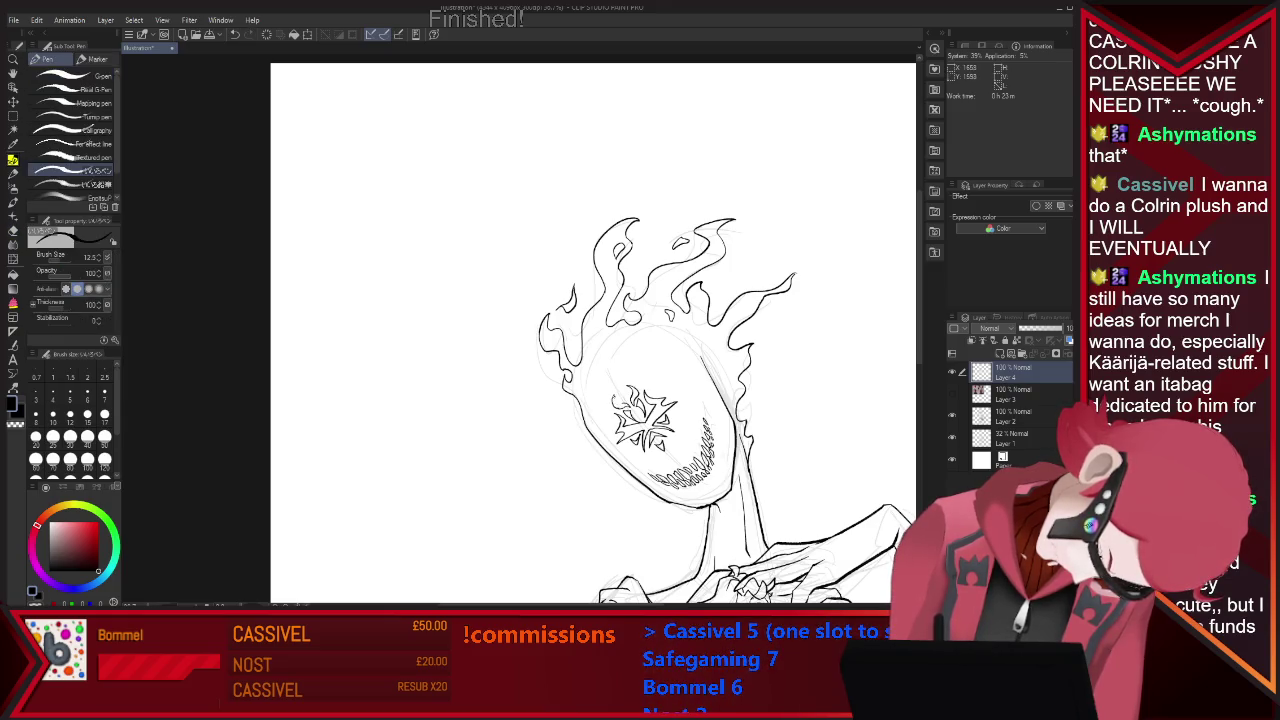
{"action": "scroll", "coordinate": [794, 371], "scroll_direction": "down", "scroll_amount": 4}
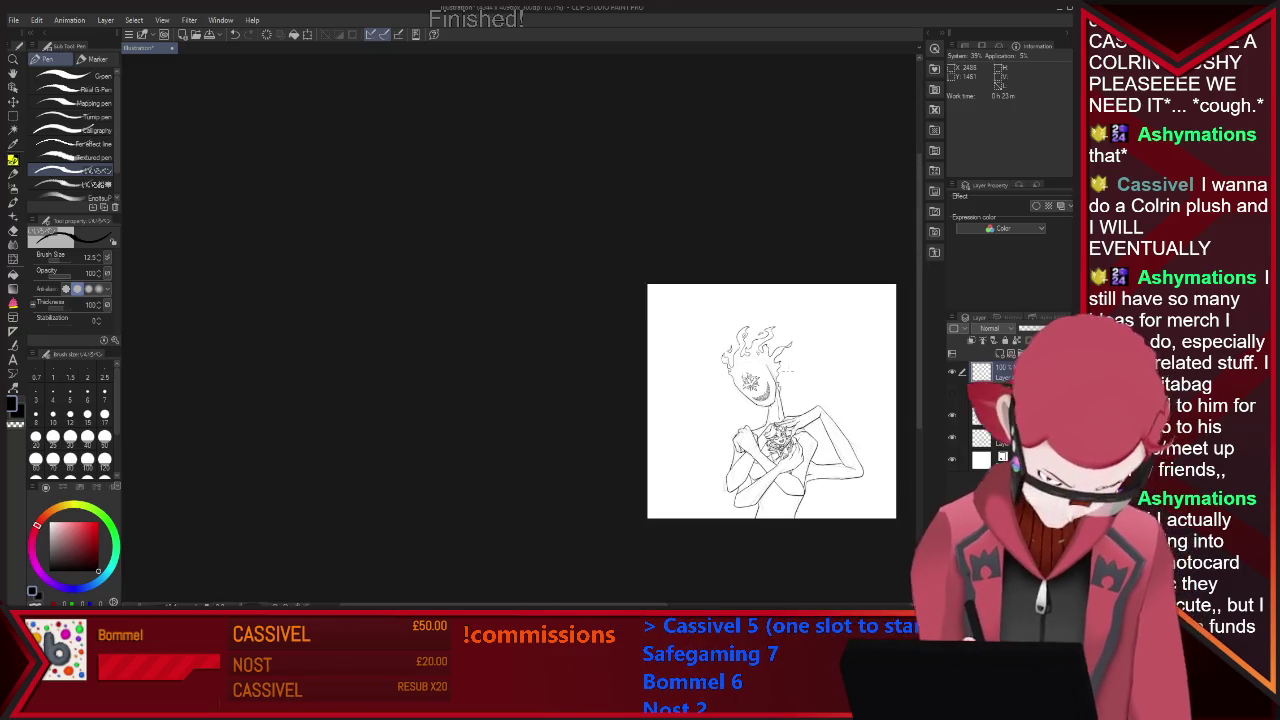
Choose dark red and sketch a flowing hair strand above the character's head.
{"action": "scroll", "coordinate": [866, 482], "scroll_direction": "up", "scroll_amount": 2}
{"action": "scroll", "coordinate": [870, 400], "scroll_direction": "down", "scroll_amount": 2}
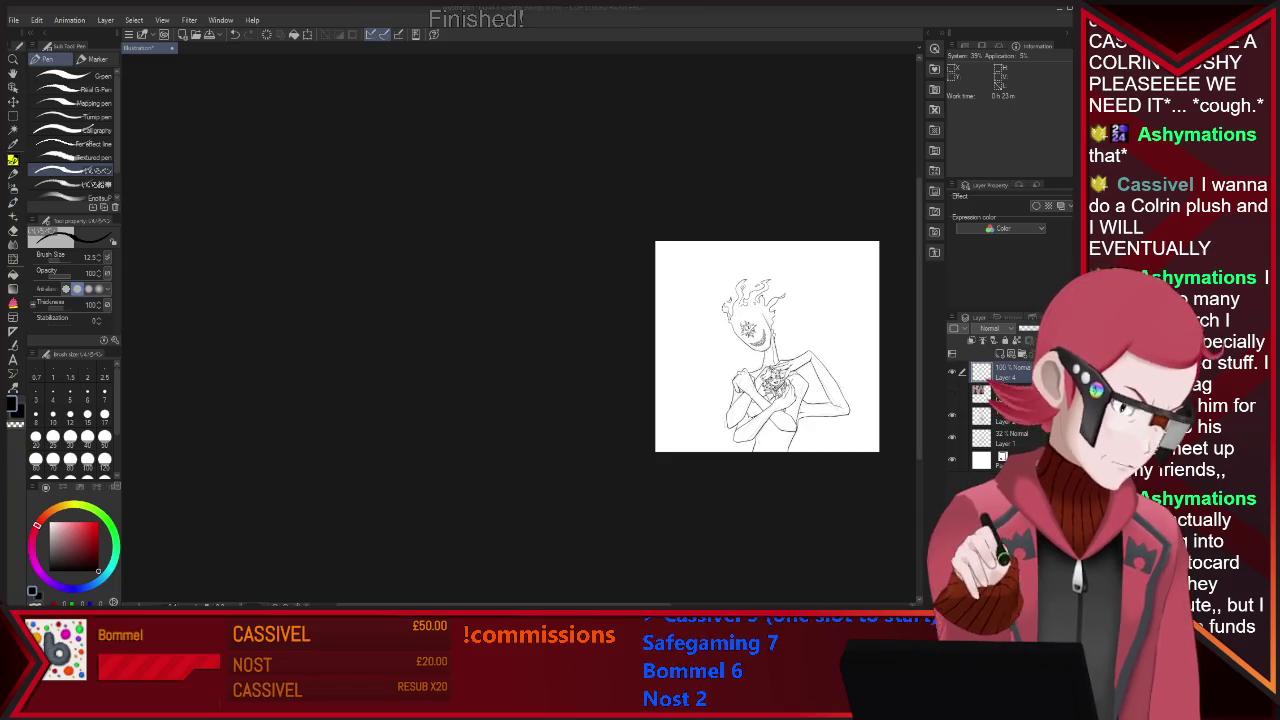
{"action": "left_click", "coordinate": [615, 416]}
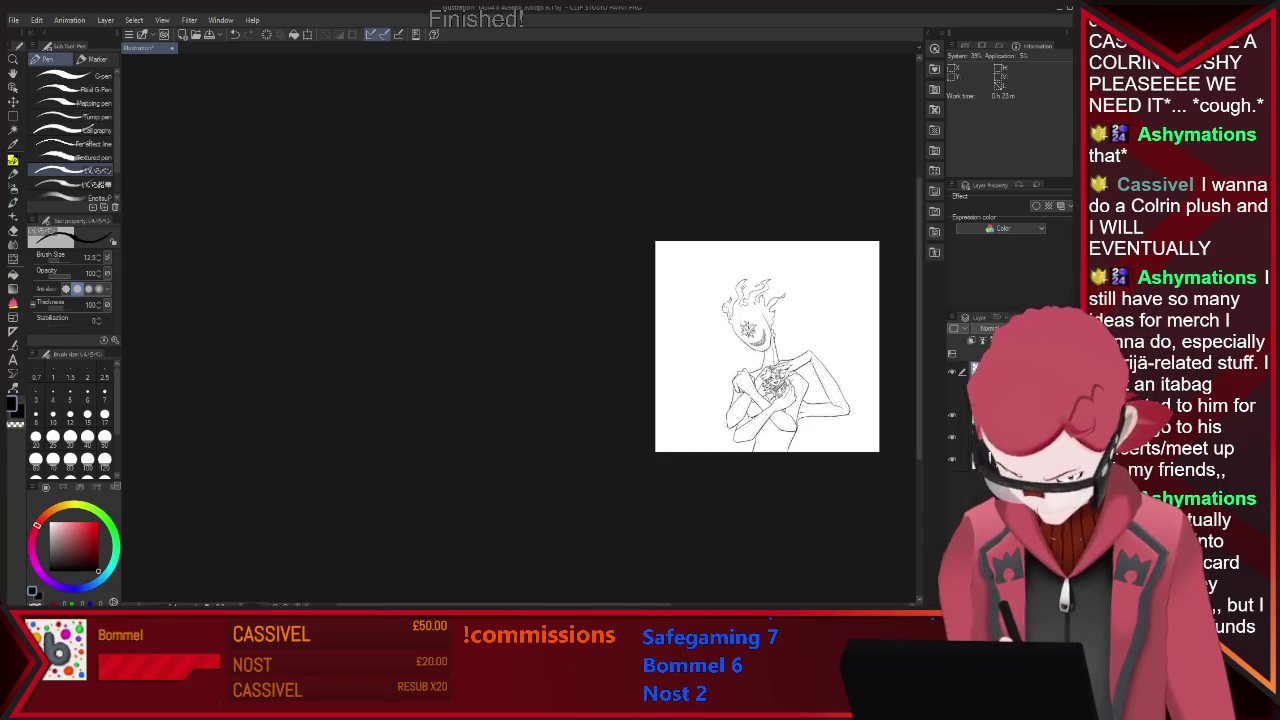
{"action": "scroll", "coordinate": [615, 416], "scroll_direction": "down", "scroll_amount": 2}
{"action": "scroll", "coordinate": [800, 400], "scroll_direction": "up", "scroll_amount": 2}
{"action": "scroll", "coordinate": [800, 400], "scroll_direction": "up", "scroll_amount": 2}
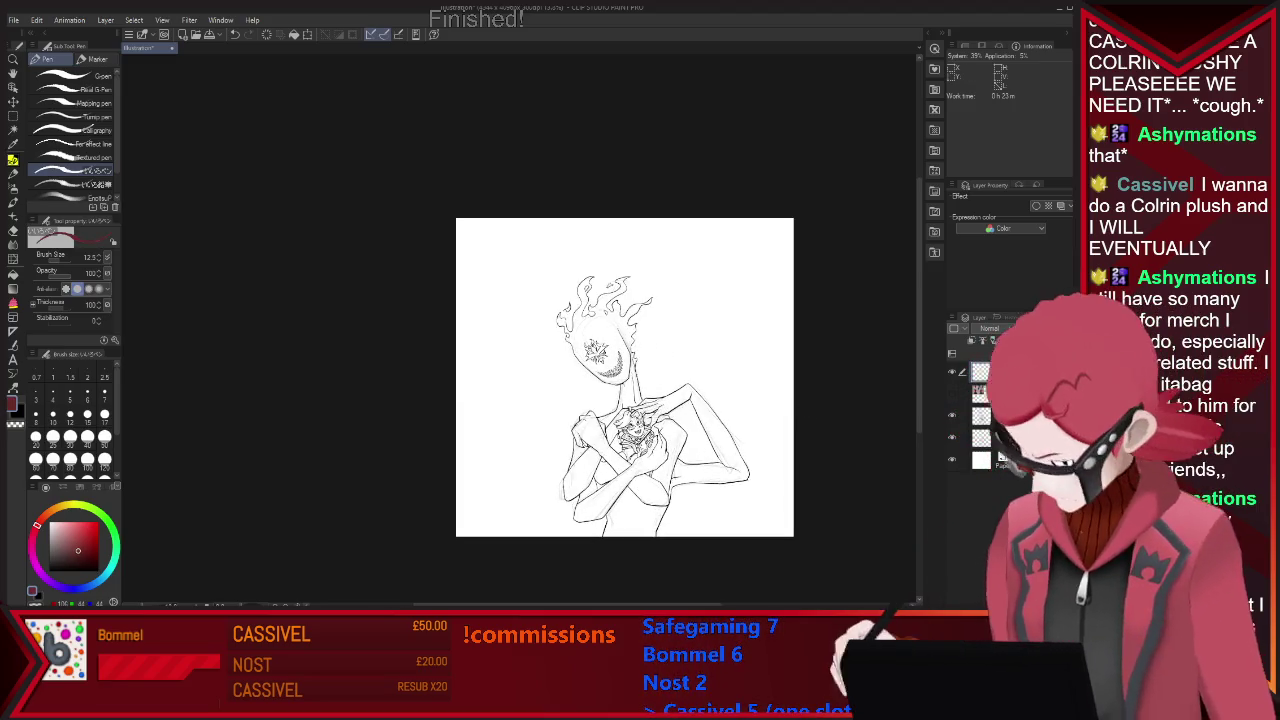
{"action": "left_click", "coordinate": [78, 550]}
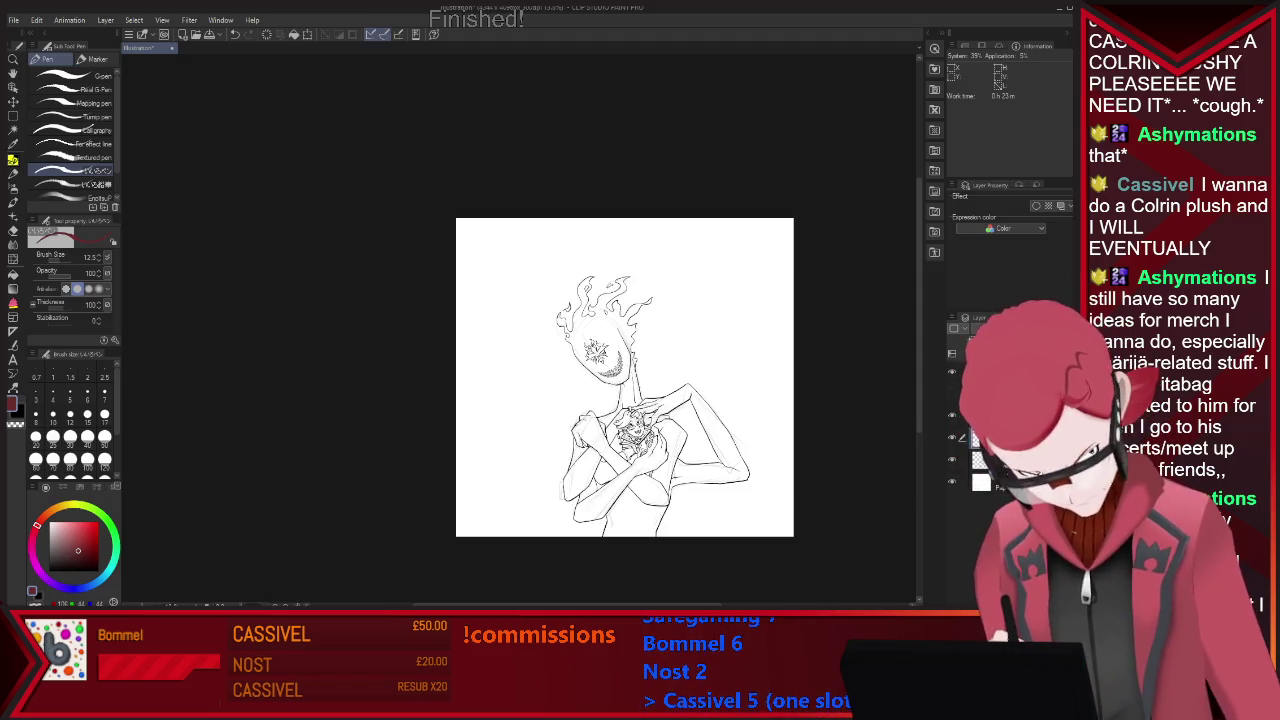
{"action": "left_click_drag", "start_coordinate": [591, 257], "coordinate": [573, 281]}
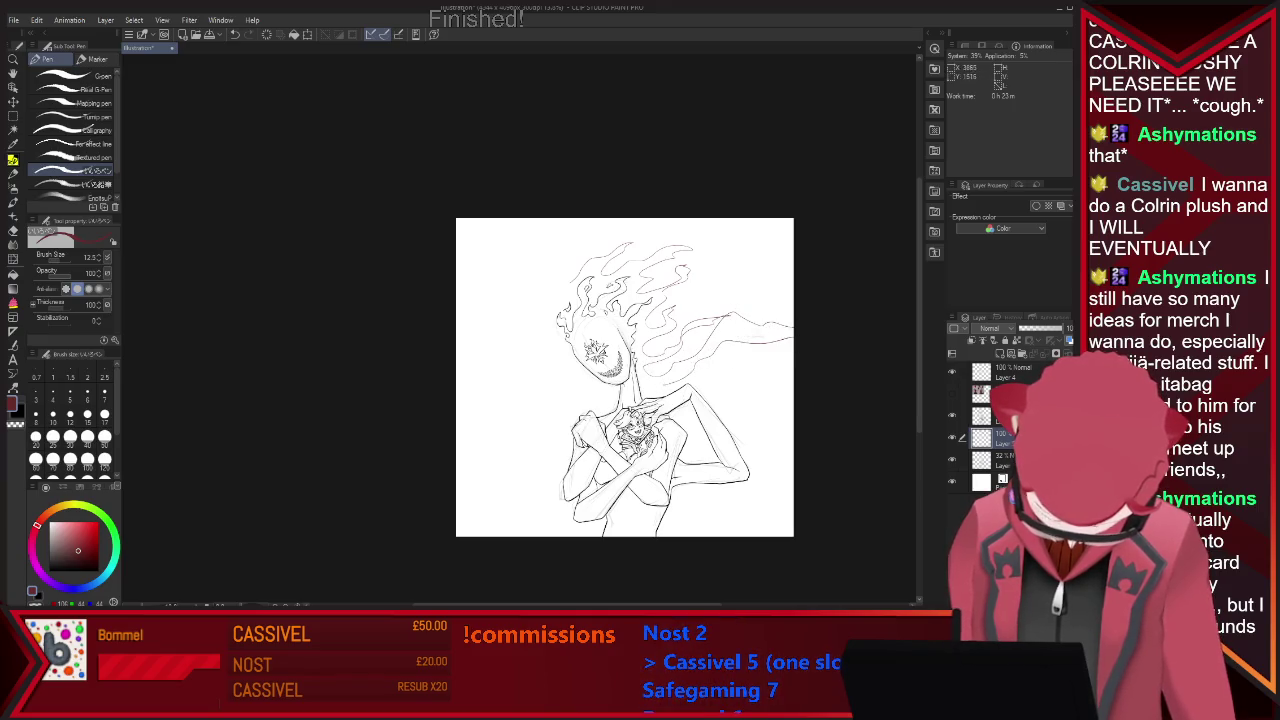
Draw more red strands flowing out toward the canvas's left and right edges.
{"action": "key", "text": "e"}
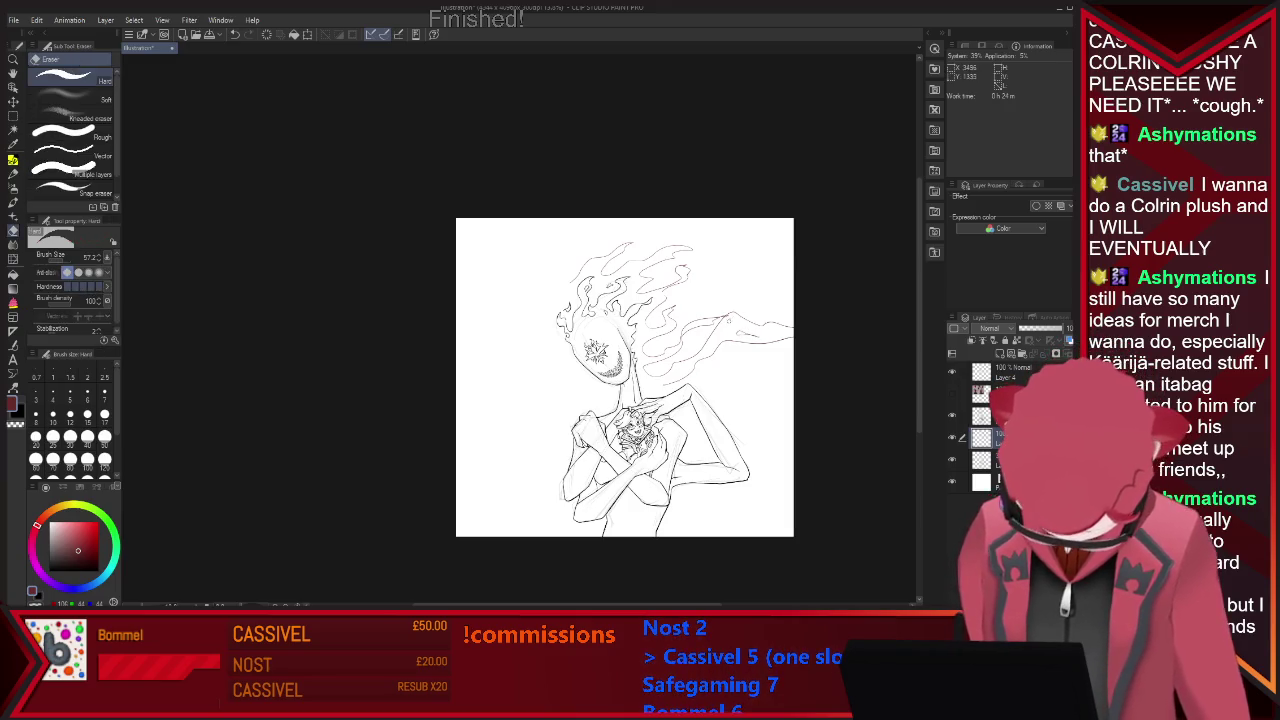
{"action": "key", "text": "p"}
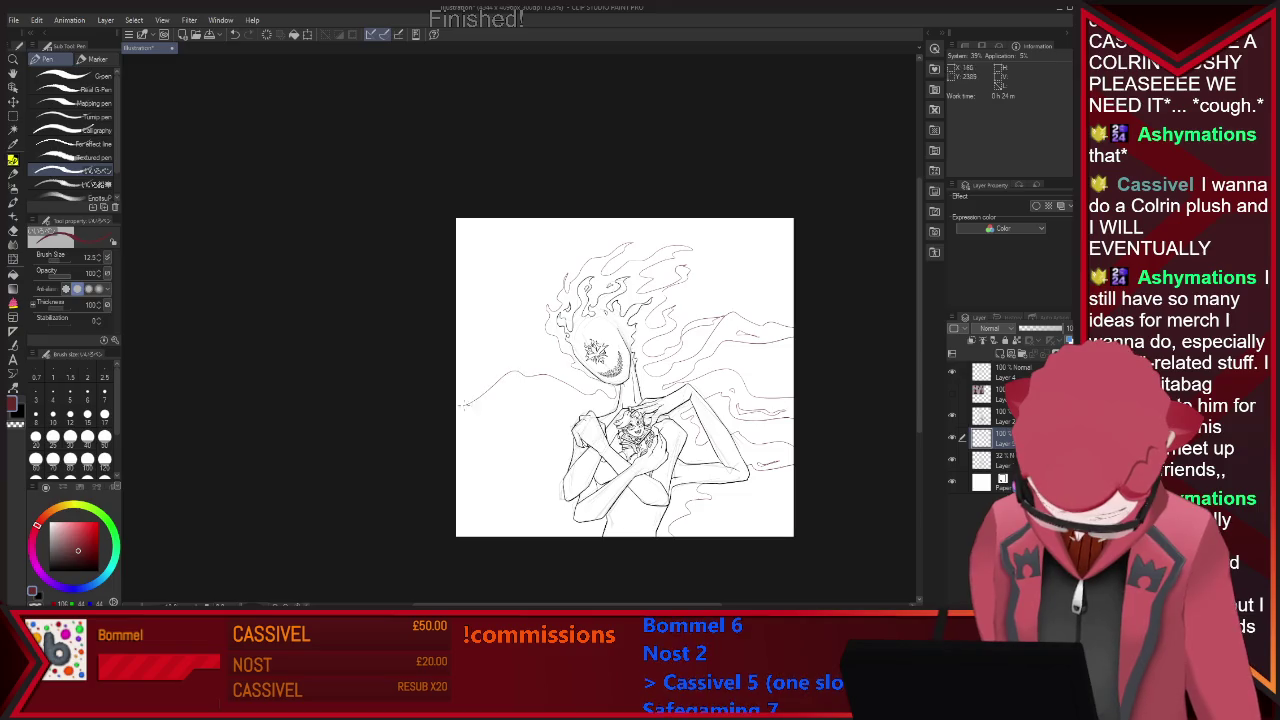
{"action": "left_click_drag", "start_coordinate": [455, 413], "coordinate": [524, 398]}
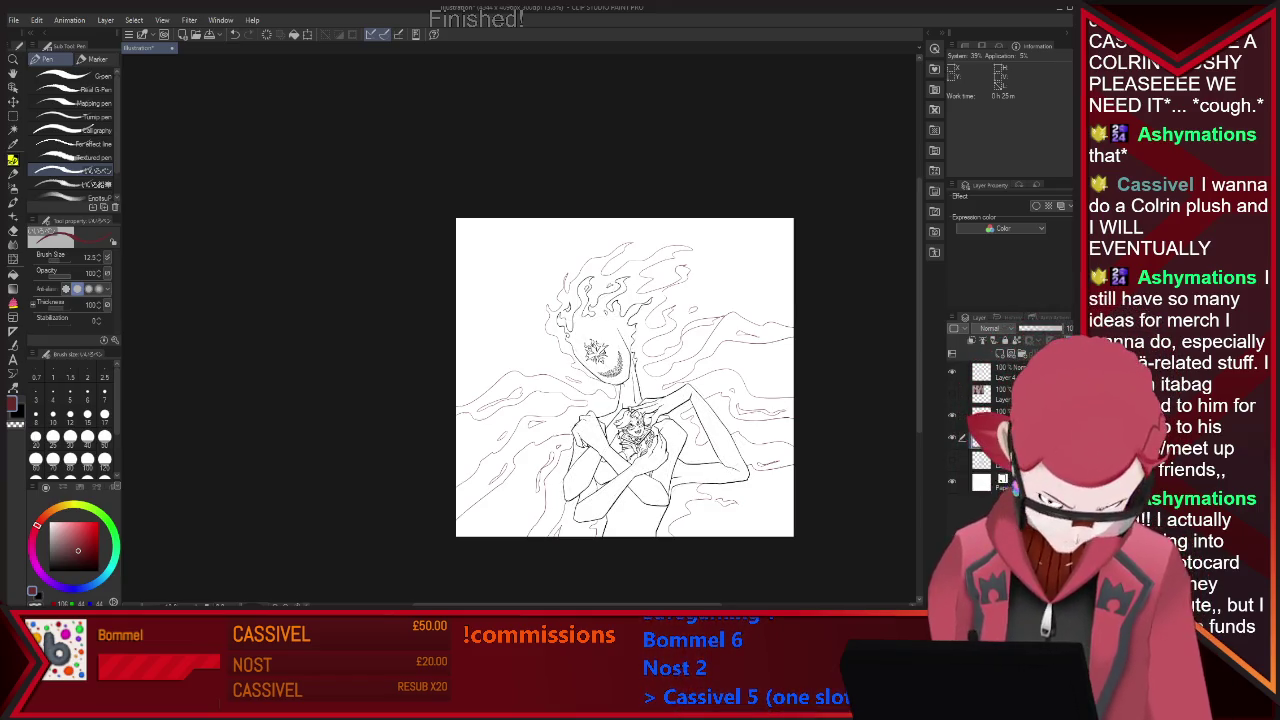
Finish inking the tall figure with the small character, then close the drawing.
{"action": "scroll", "coordinate": [859, 451], "scroll_direction": "up", "scroll_amount": 2}
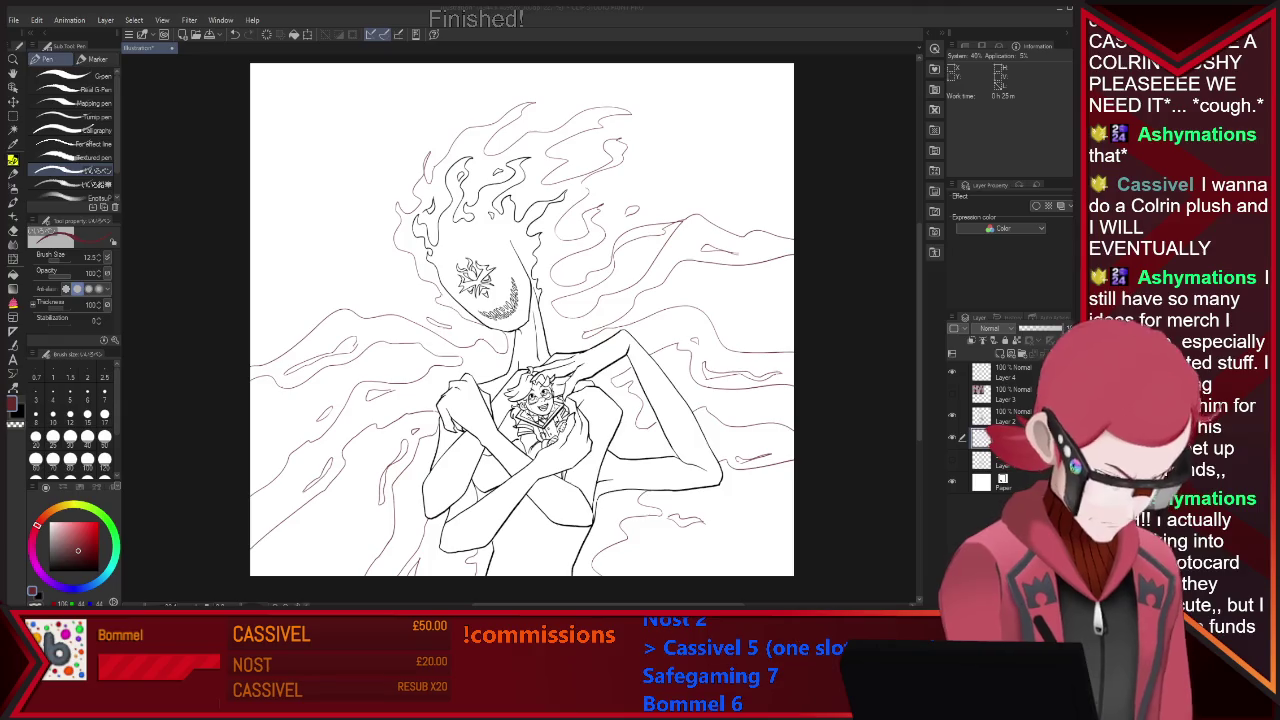
{"action": "key", "text": "alt+Tab"}
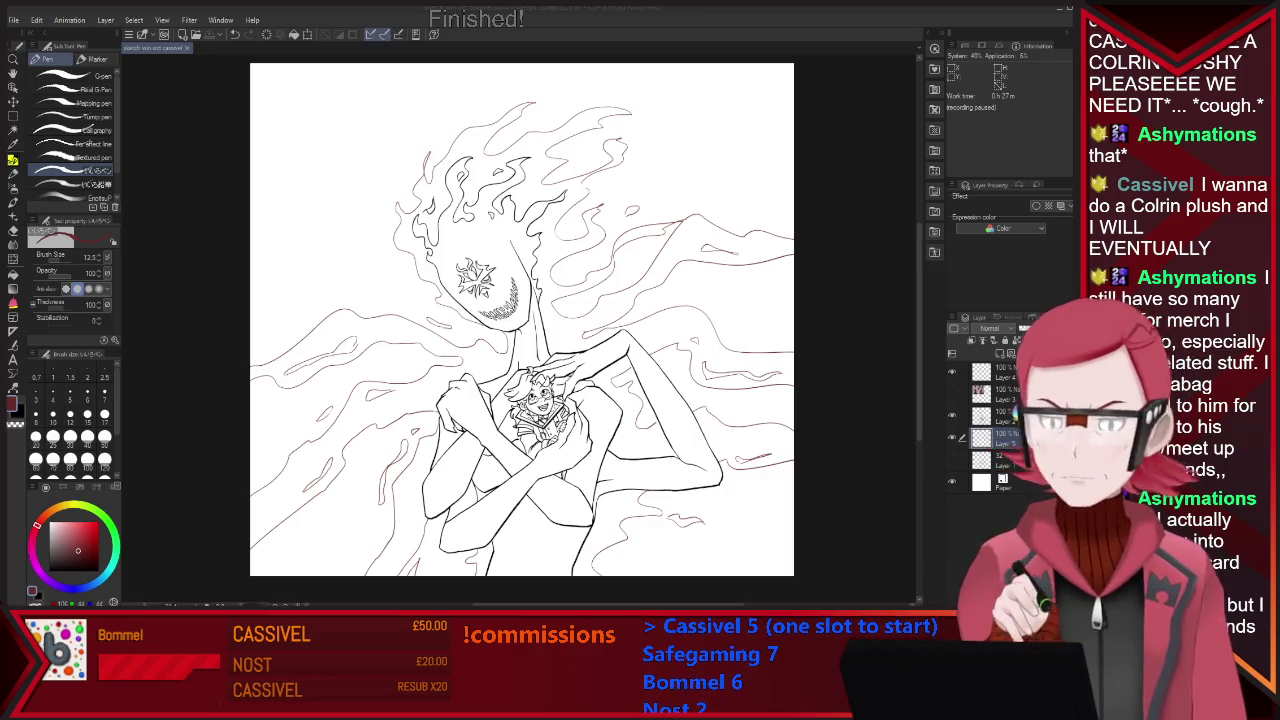
{"action": "key", "text": "ctrl+w"}
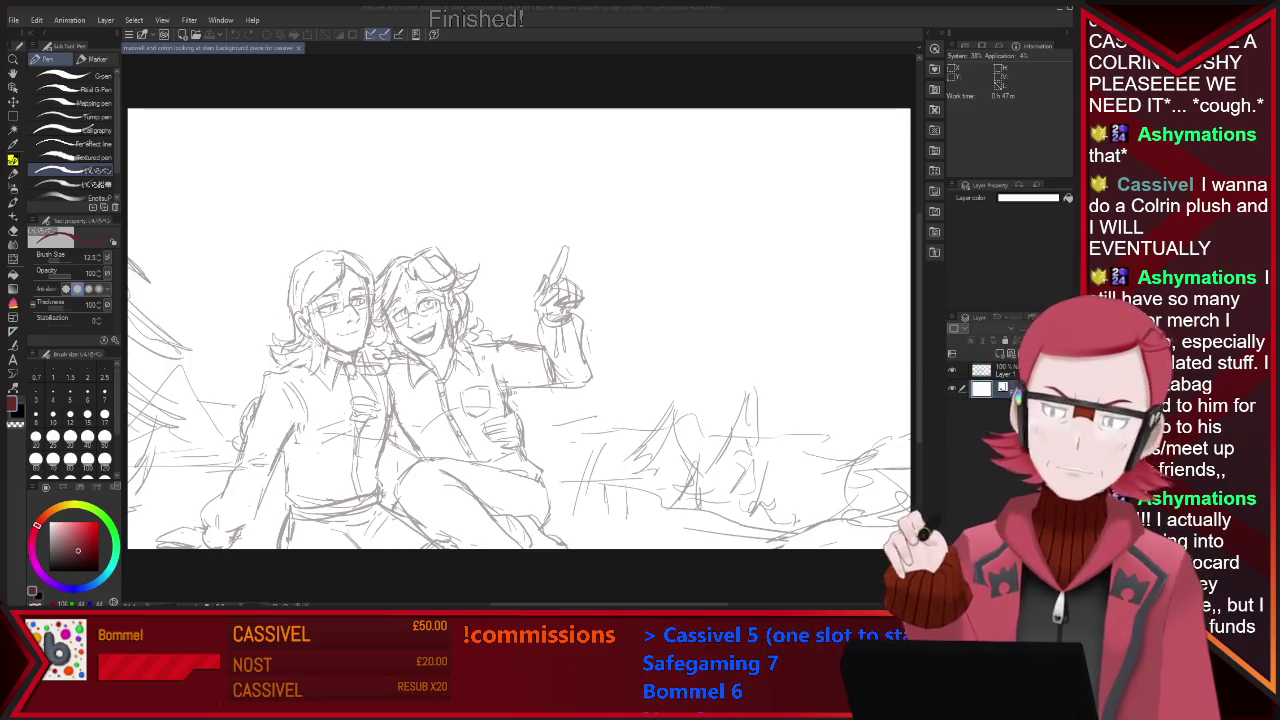
Zoom the two-character sketch out and back in to fit it on screen.
{"action": "key", "text": "ctrl+minus"}
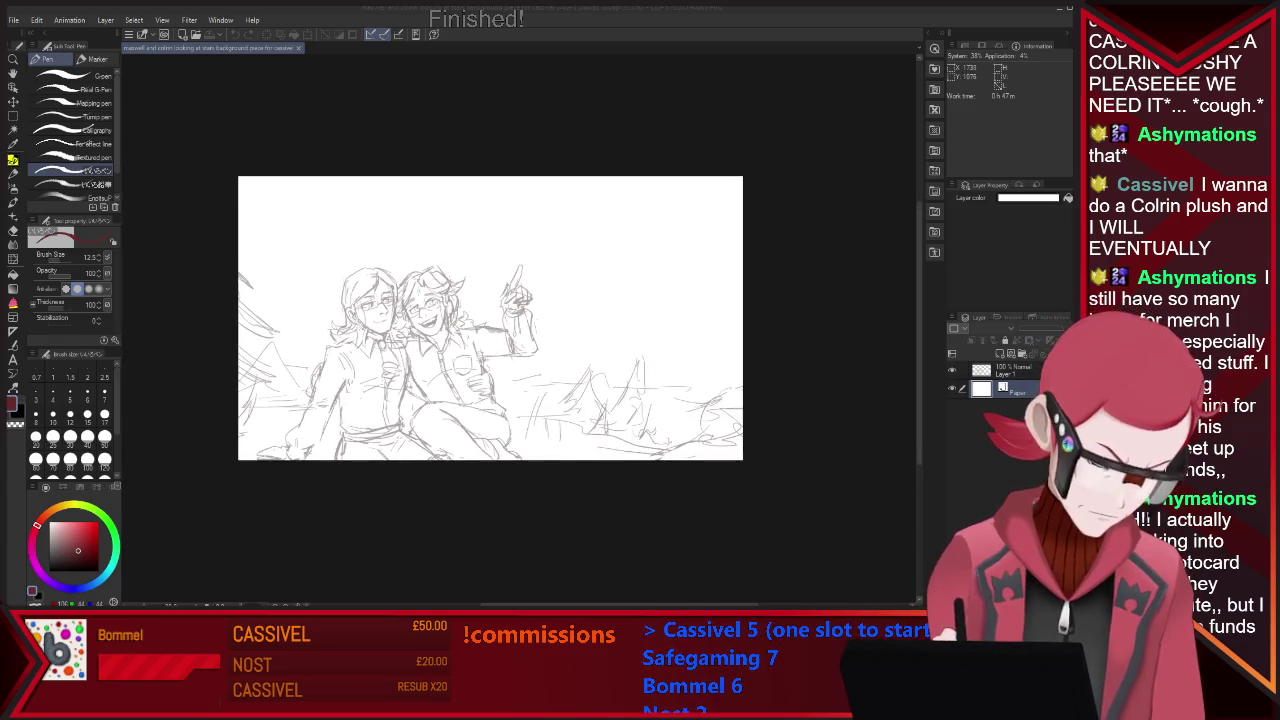
{"action": "key", "text": "ctrl+plus"}
{"action": "key", "text": "ctrl+minus"}
{"action": "key", "text": "ctrl+plus"}
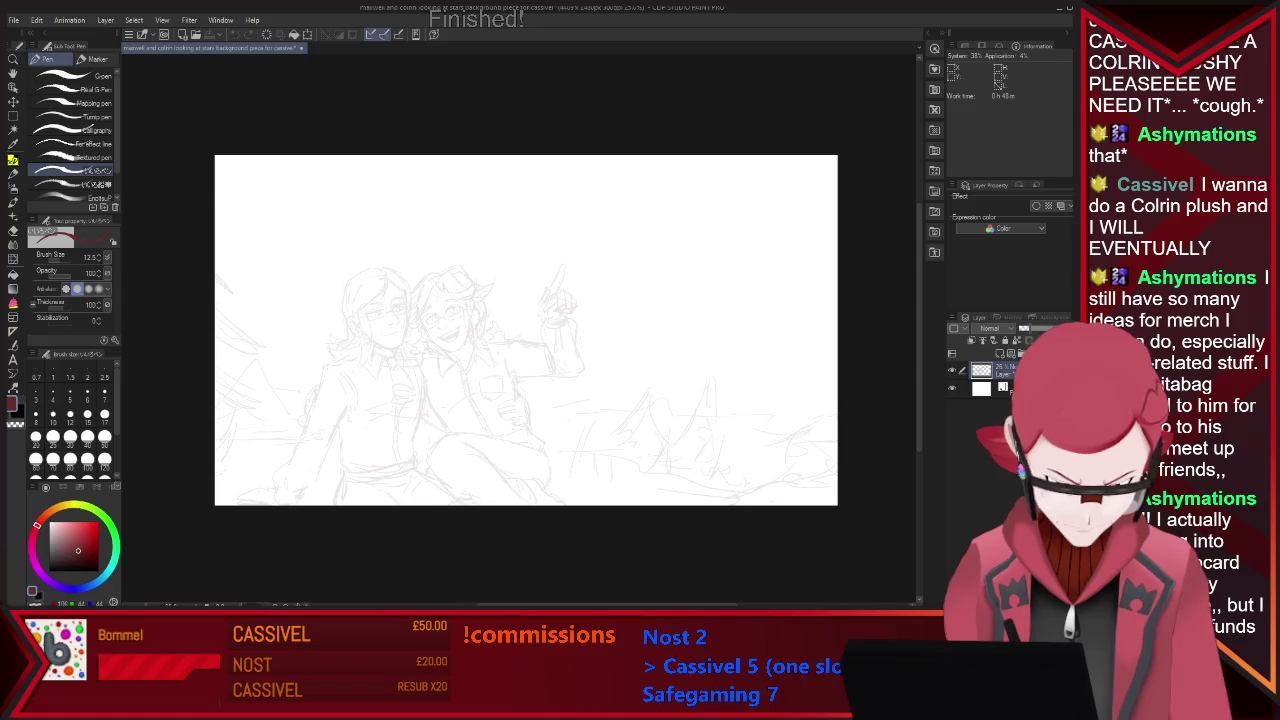
Switch the ink colour to black and zoom in on the right character's face.
{"action": "key", "text": "x"}
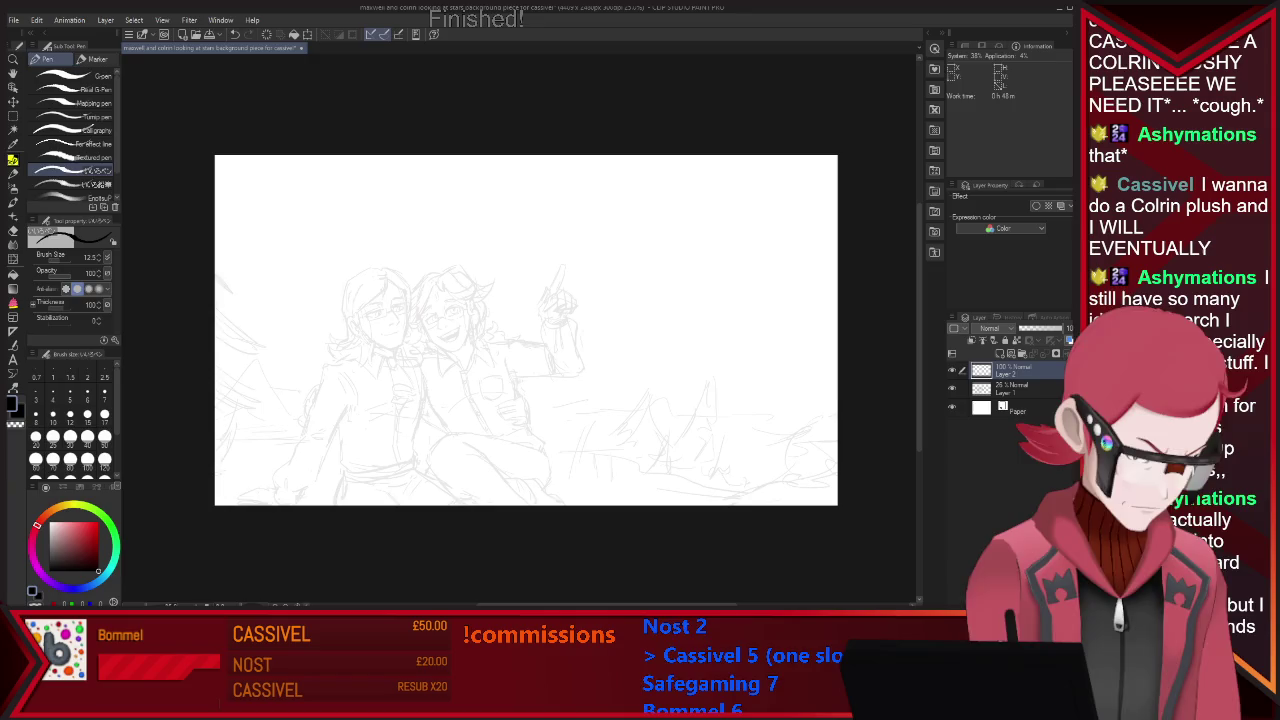
{"action": "scroll", "coordinate": [298, 345], "scroll_direction": "up", "scroll_amount": 2}
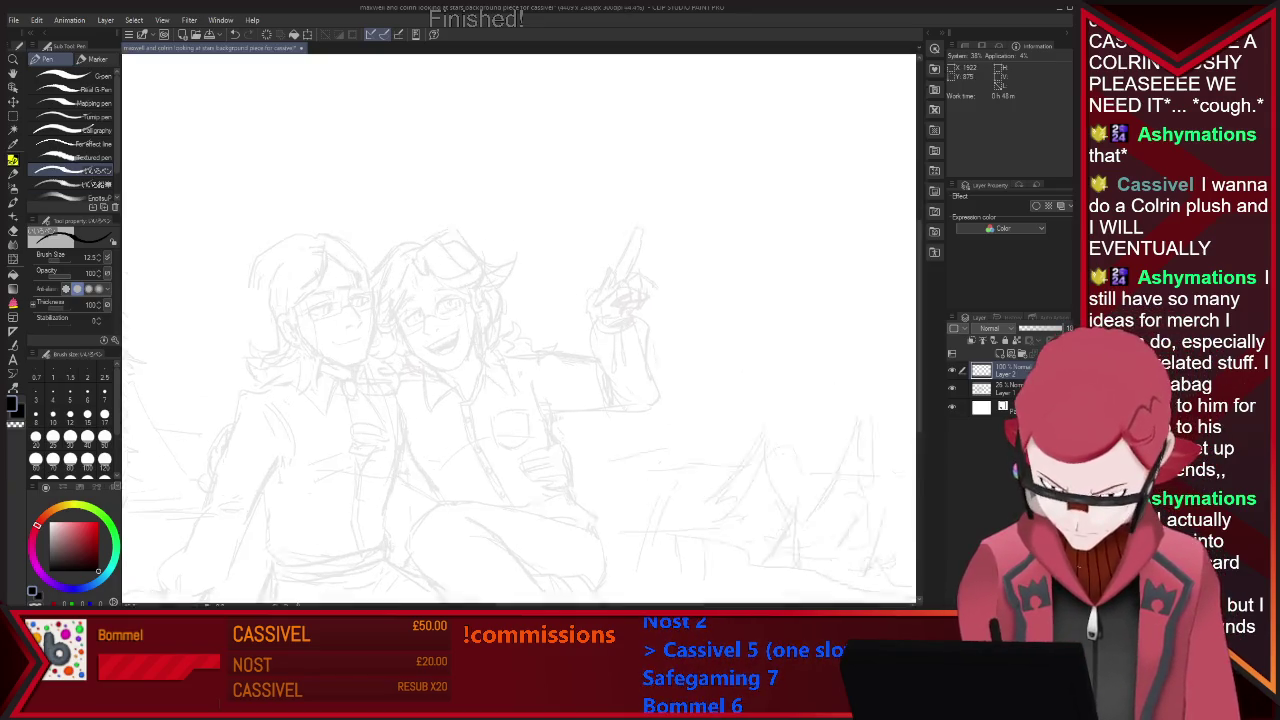
{"action": "scroll", "coordinate": [298, 345], "scroll_direction": "up", "scroll_amount": 2}
{"action": "scroll", "coordinate": [298, 345], "scroll_direction": "up", "scroll_amount": 3}
{"action": "scroll", "coordinate": [298, 345], "scroll_direction": "up", "scroll_amount": 3}
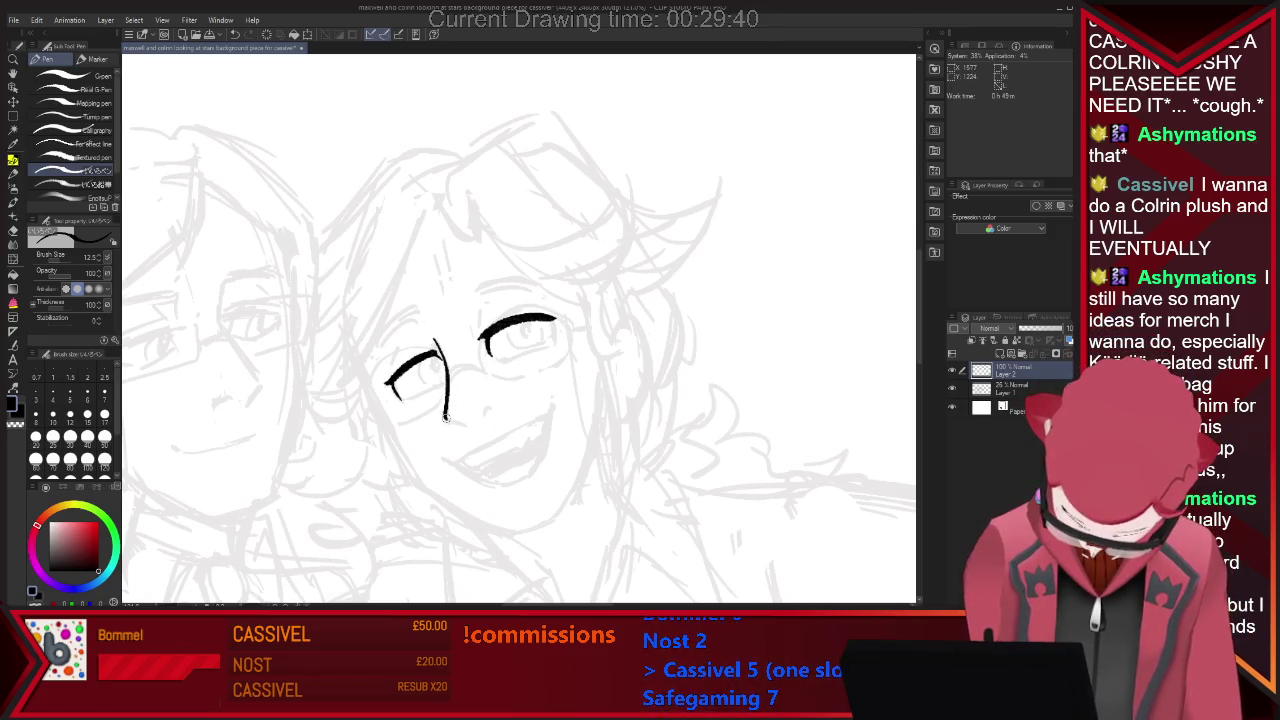
Shrink the eraser to 12.5 and ink the nose with a small nostril mark.
{"action": "key", "text": "e"}
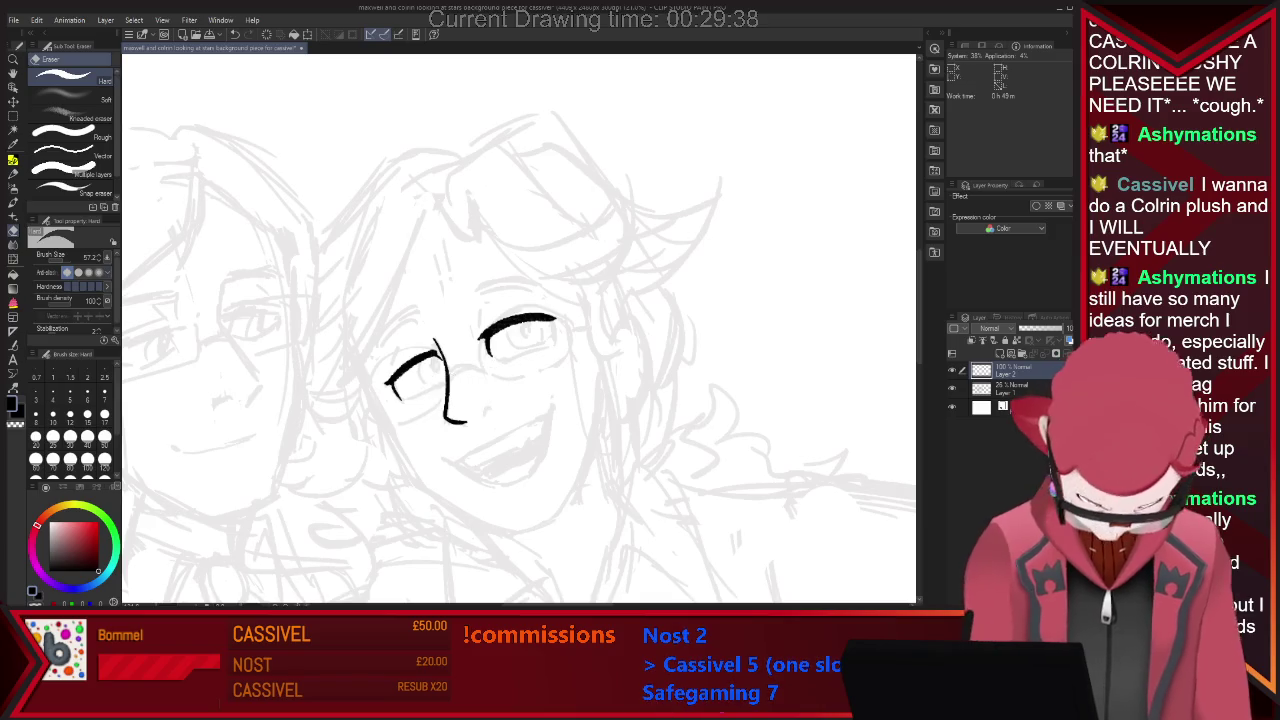
{"action": "key", "text": "bracketleft"}
{"action": "key", "text": "bracketleft"}
{"action": "key", "text": "bracketleft"}
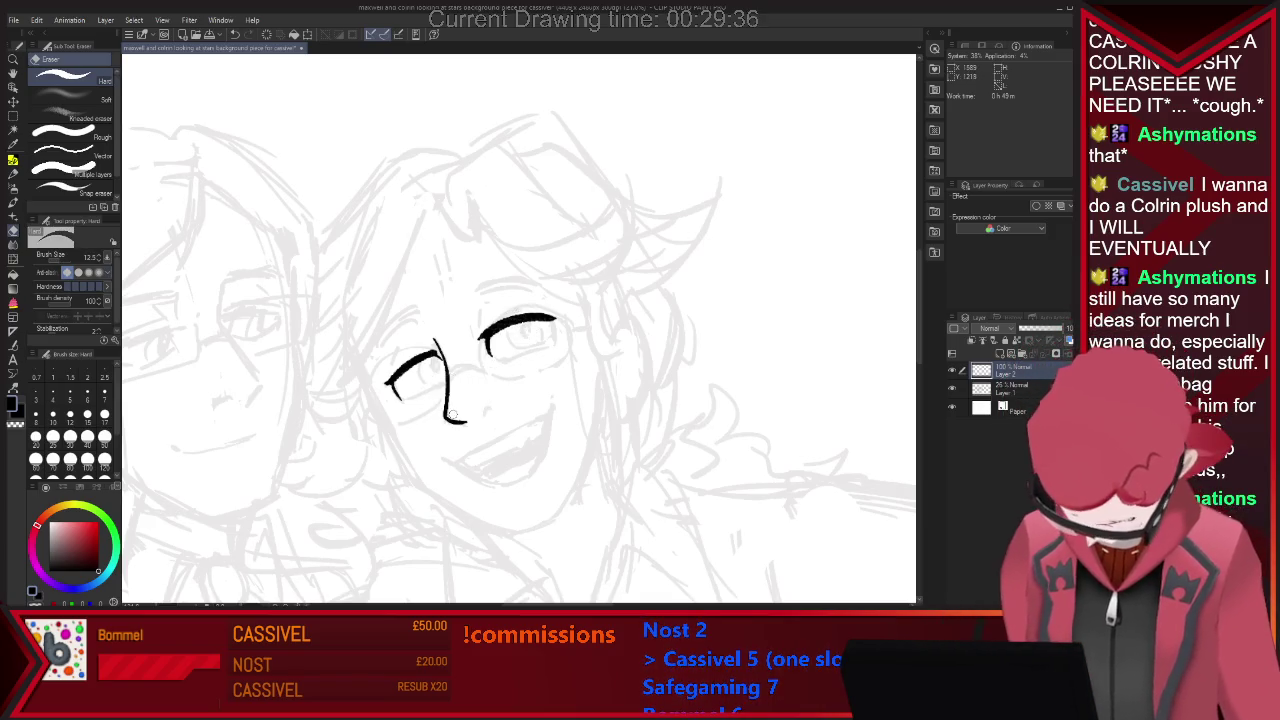
{"action": "key", "text": "p"}
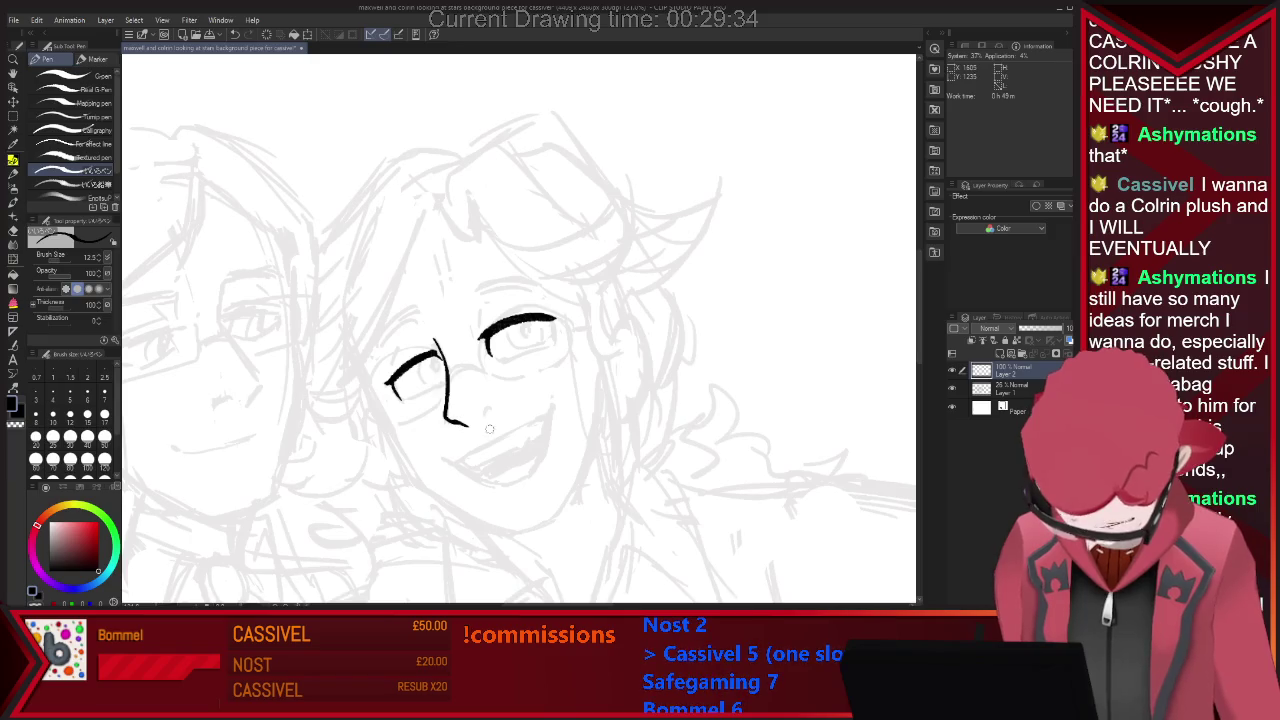
{"action": "key", "text": "e"}
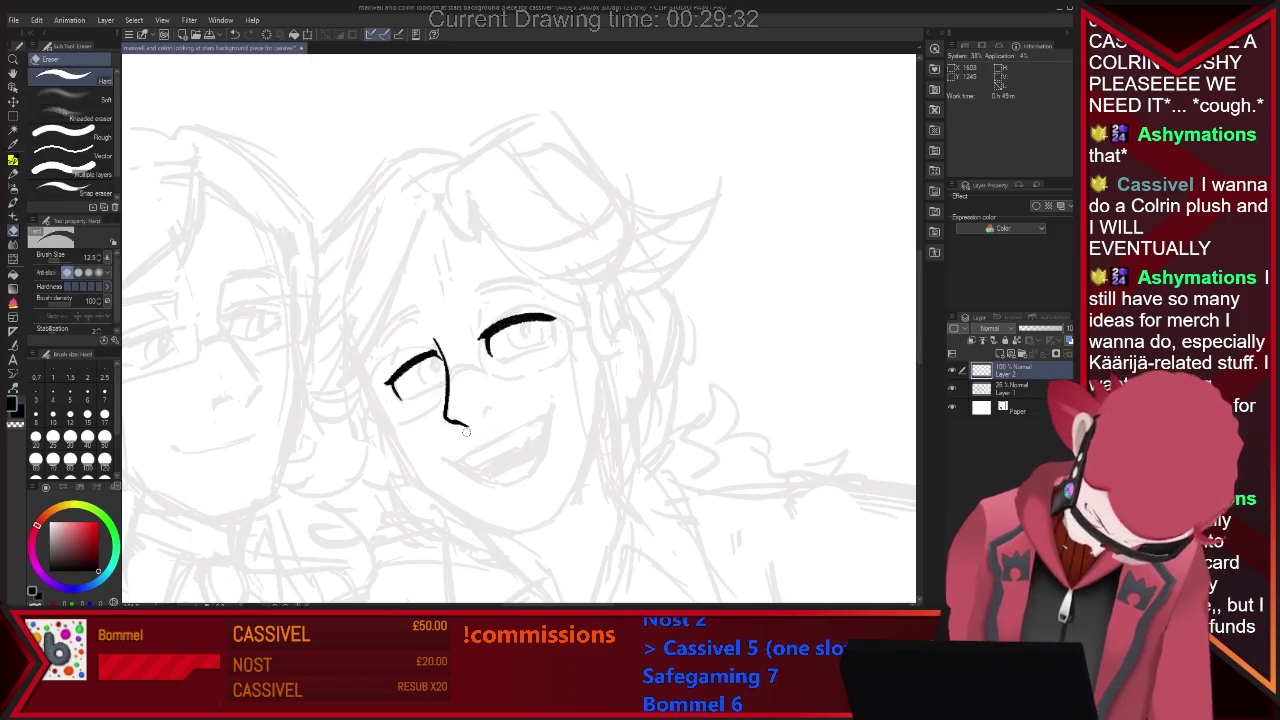
{"action": "key", "text": "p"}
{"action": "left_click_drag", "start_coordinate": [485, 416], "coordinate": [490, 406]}
{"action": "key", "text": "e"}
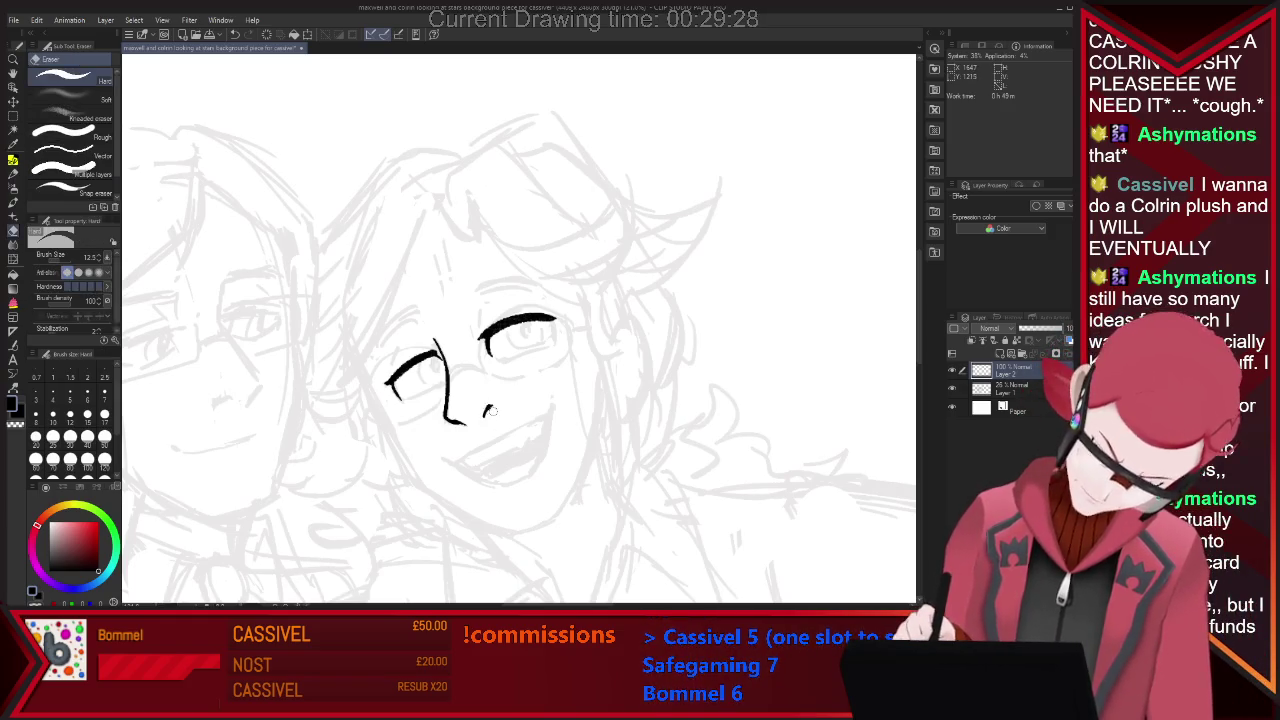
{"action": "key", "text": "p"}
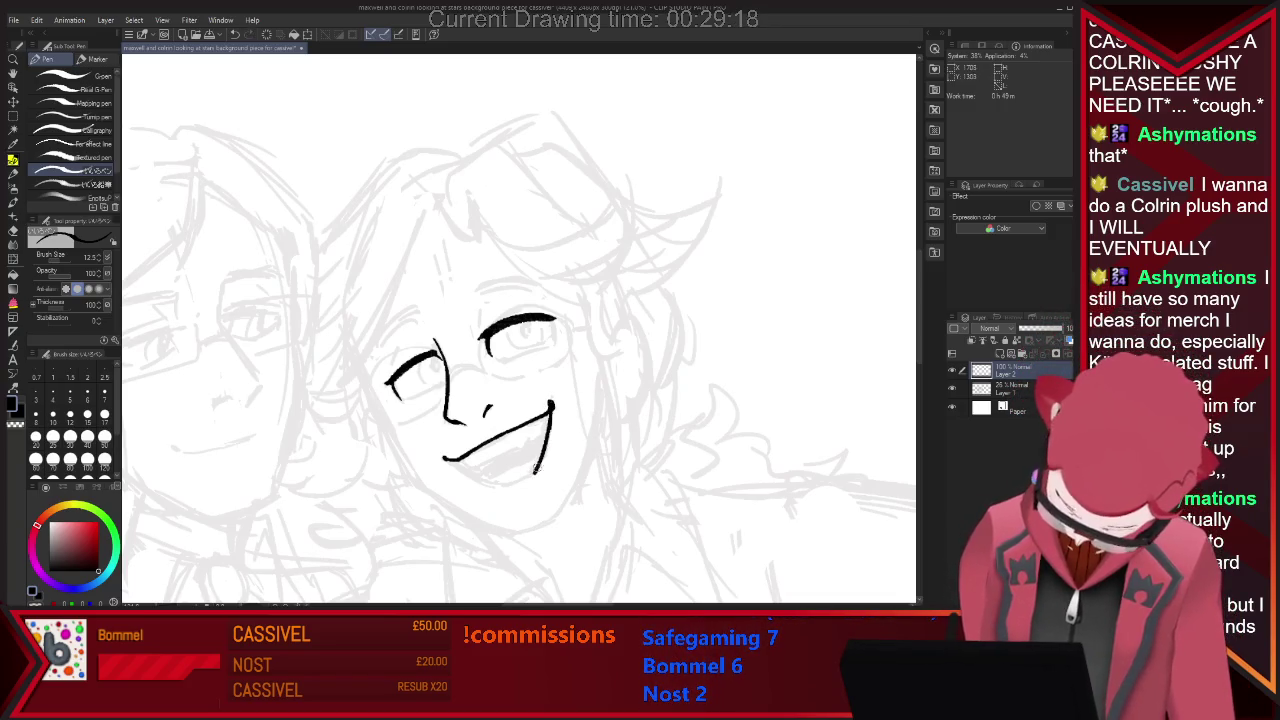
Close the eye outline, then redraw the grin's curved lower lip and teeth line.
{"action": "key", "text": "e"}
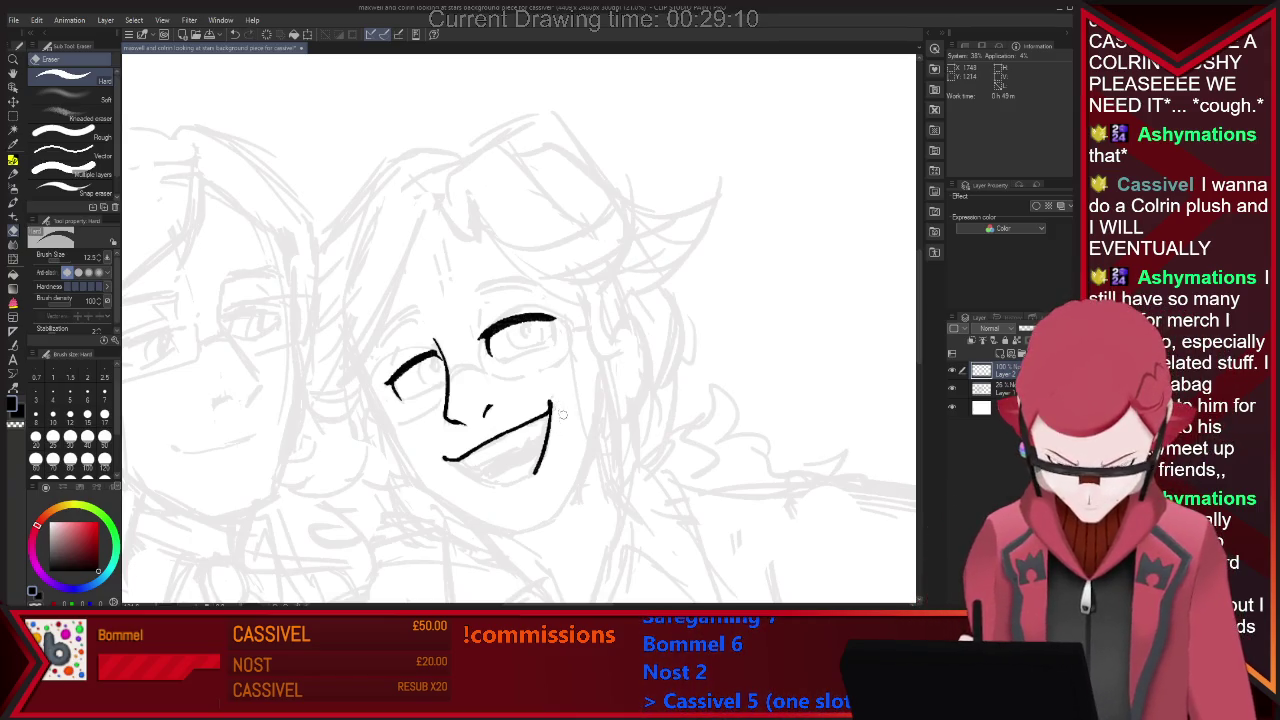
{"action": "key", "text": "p"}
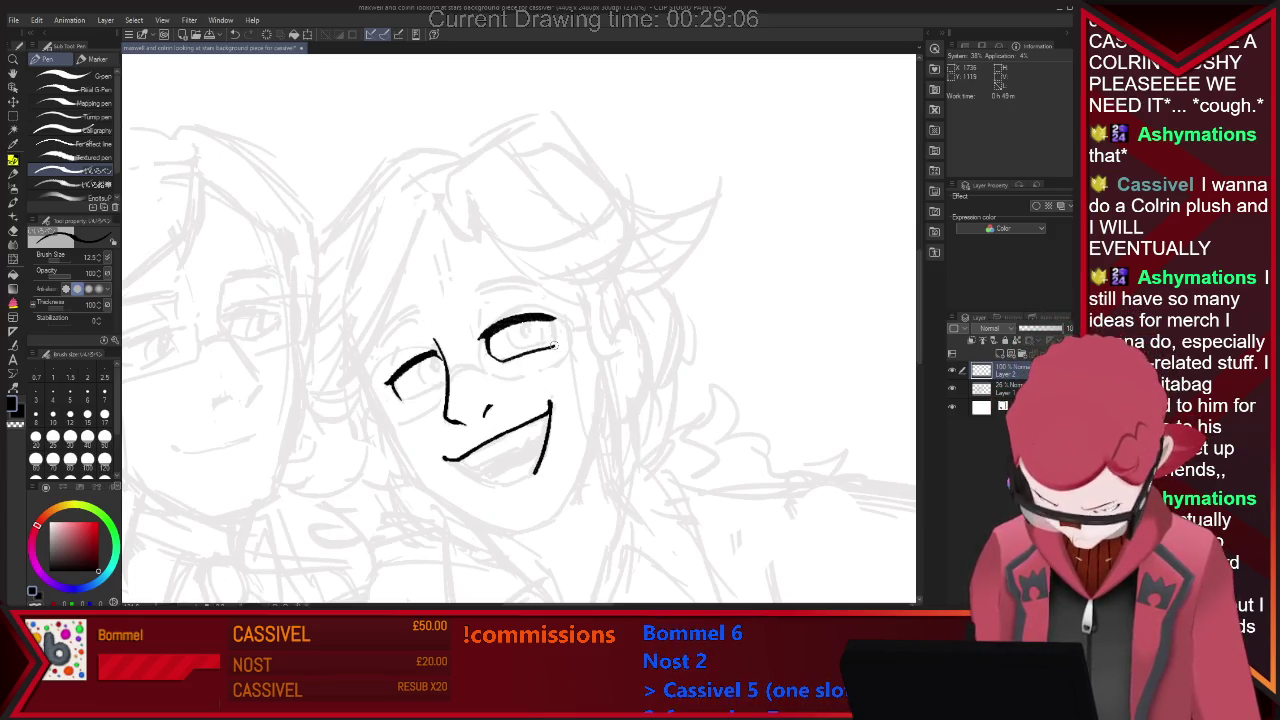
{"action": "left_click_drag", "start_coordinate": [490, 357], "coordinate": [553, 320]}
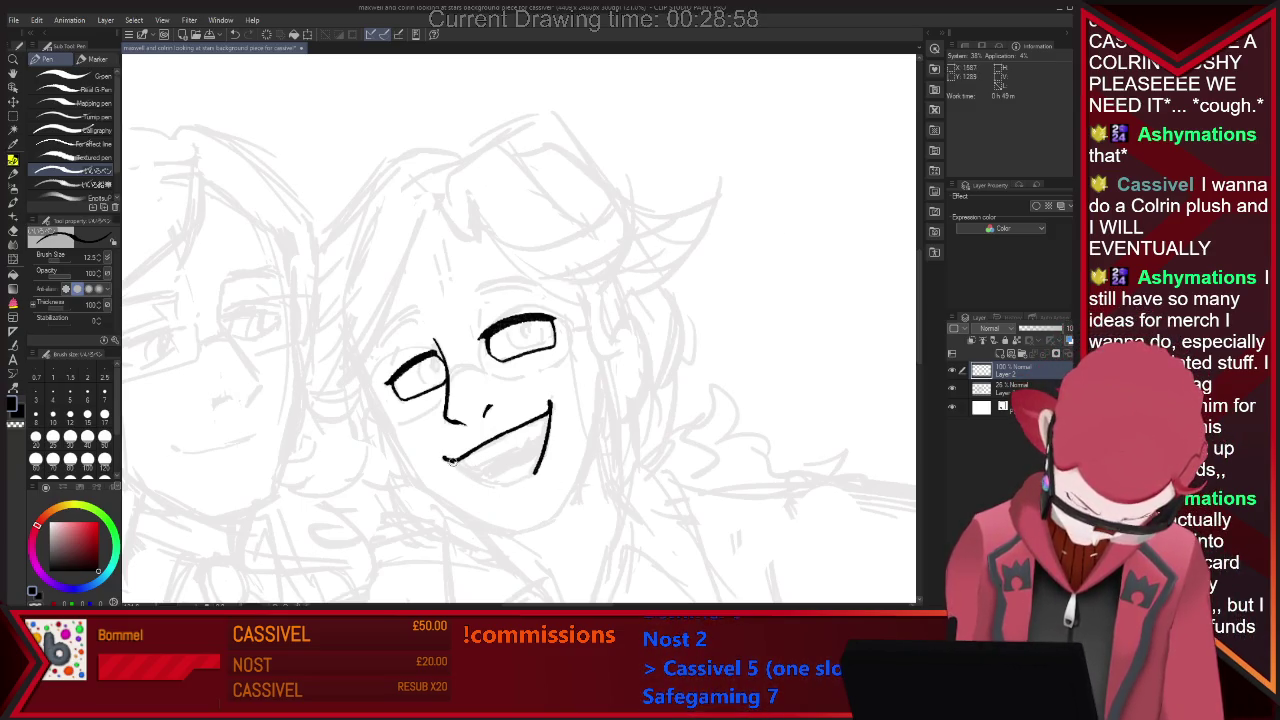
{"action": "key", "text": "ctrl+z"}
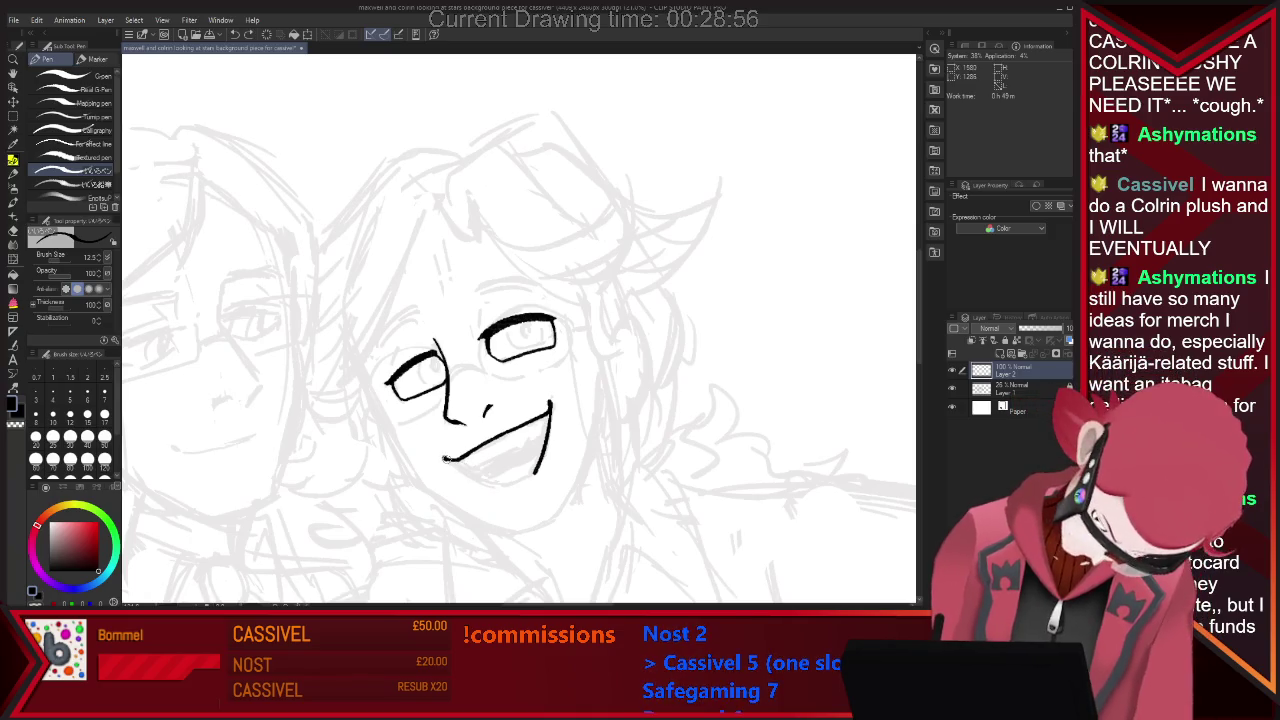
{"action": "left_click_drag", "start_coordinate": [445, 459], "coordinate": [507, 484]}
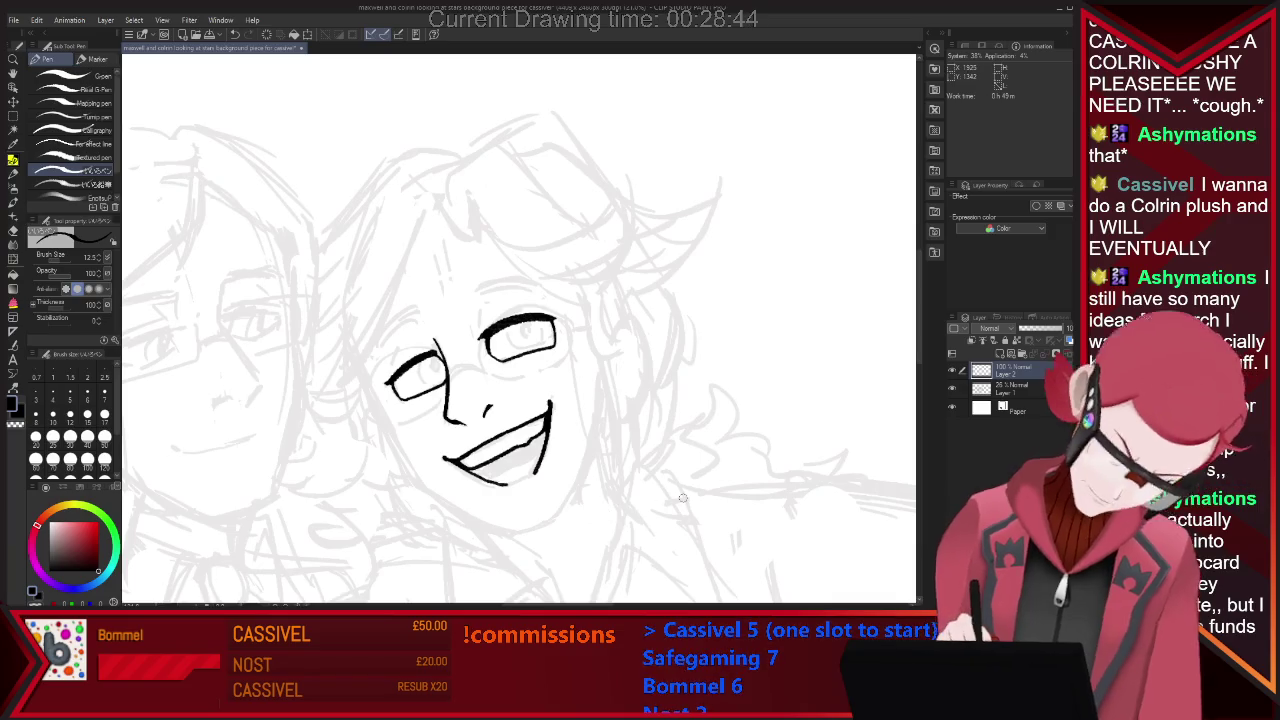
{"action": "left_click_drag", "start_coordinate": [458, 464], "coordinate": [536, 450]}
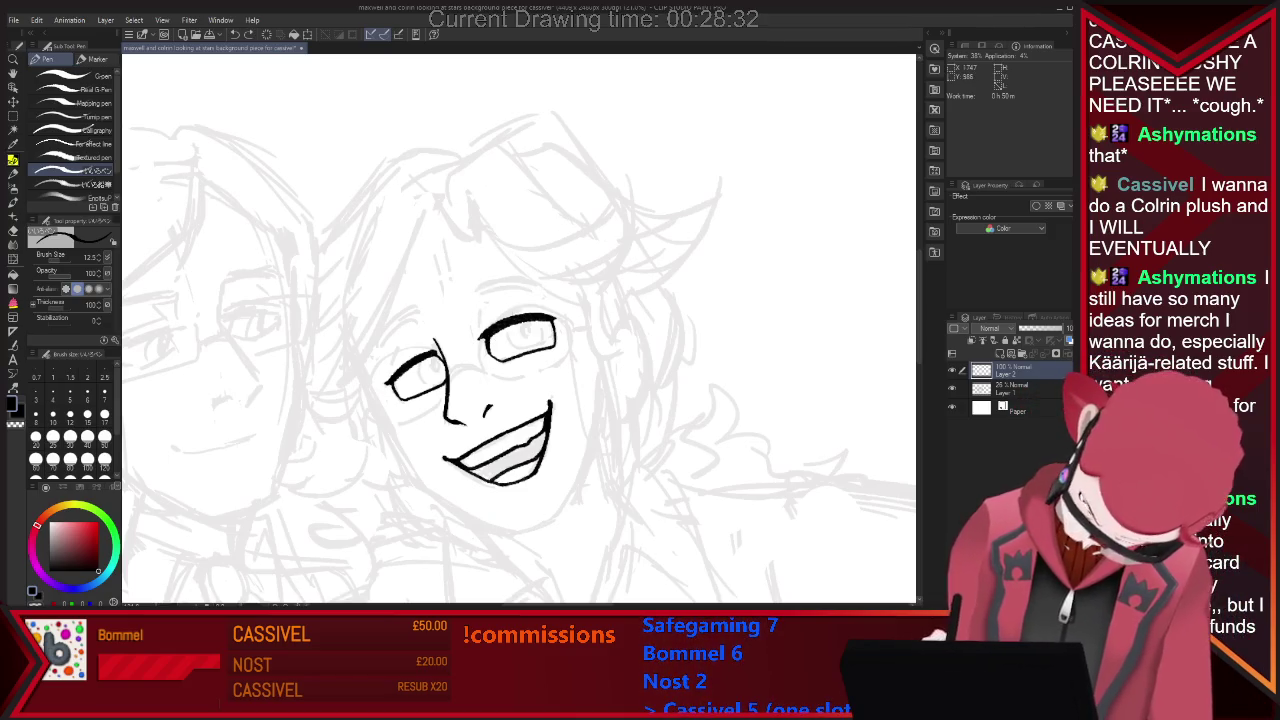
Touch up the face linework and complete the eyebrow over the right eye.
{"action": "key", "text": "e"}
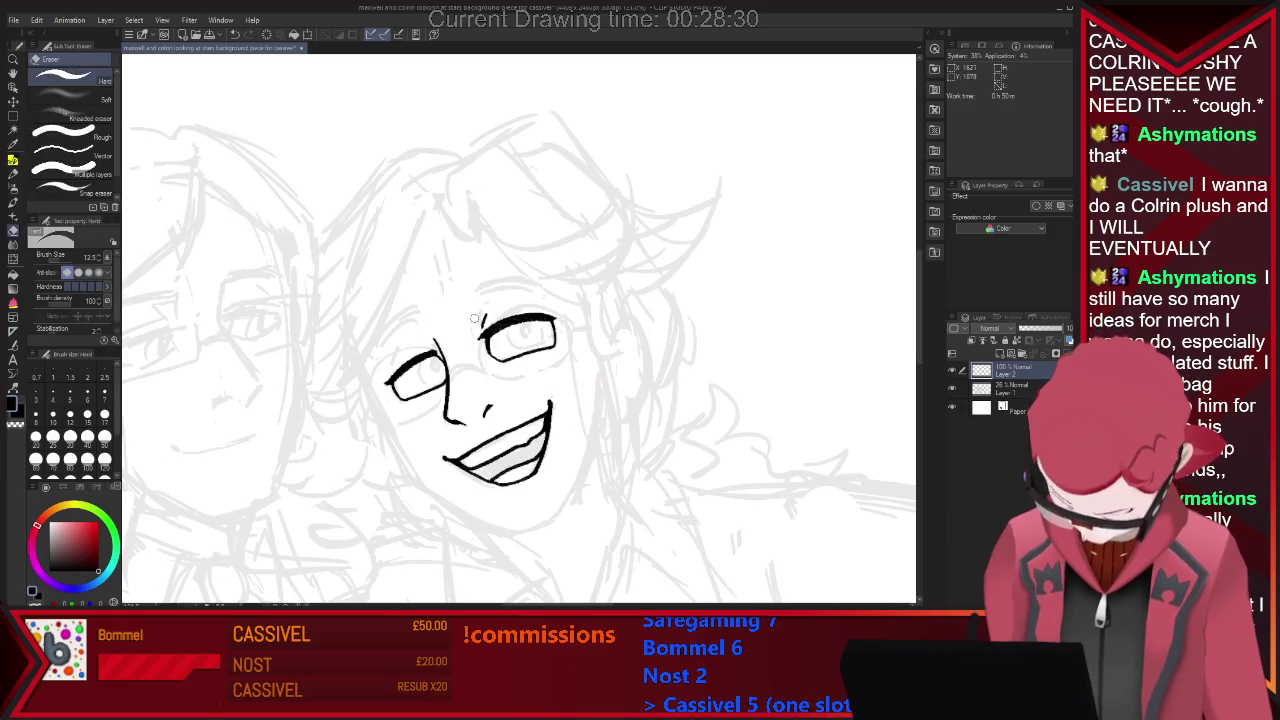
{"action": "key", "text": "p"}
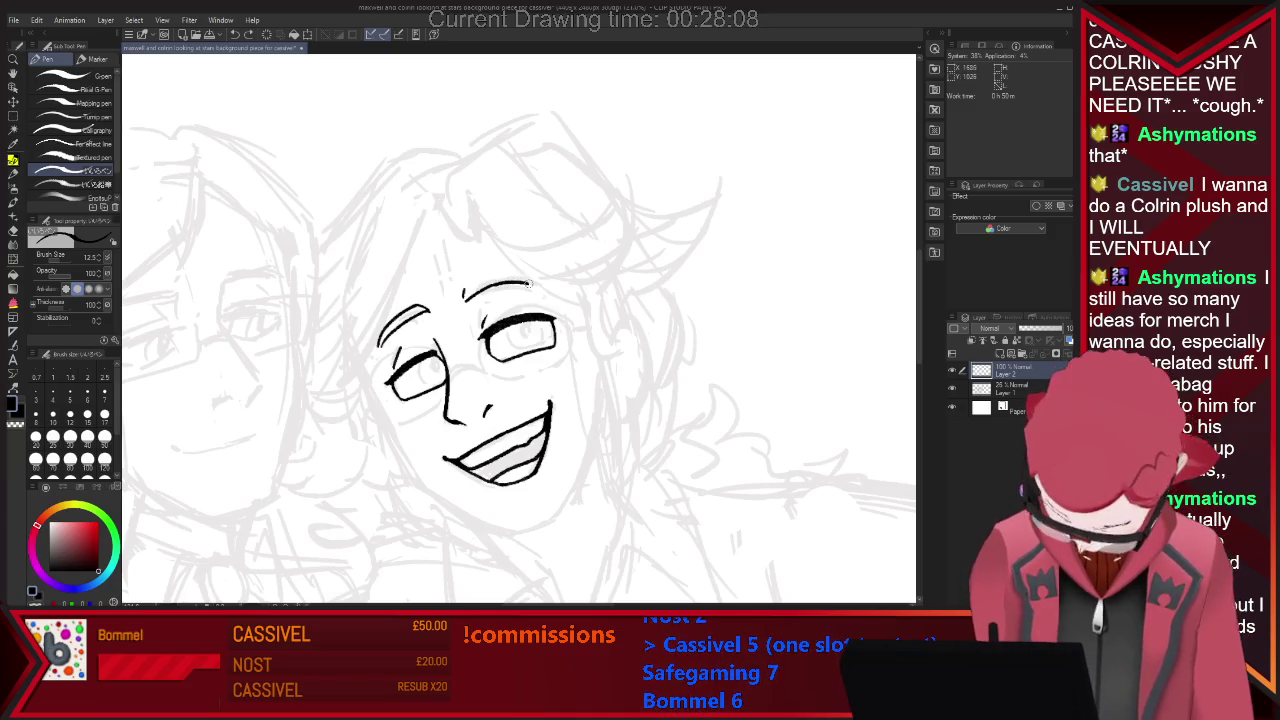
{"action": "key", "text": "e"}
{"action": "key", "text": "p"}
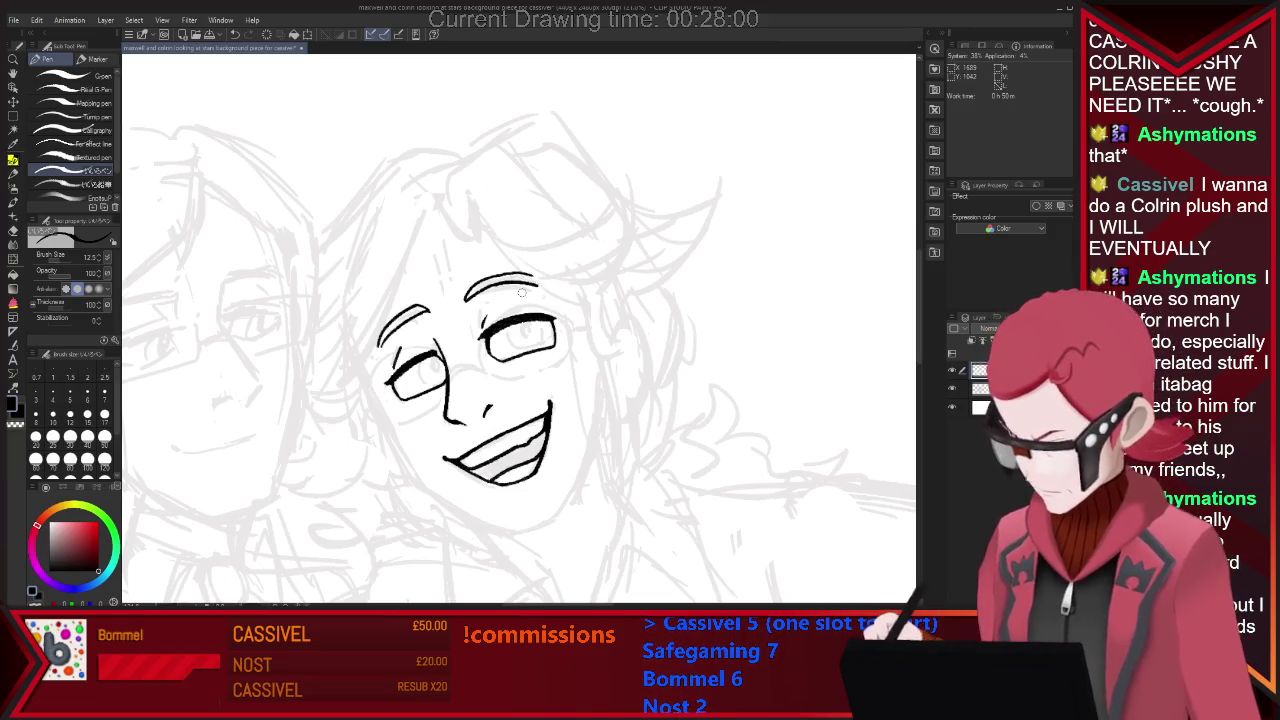
{"action": "key", "text": "e"}
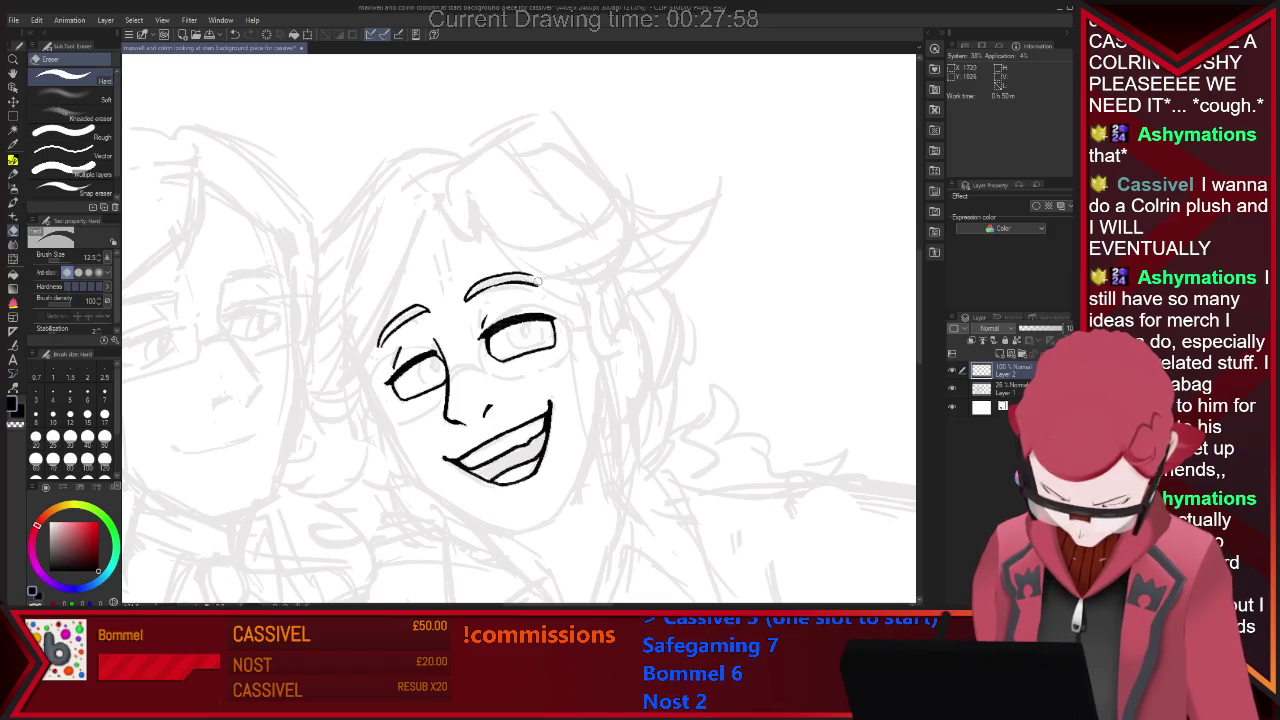
{"action": "key", "text": "p"}
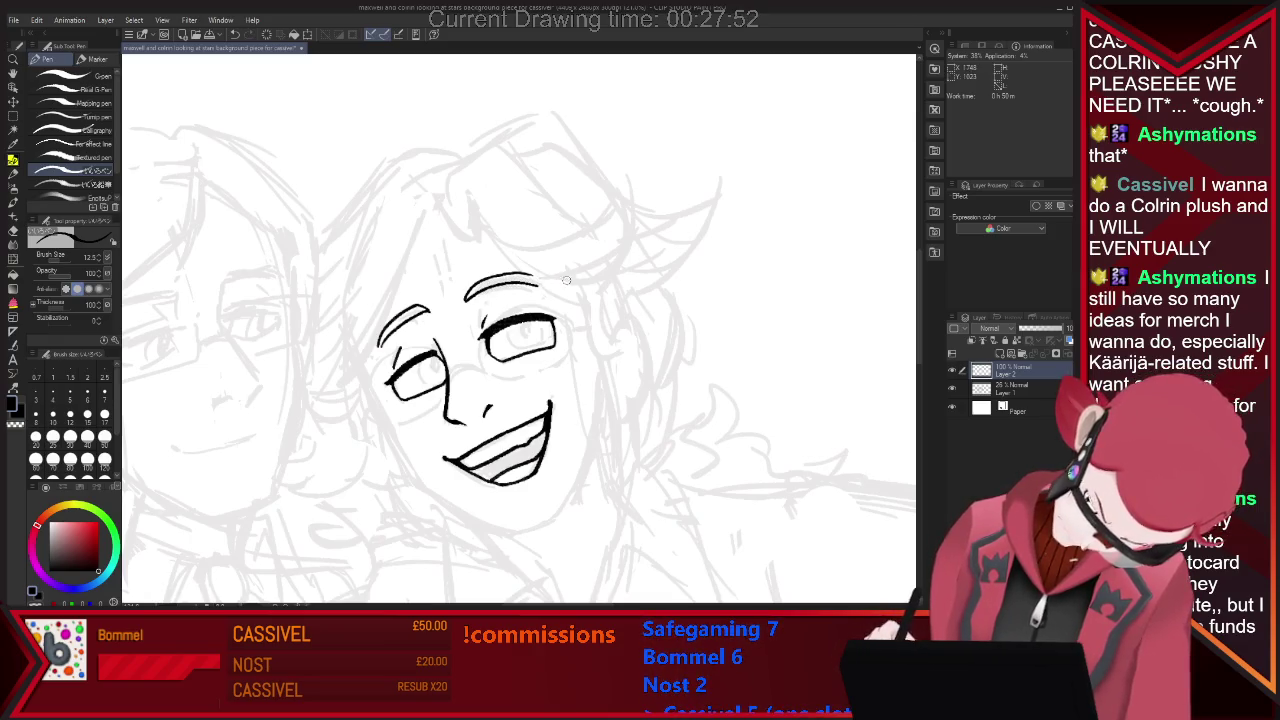
{"action": "key", "text": "e"}
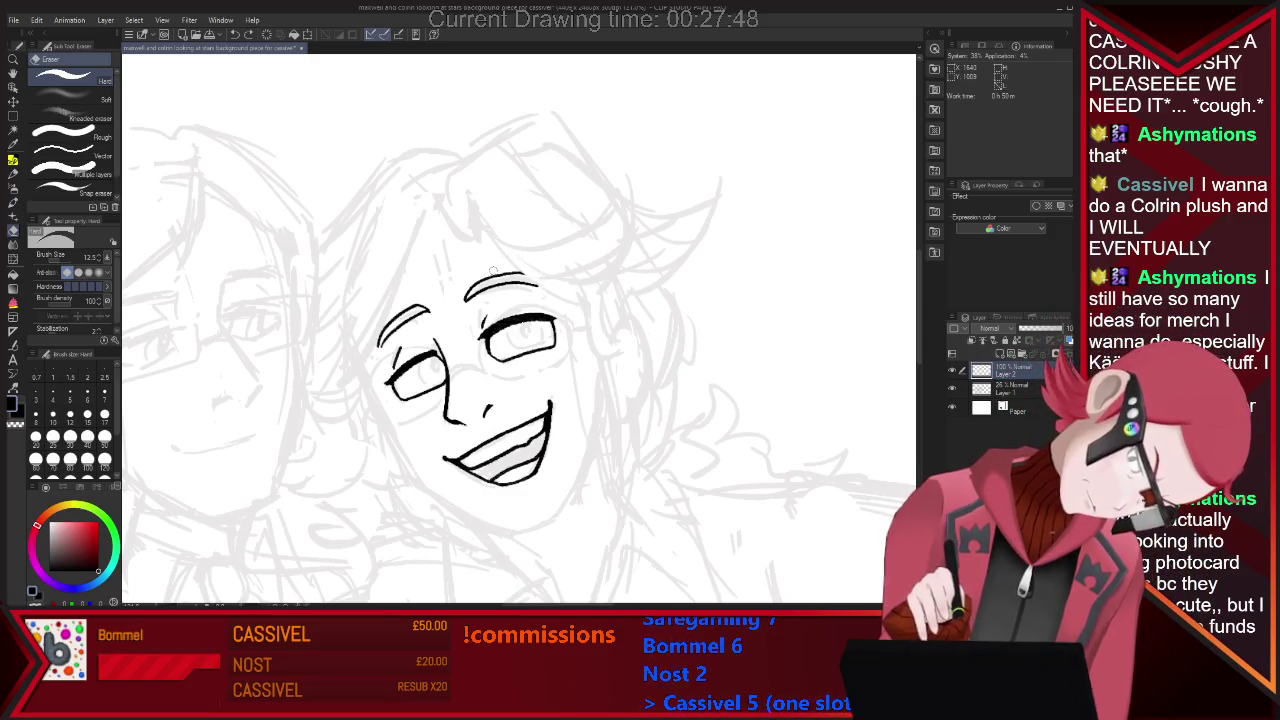
{"action": "key", "text": "p"}
{"action": "left_click_drag", "start_coordinate": [490, 277], "coordinate": [533, 282]}
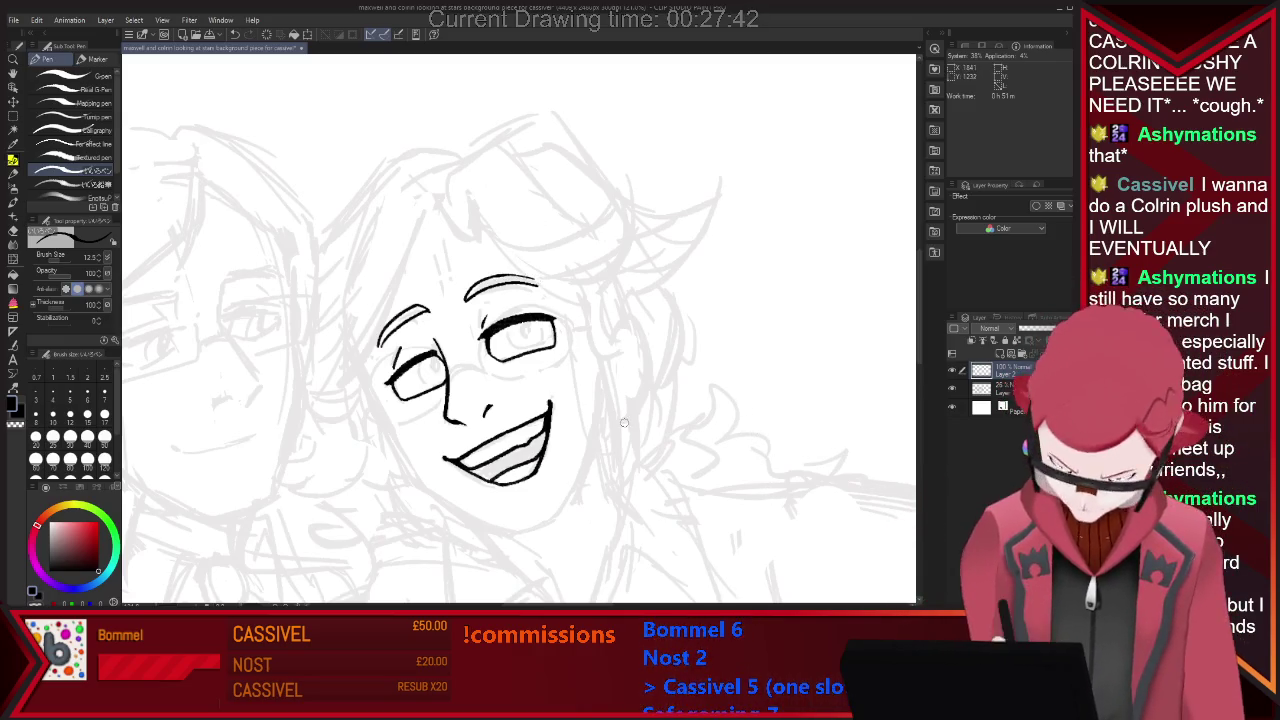
Redraw a round iris in the right eye and add dark pupils to both eyes.
{"action": "key", "text": "e"}
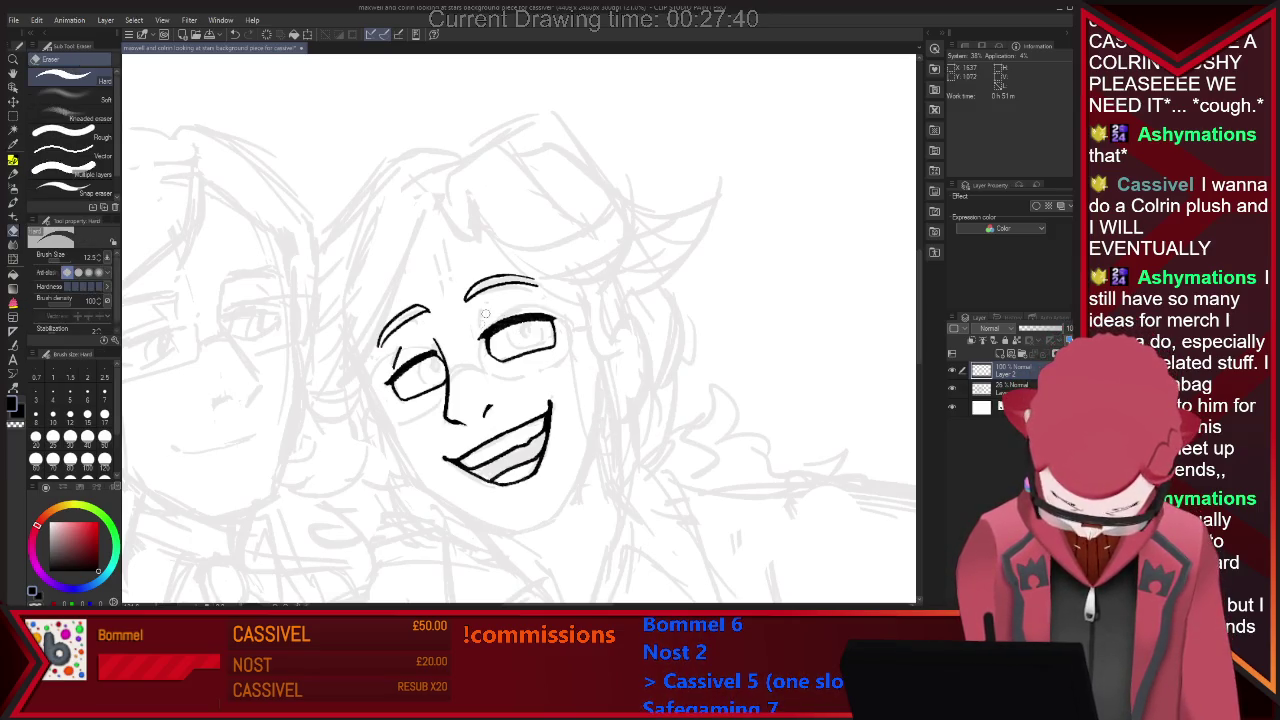
{"action": "key", "text": "p"}
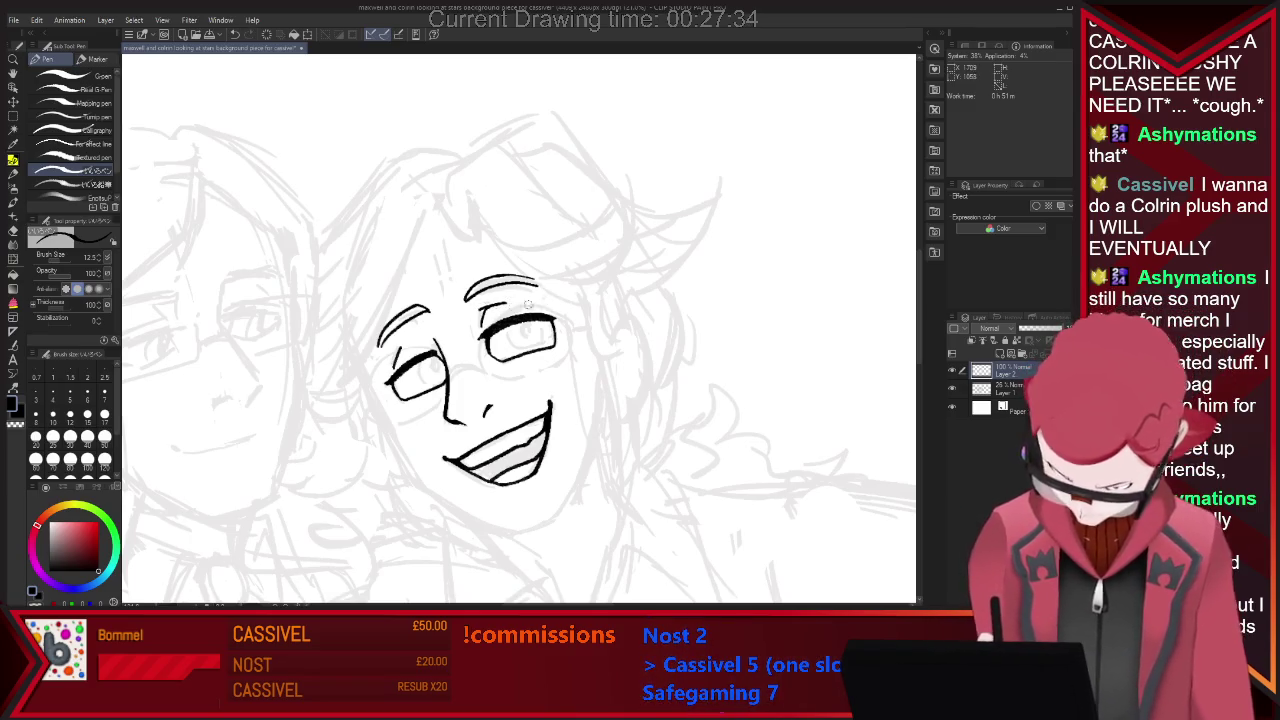
{"action": "key", "text": "e"}
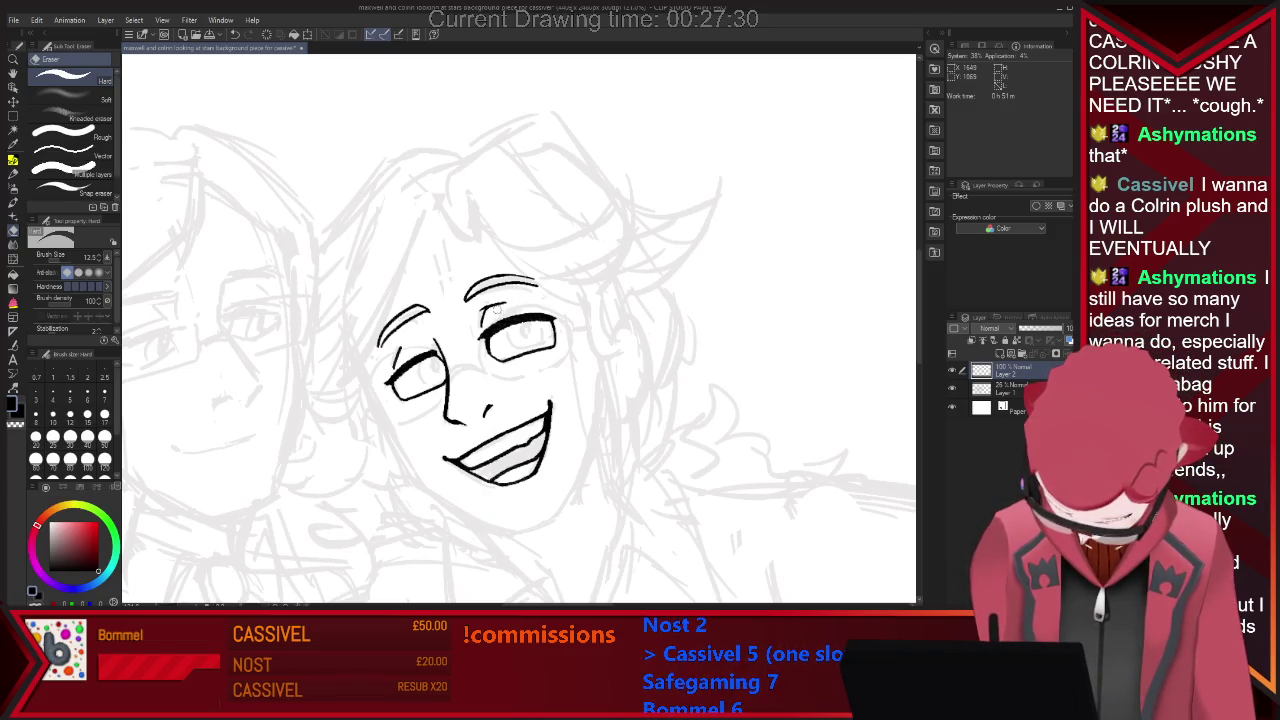
{"action": "key", "text": "p"}
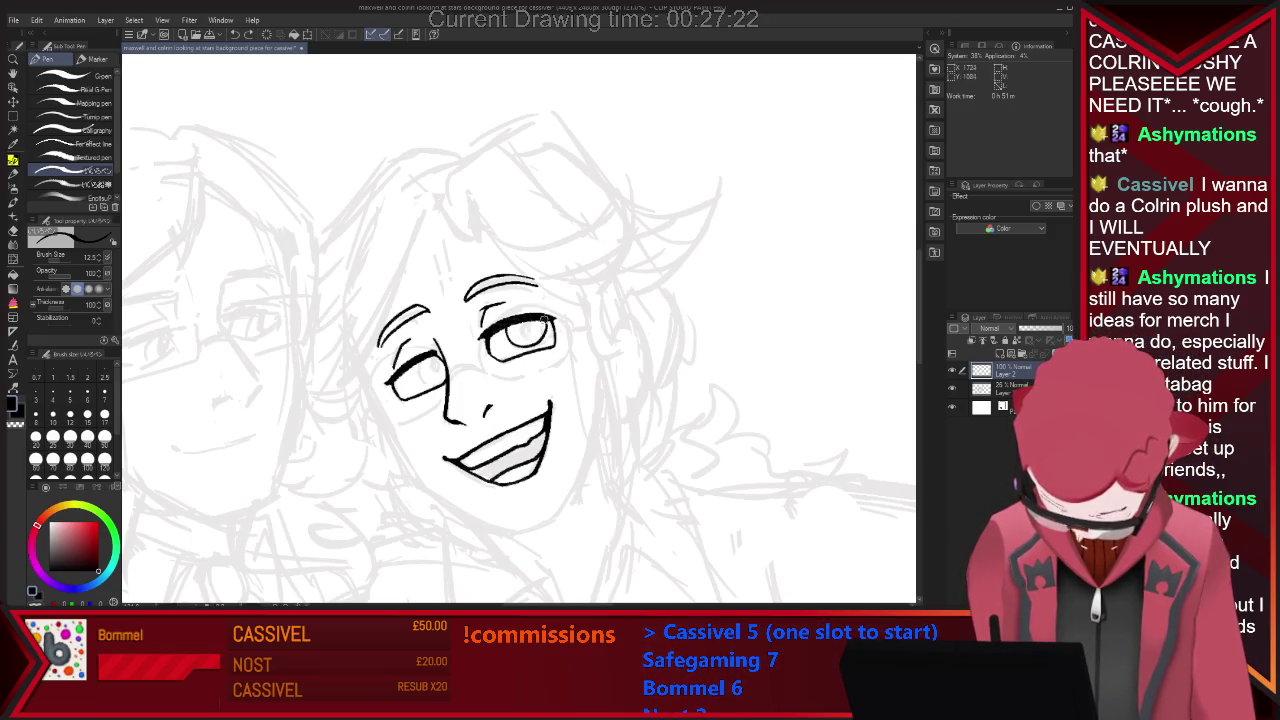
{"action": "key", "text": "ctrl+z"}
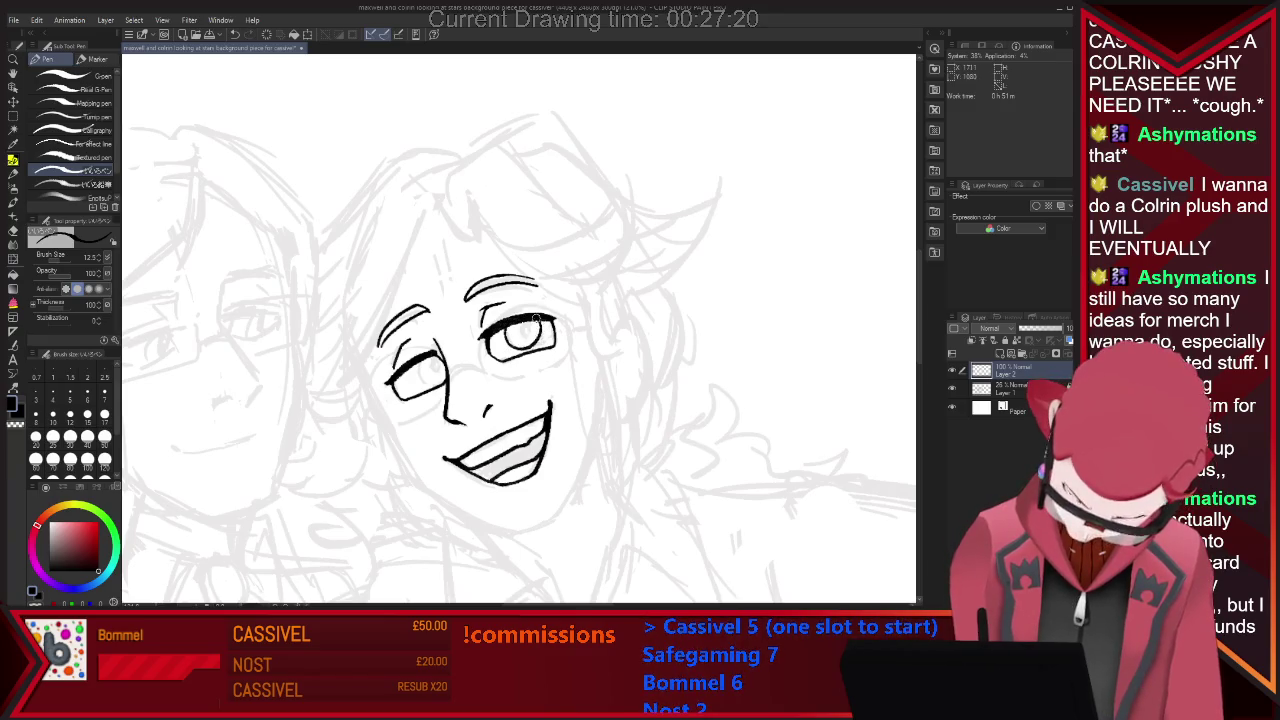
{"action": "key", "text": "ctrl+z"}
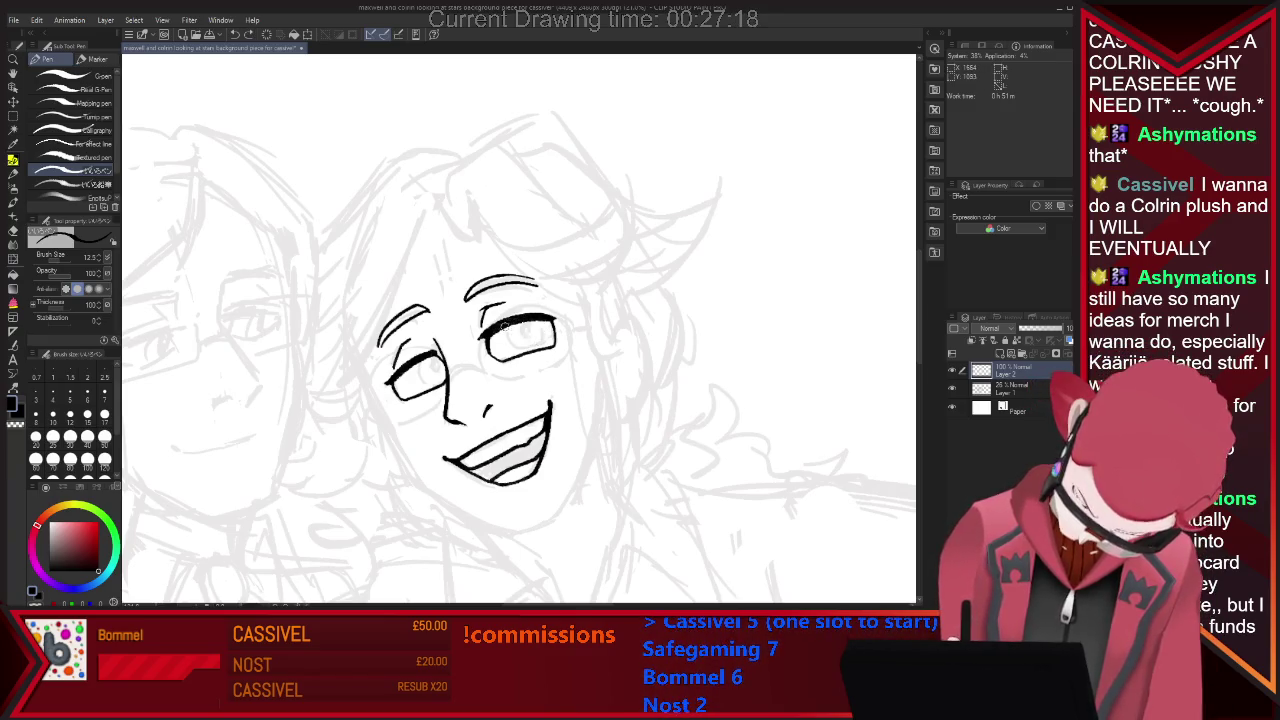
{"action": "left_click_drag", "start_coordinate": [510, 341], "coordinate": [538, 322]}
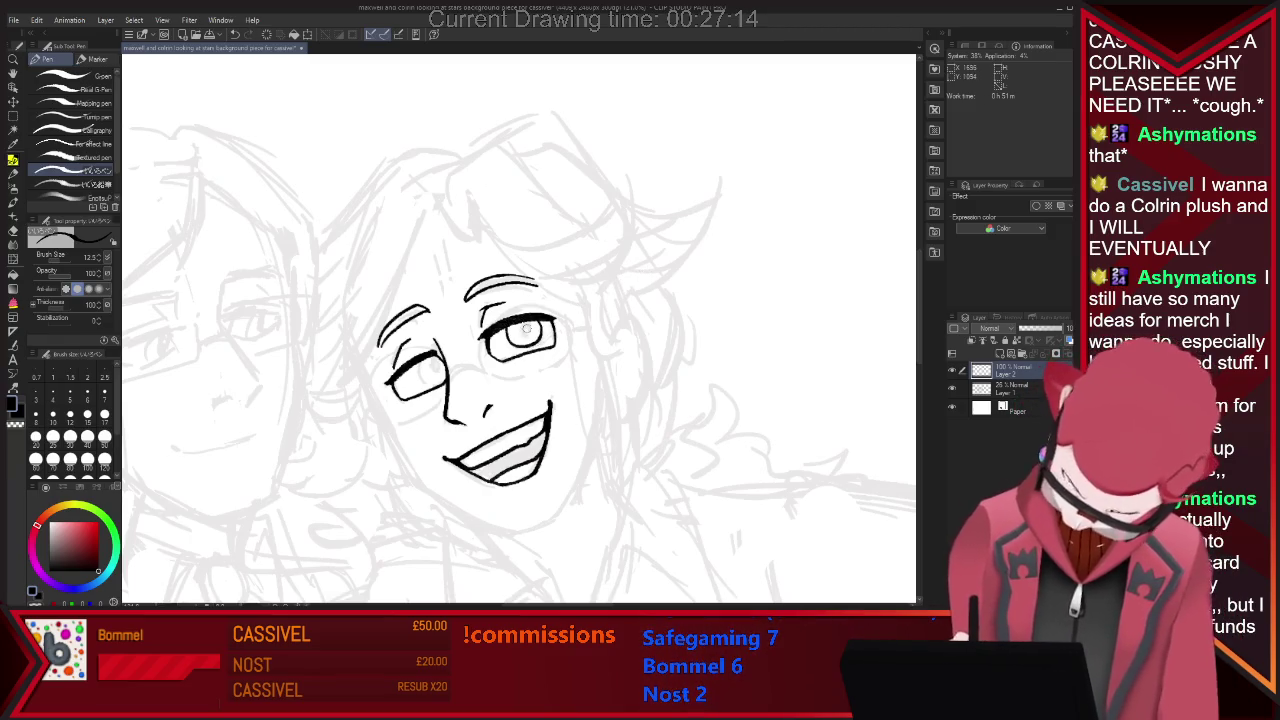
{"action": "left_click_drag", "start_coordinate": [521, 330], "coordinate": [523, 332]}
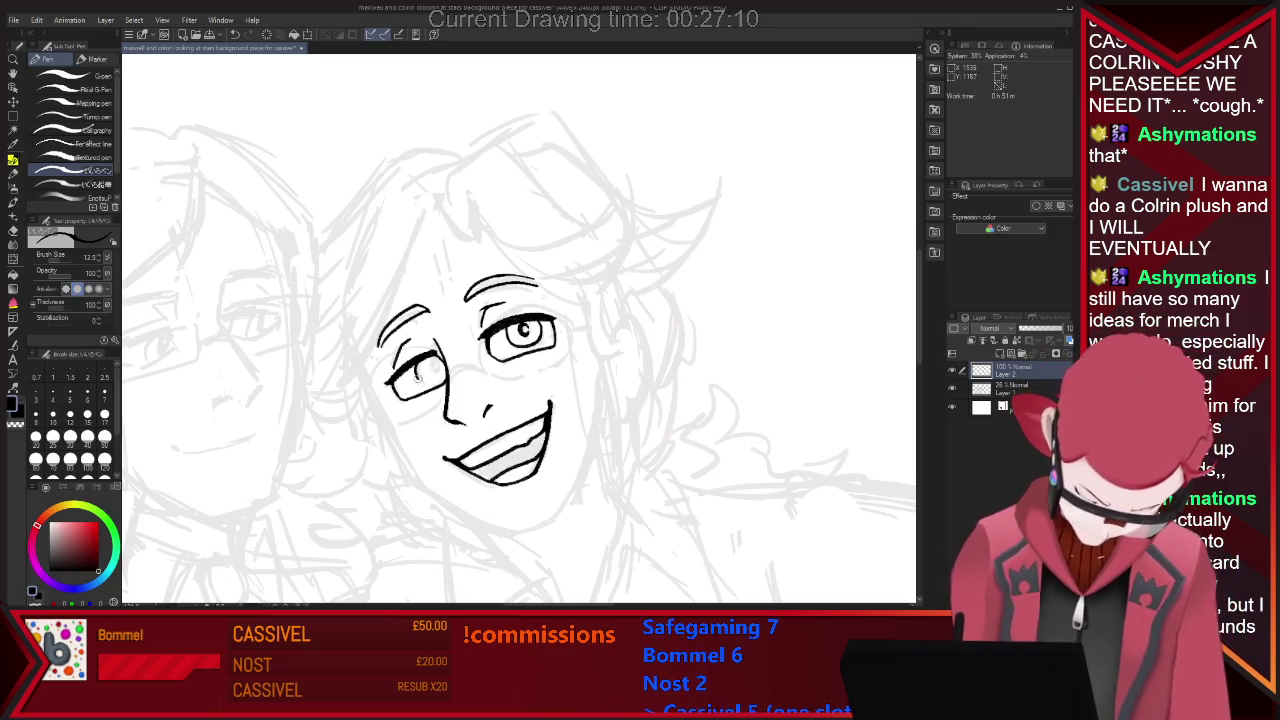
{"action": "left_click_drag", "start_coordinate": [430, 366], "coordinate": [434, 370]}
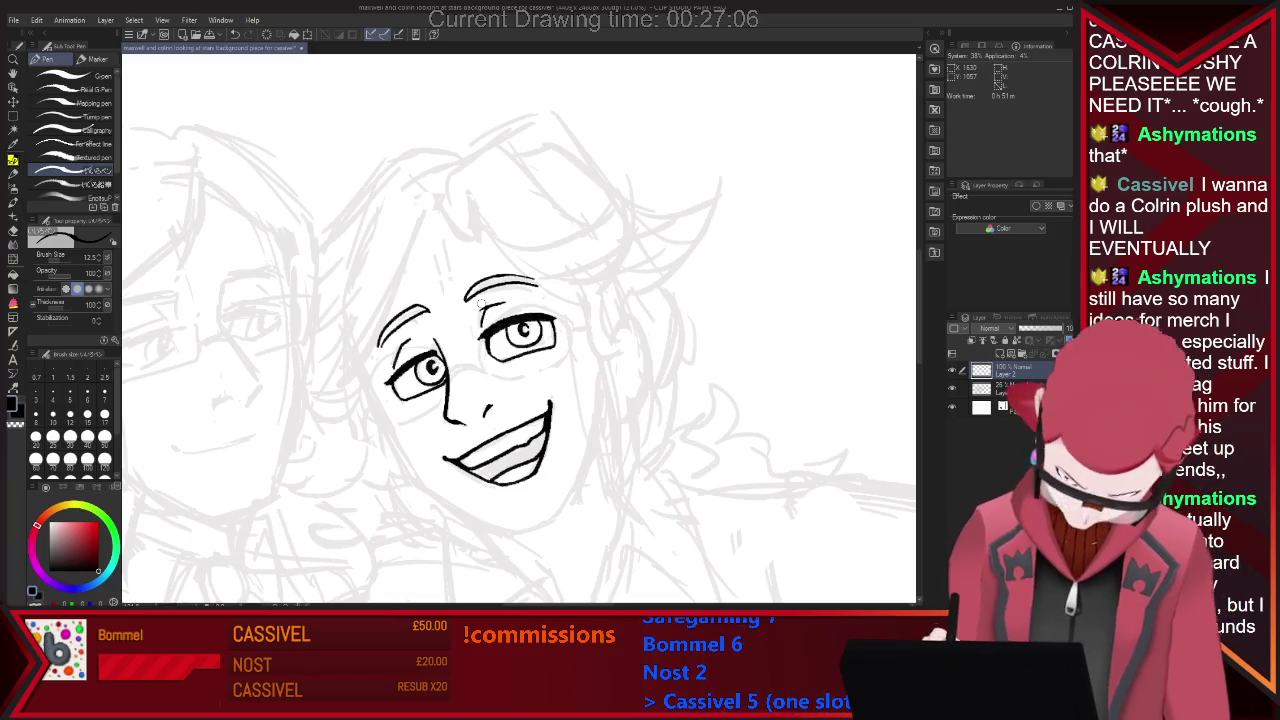
{"action": "key", "text": "ctrl+minus"}
{"action": "key", "text": "ctrl+minus"}
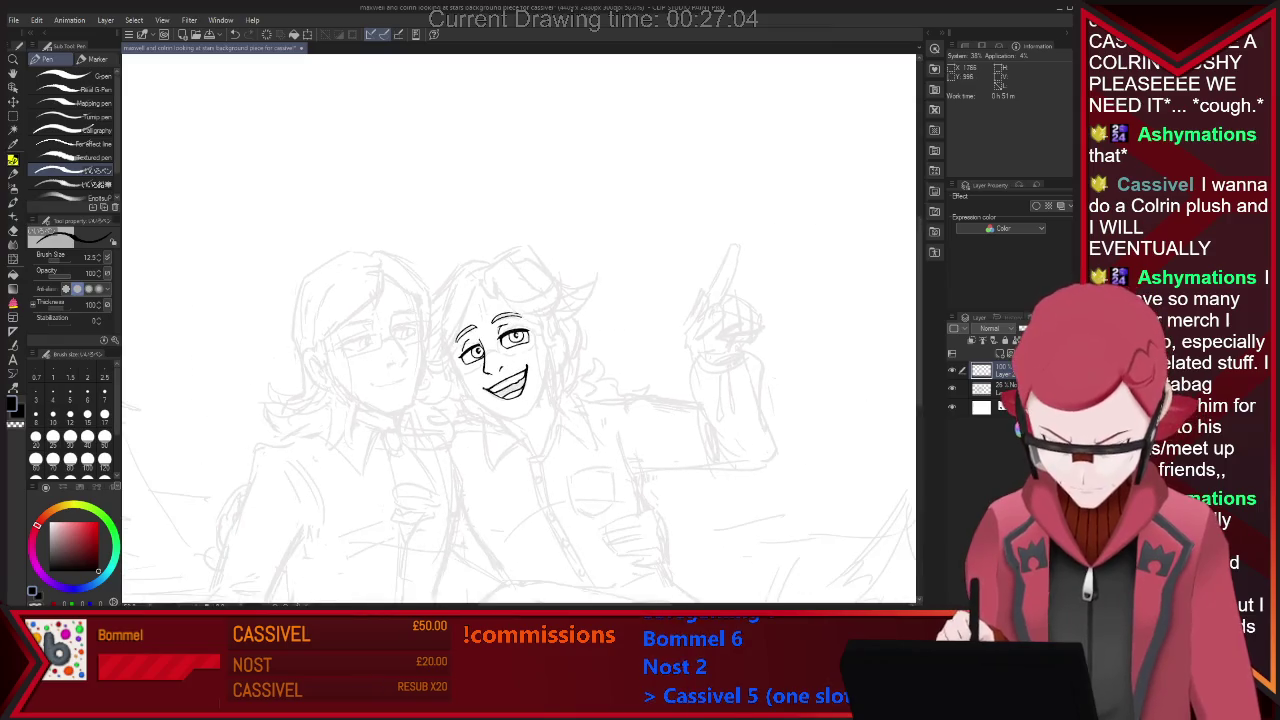
{"action": "key", "text": "ctrl+plus"}
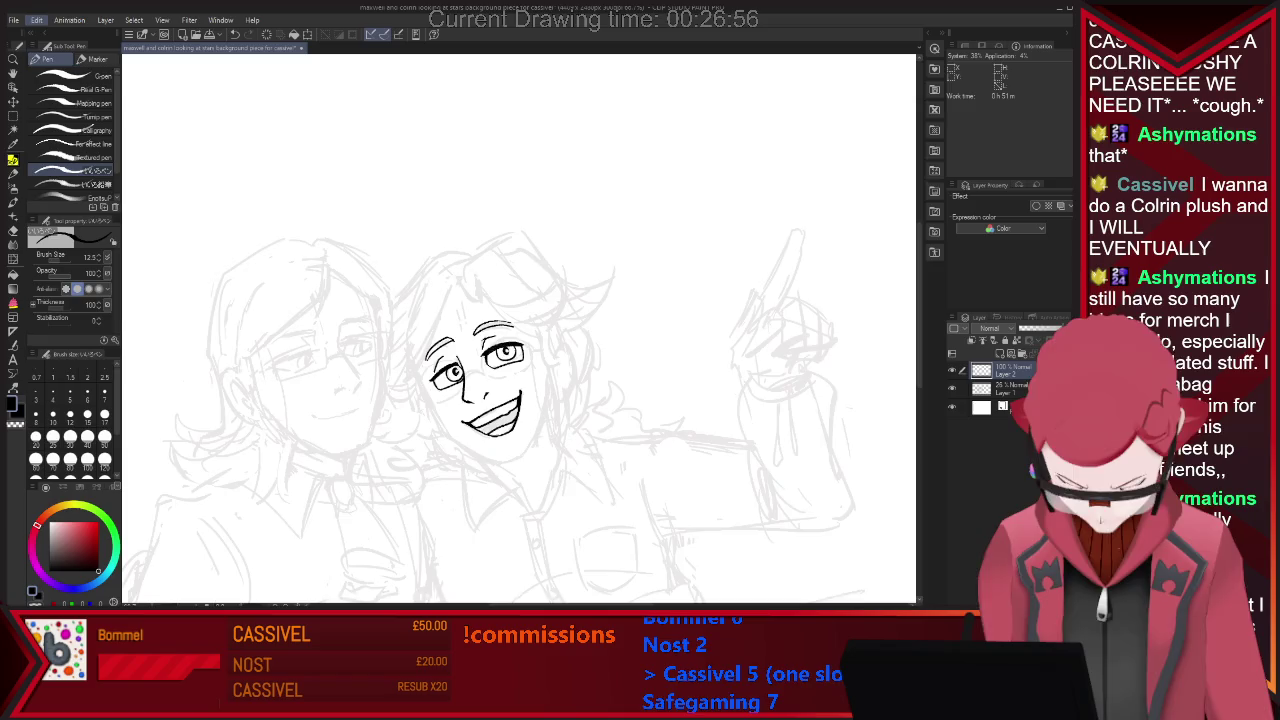
{"action": "key", "text": "h"}
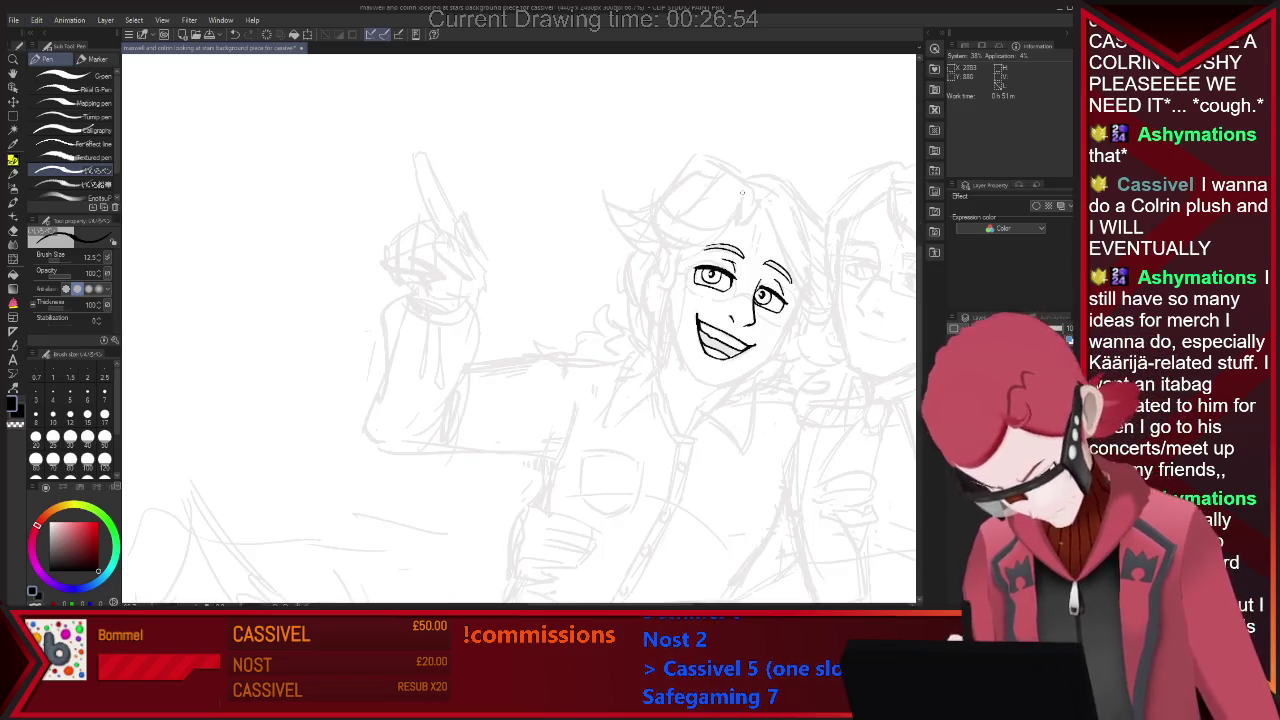
{"action": "key", "text": "h"}
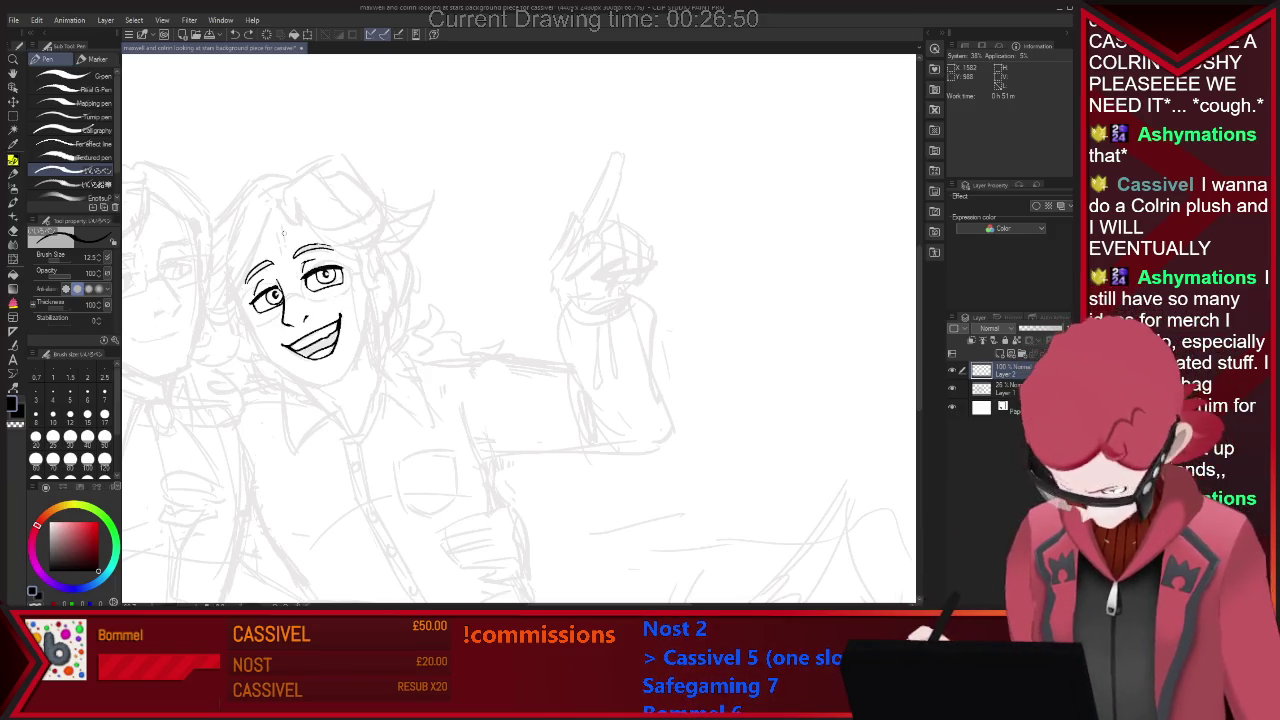
{"action": "key", "text": "ctrl+0"}
{"action": "scroll", "coordinate": [242, 273], "scroll_direction": "up", "scroll_amount": 2}
{"action": "scroll", "coordinate": [242, 273], "scroll_direction": "up", "scroll_amount": 2}
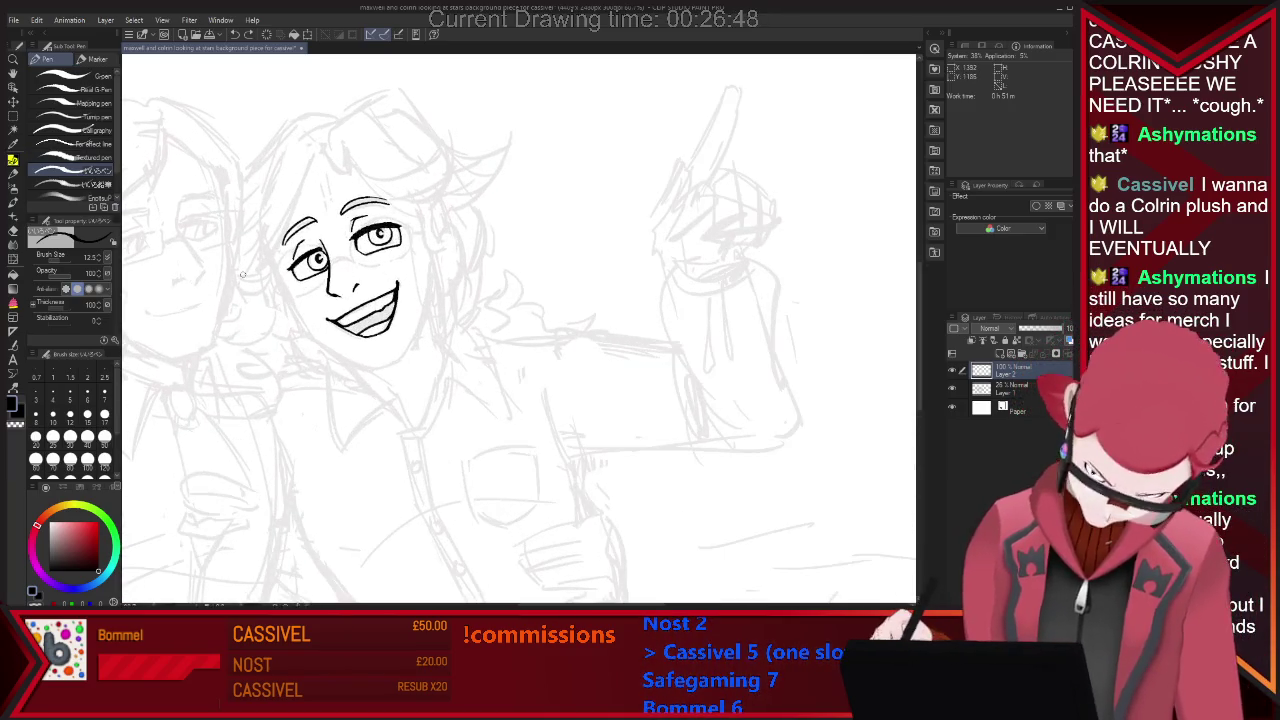
{"action": "key", "text": "e"}
{"action": "key", "text": "p"}
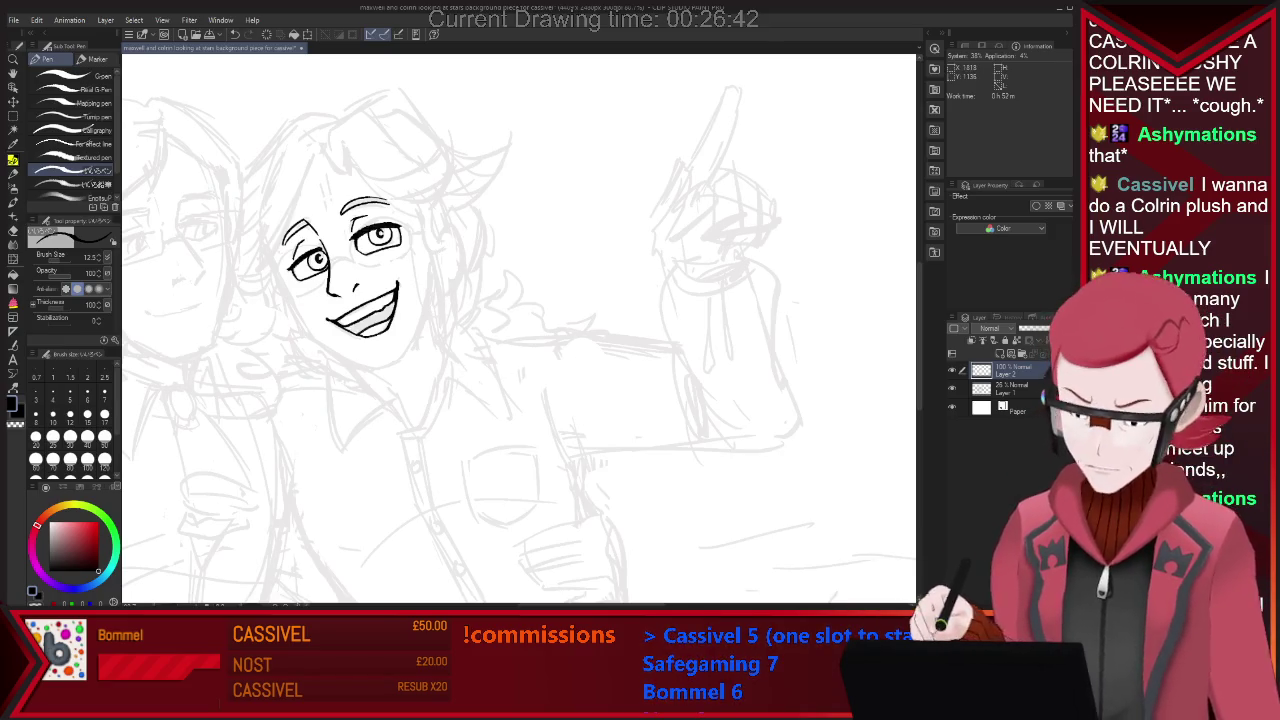
{"action": "key", "text": "ctrl+minus"}
{"action": "key", "text": "ctrl+plus"}
{"action": "key", "text": "ctrl+plus"}
{"action": "key", "text": "e"}
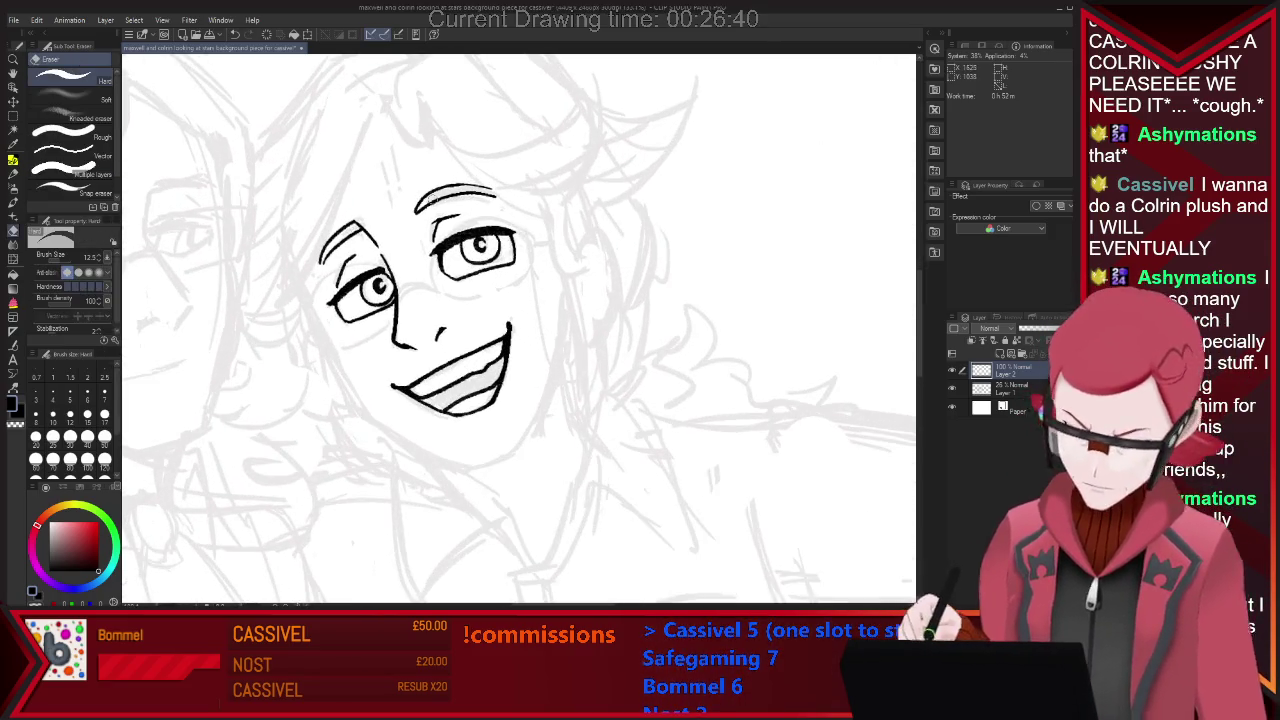
Ink the cheek and jaw contour from beside the eye down around the chin.
{"action": "key", "text": "p"}
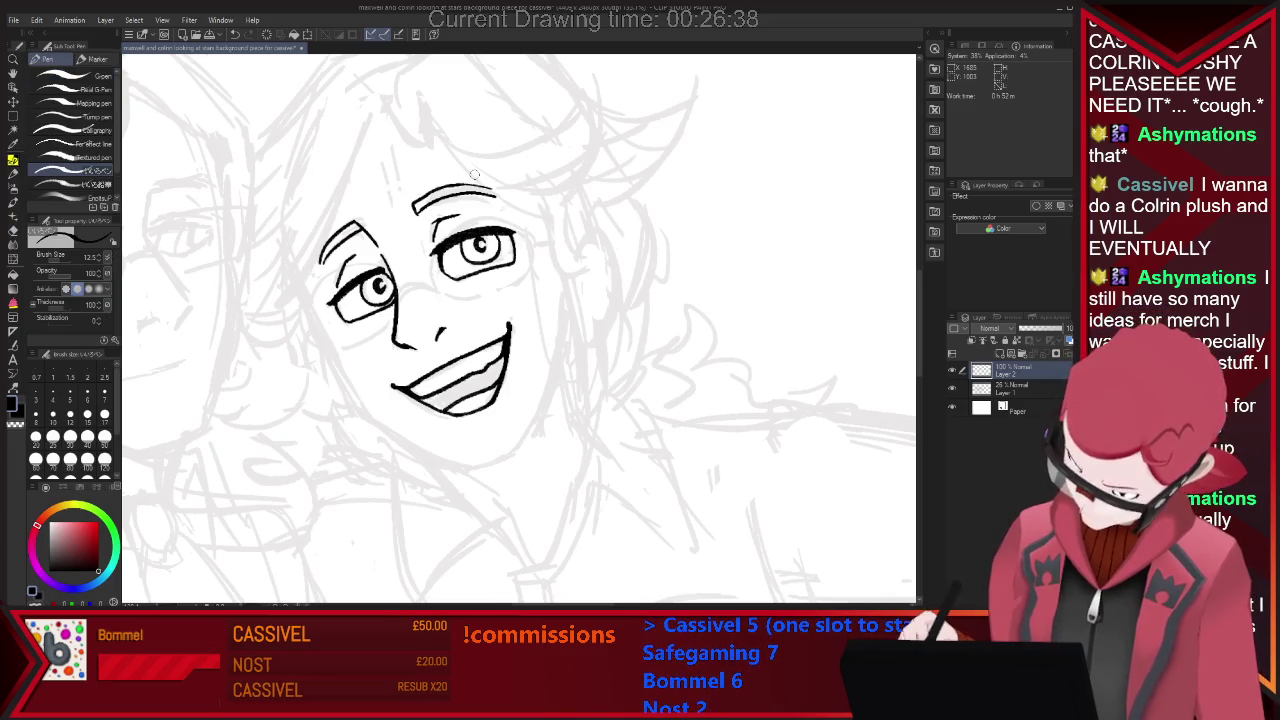
{"action": "key", "text": "e"}
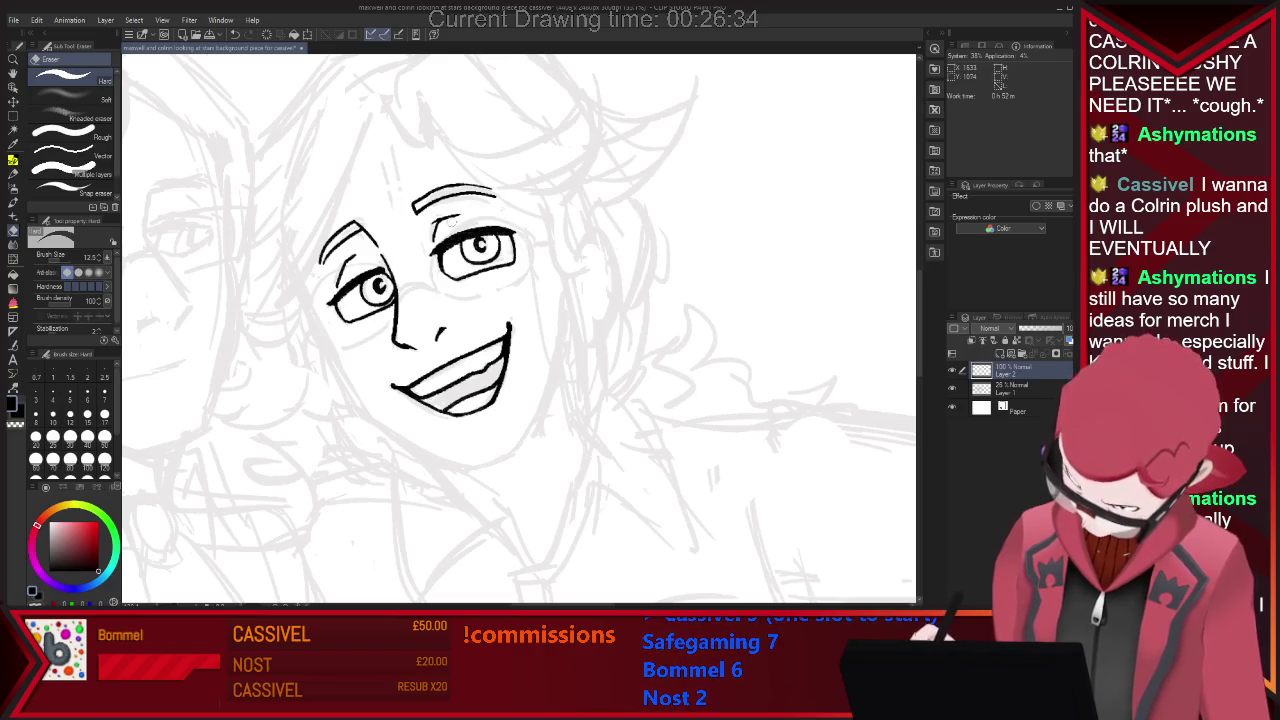
{"action": "key", "text": "p"}
{"action": "scroll", "coordinate": [519, 330], "scroll_direction": "up", "scroll_amount": 3}
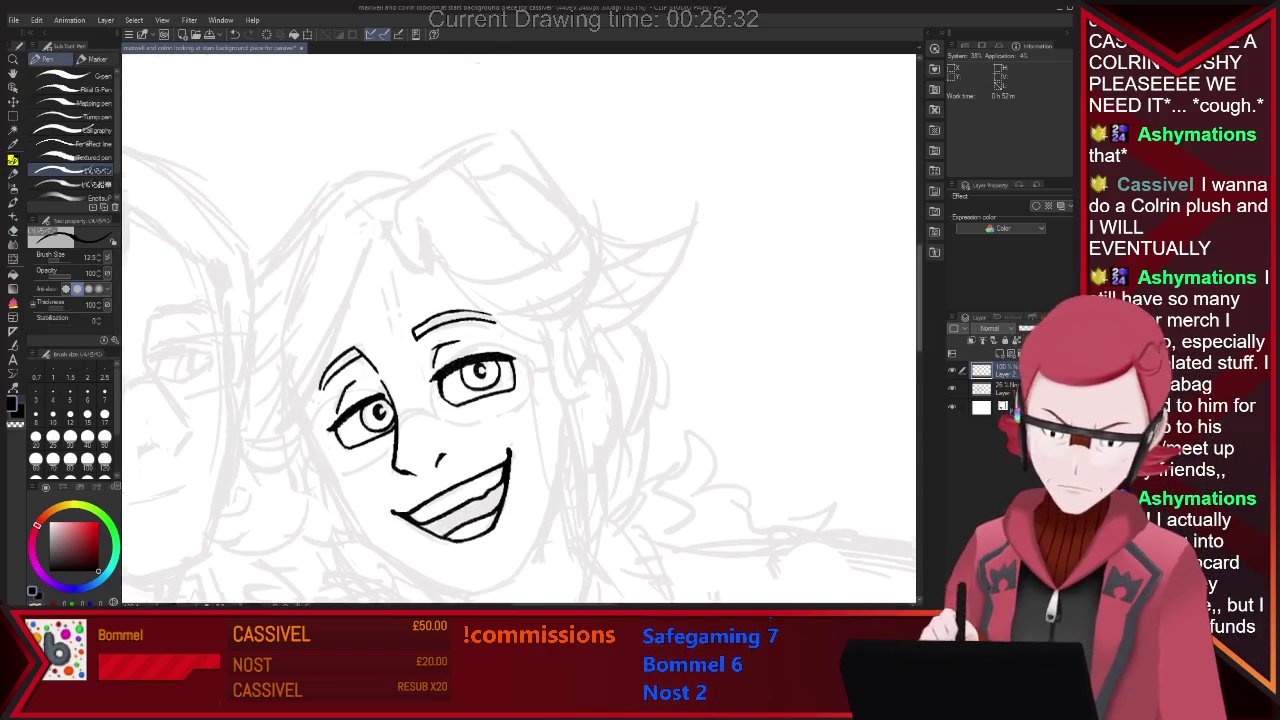
{"action": "scroll", "coordinate": [302, 342], "scroll_direction": "down", "scroll_amount": 2}
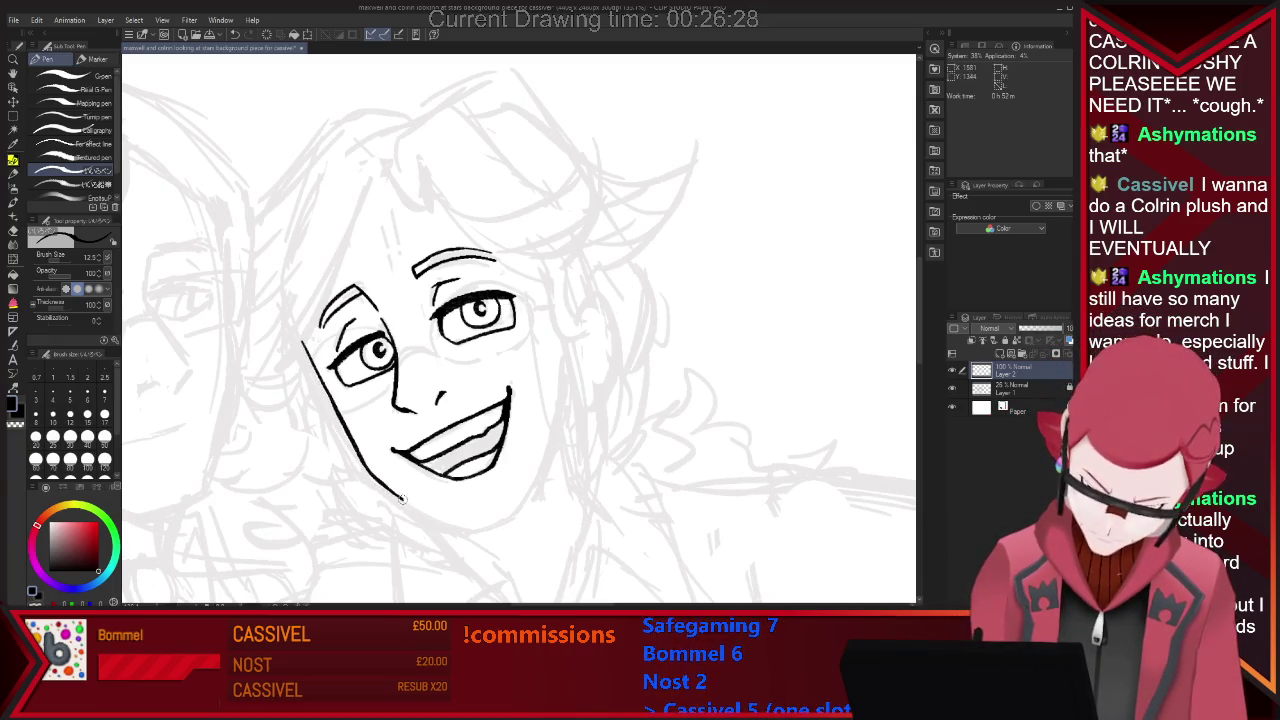
{"action": "key", "text": "e"}
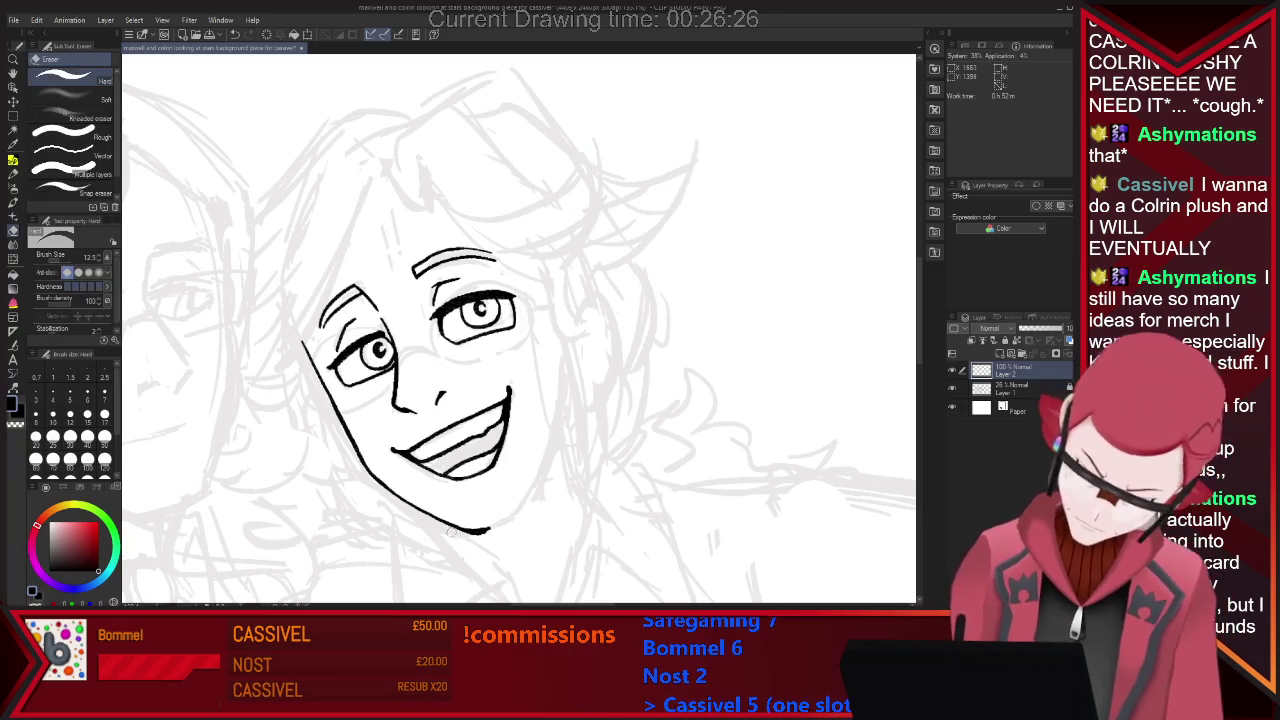
{"action": "key", "text": "p"}
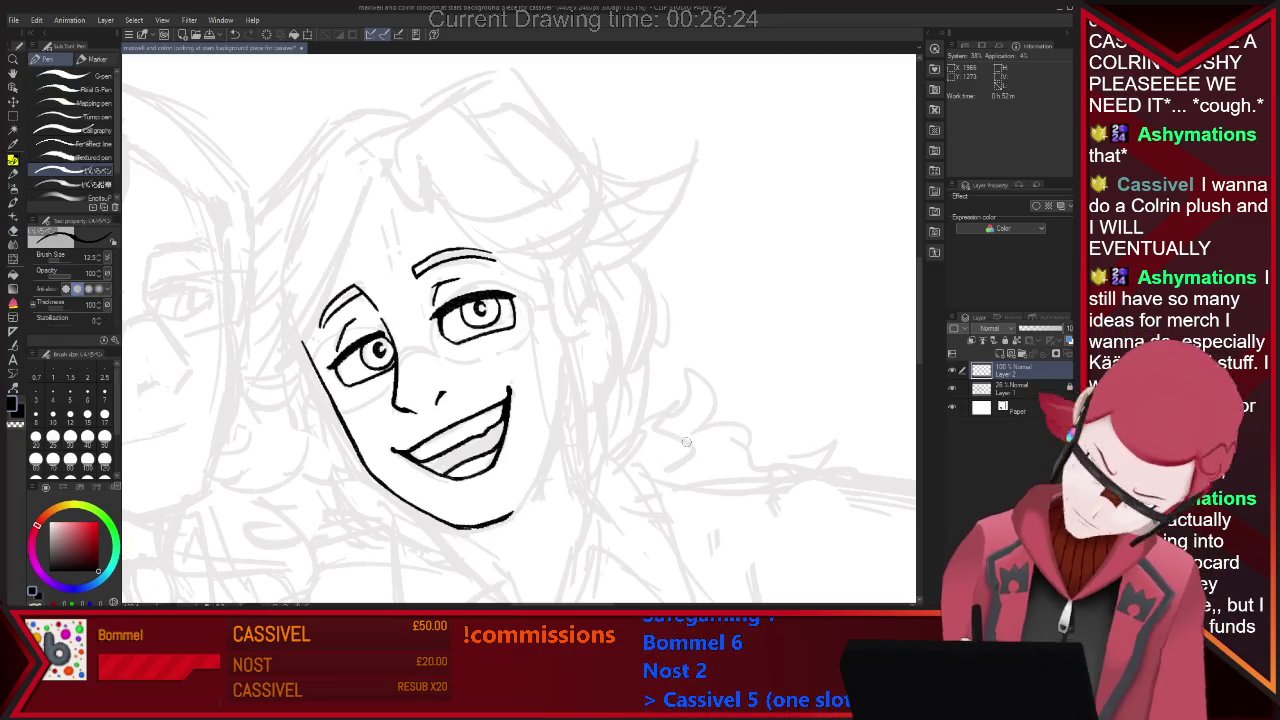
{"action": "scroll", "coordinate": [492, 433], "scroll_direction": "down", "scroll_amount": 2}
Try erasing the right figure's jawline, then undo it to keep the clean curve to the chin.
{"action": "key", "text": "e"}
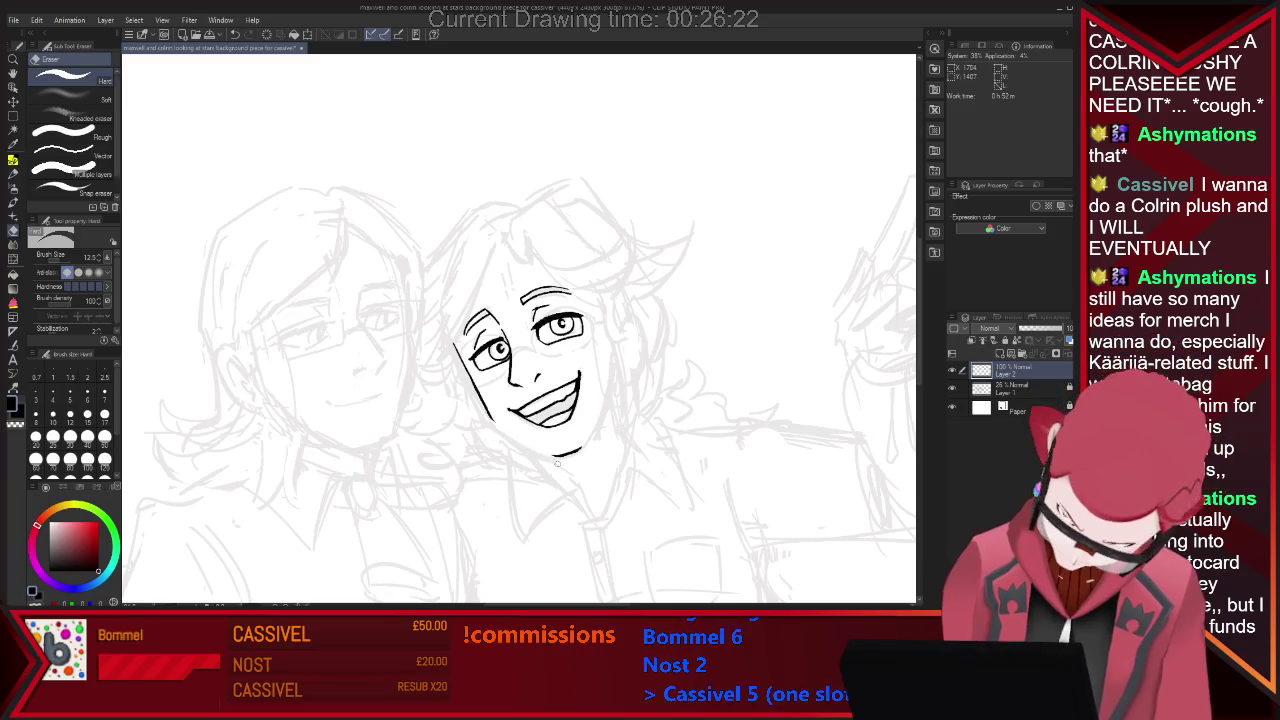
{"action": "key", "text": "p"}
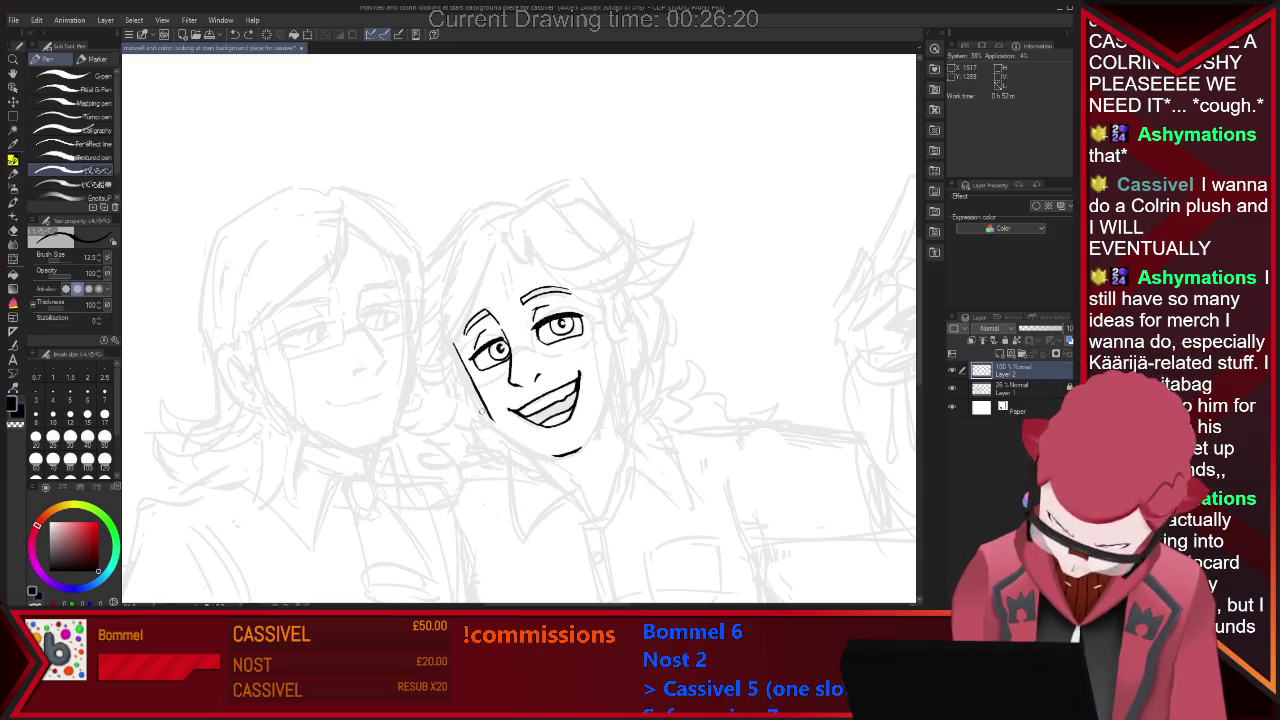
{"action": "key", "text": "e"}
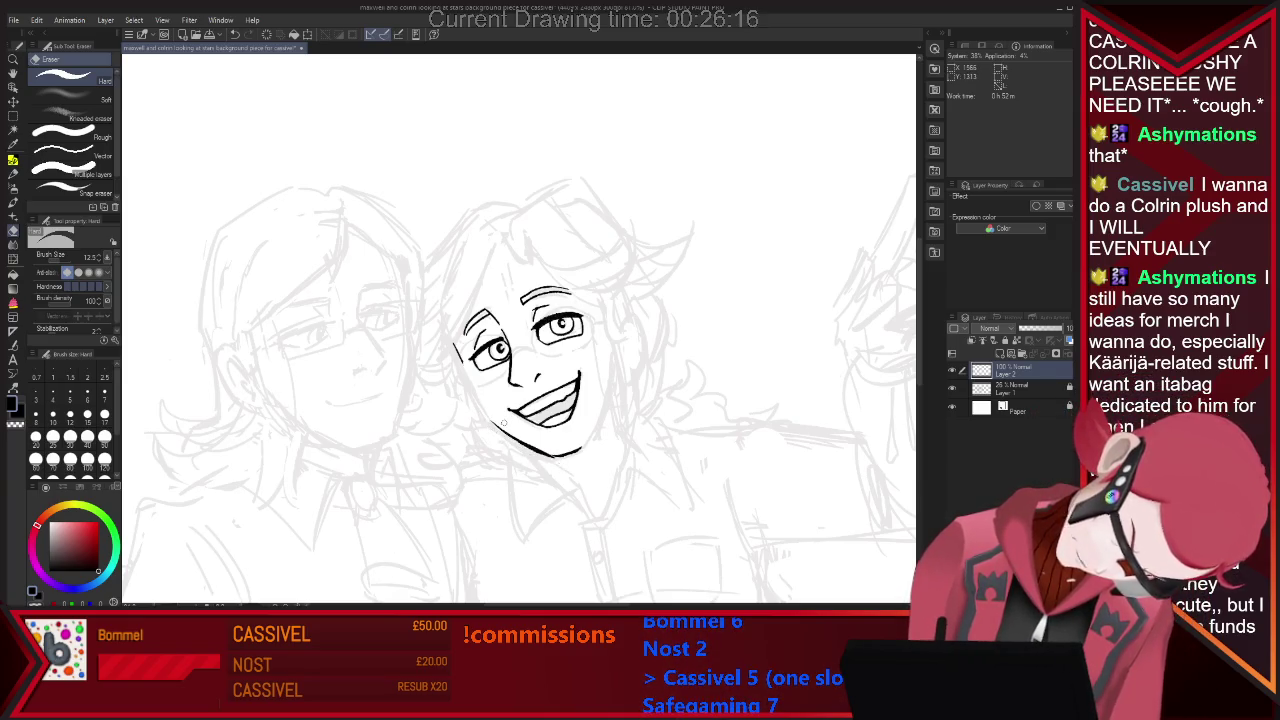
{"action": "key", "text": "ctrl+z"}
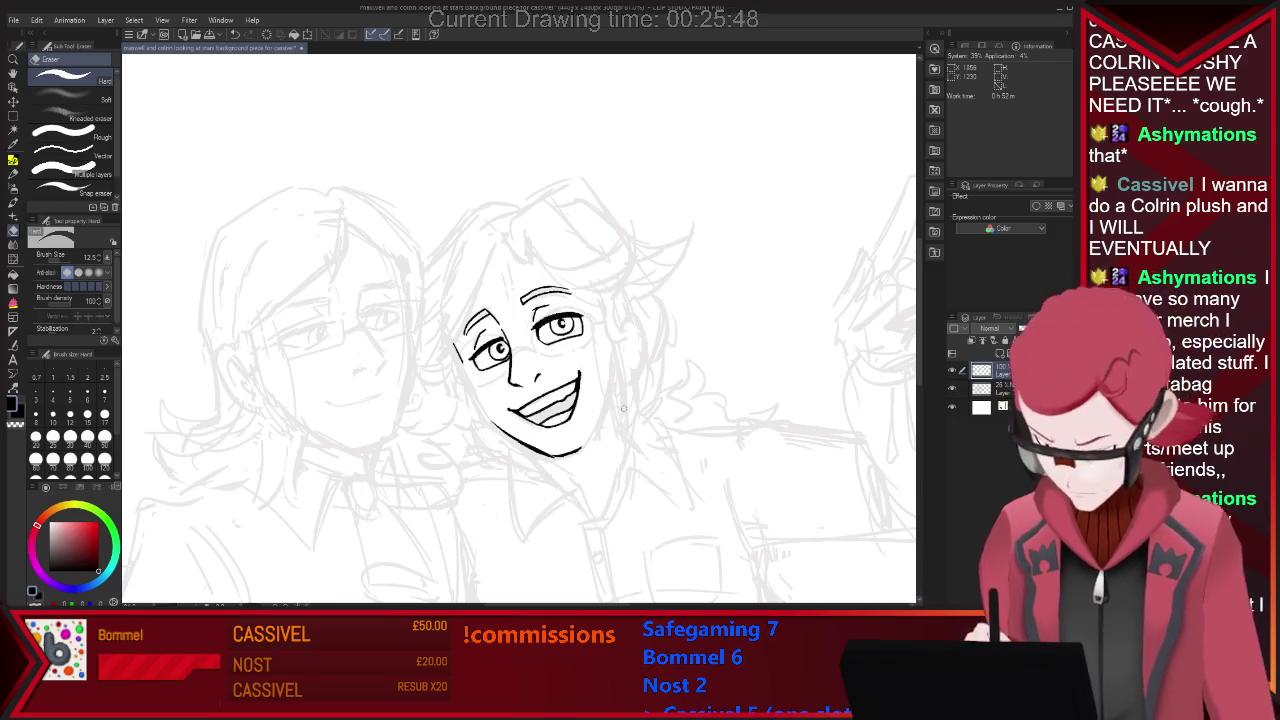
{"action": "key", "text": "ctrl+plus"}
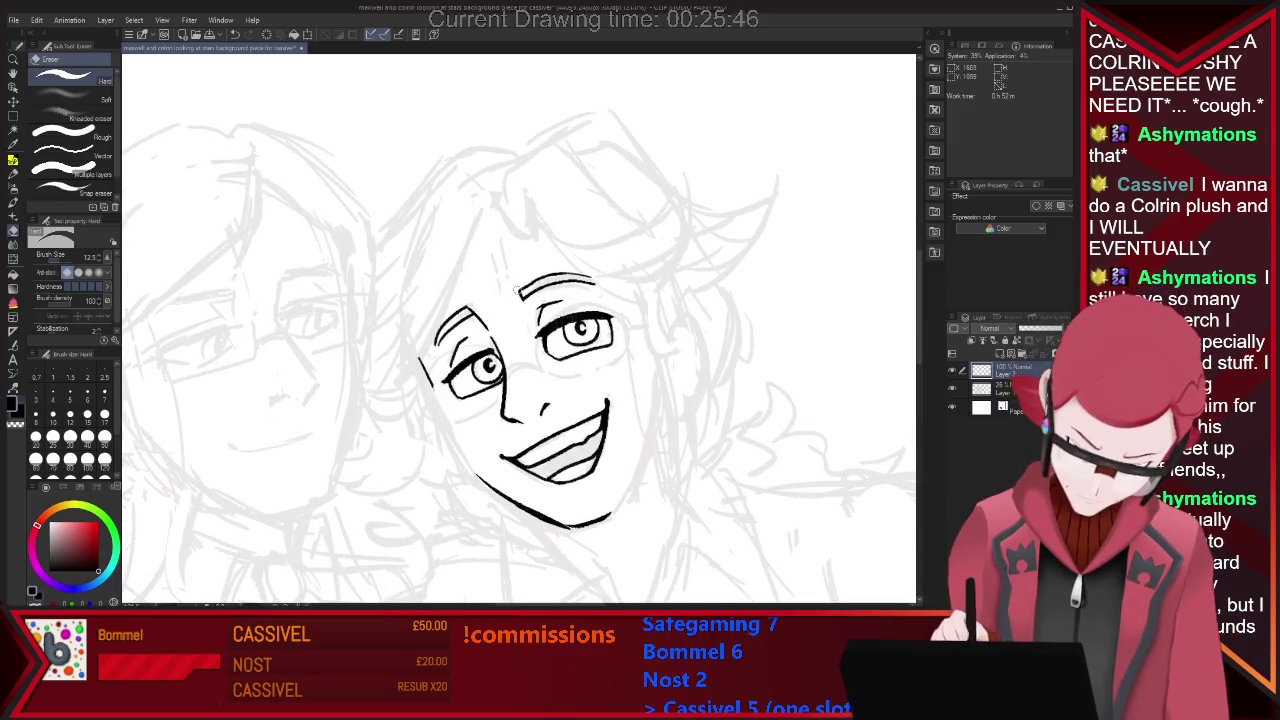
Ink the first hair strand, the hair spike, and a long curving fringe stroke across the forehead.
{"action": "key", "text": "p"}
{"action": "left_click_drag", "start_coordinate": [476, 197], "coordinate": [519, 226]}
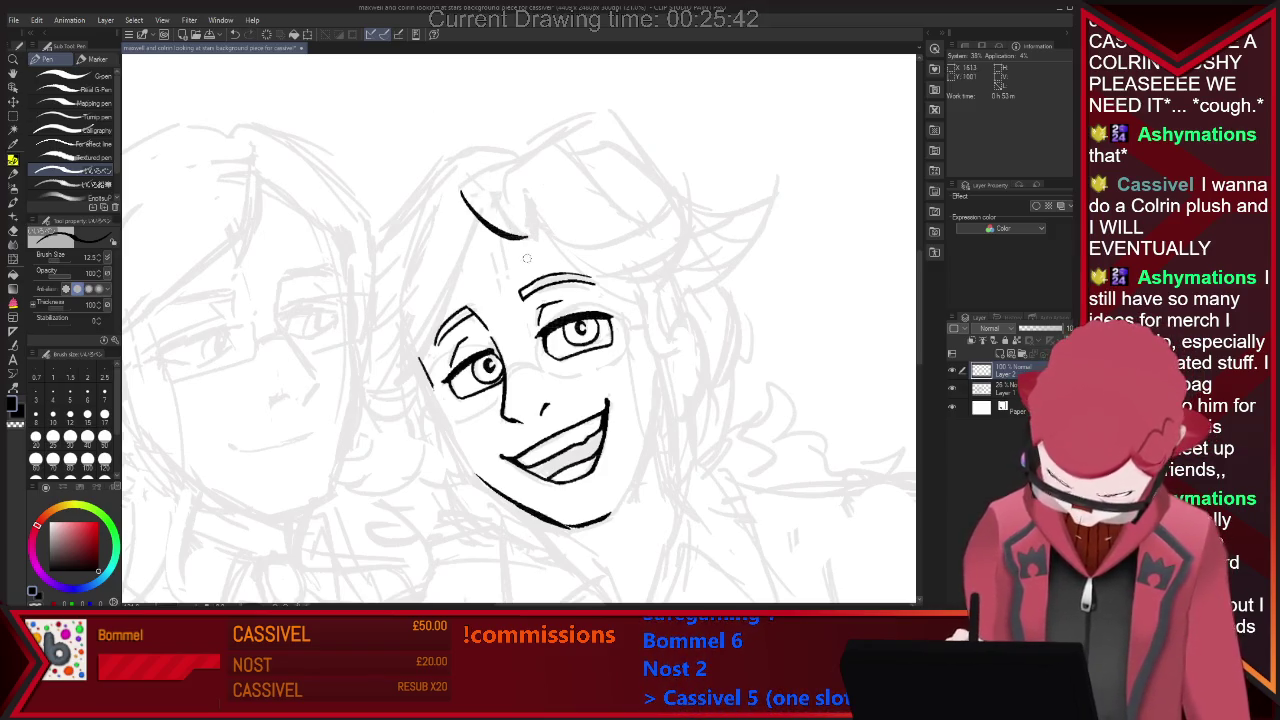
{"action": "key", "text": "e"}
{"action": "key", "text": "p"}
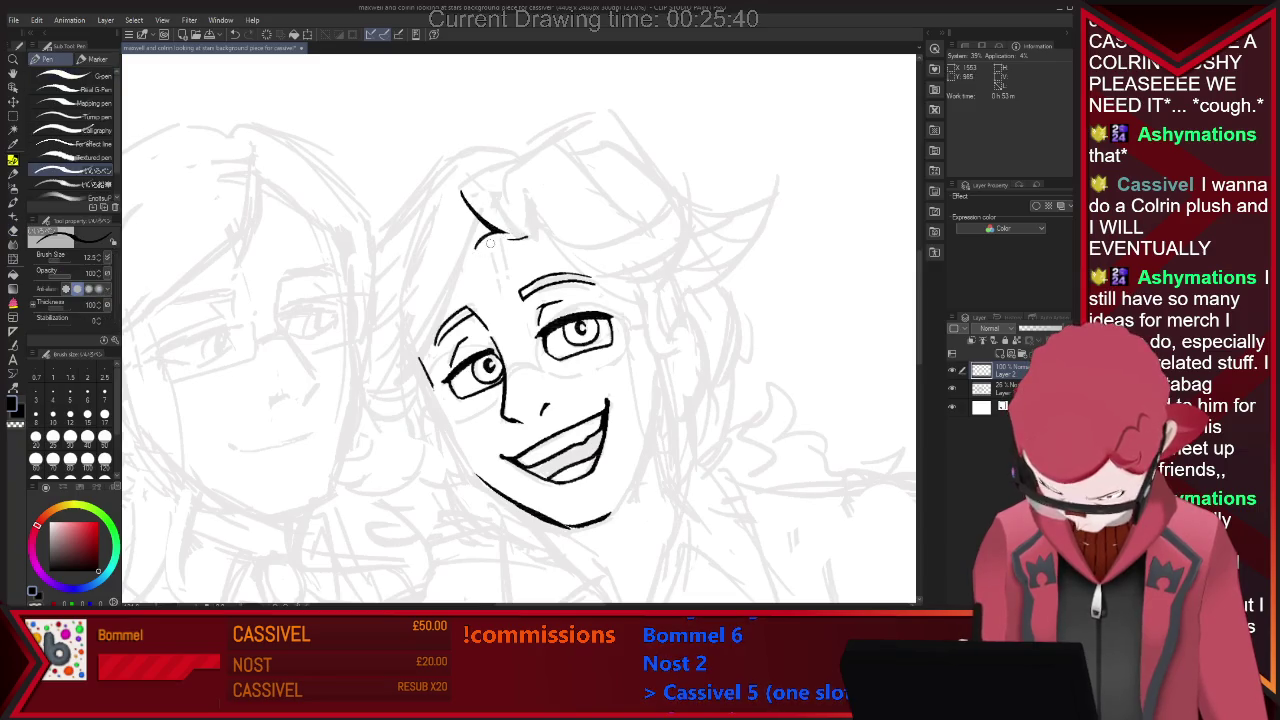
{"action": "key", "text": "e"}
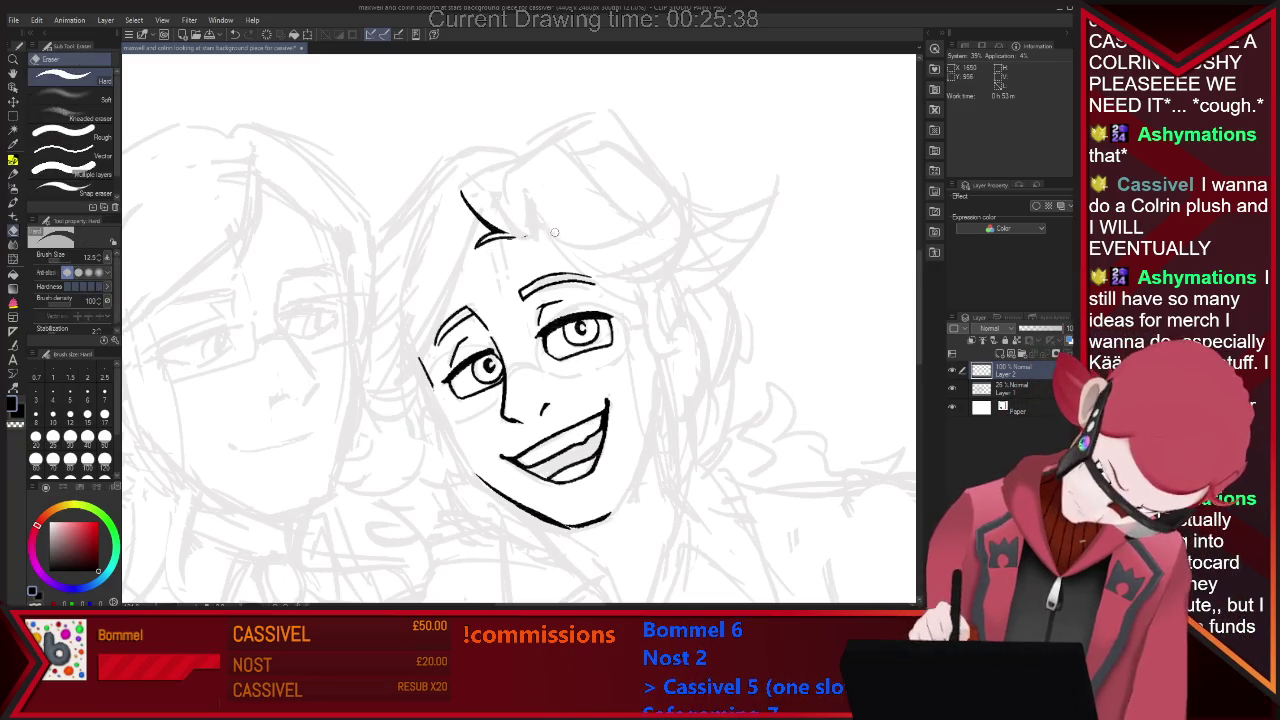
{"action": "key", "text": "p"}
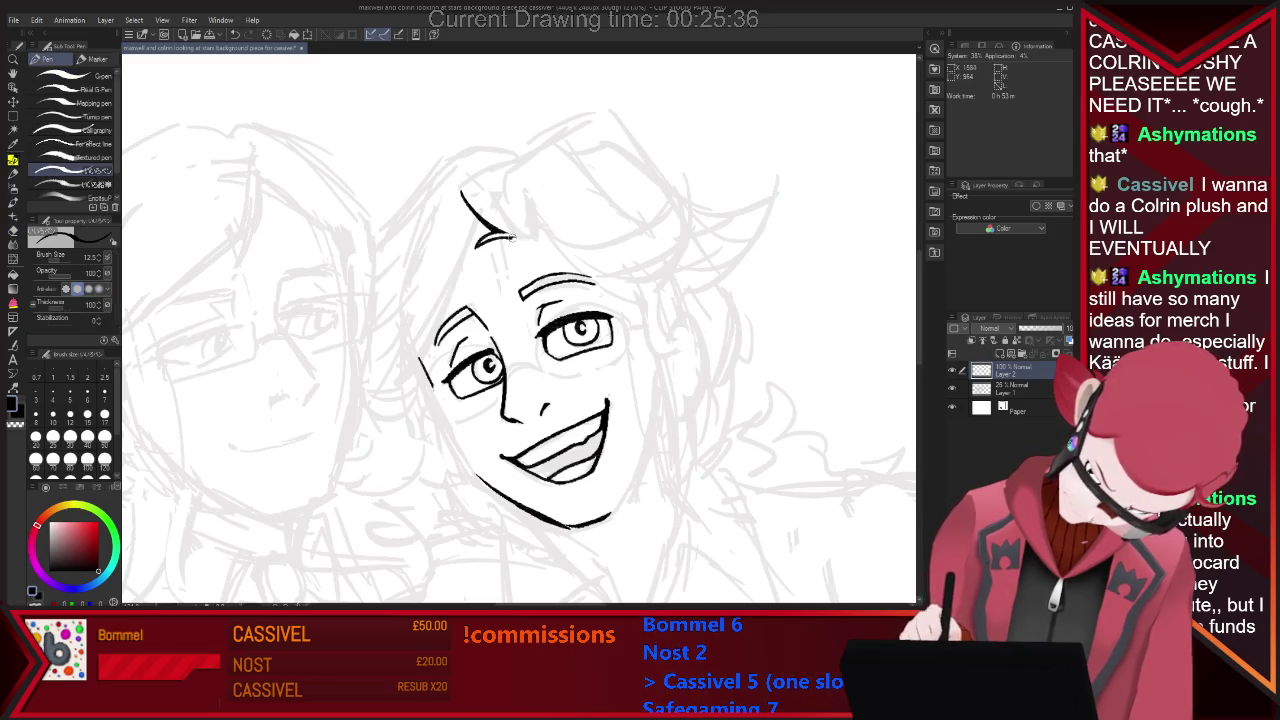
{"action": "left_click_drag", "start_coordinate": [521, 198], "coordinate": [527, 238]}
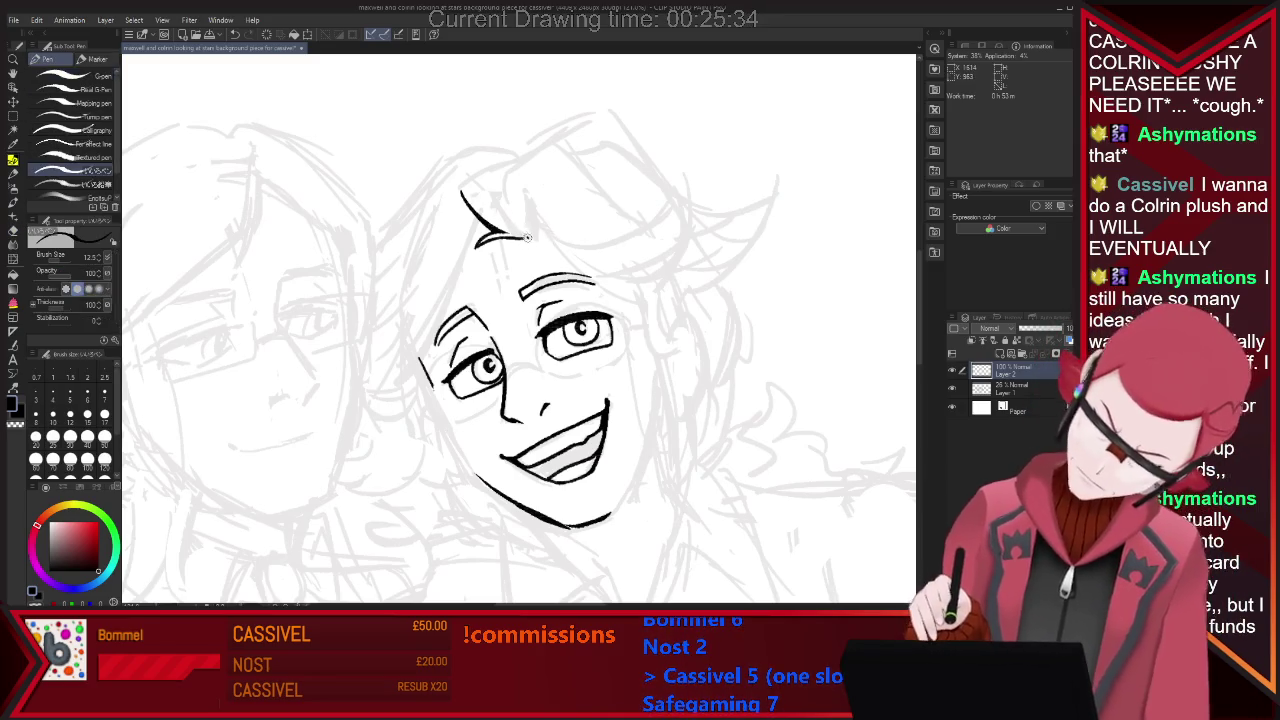
{"action": "key", "text": "ctrl+z"}
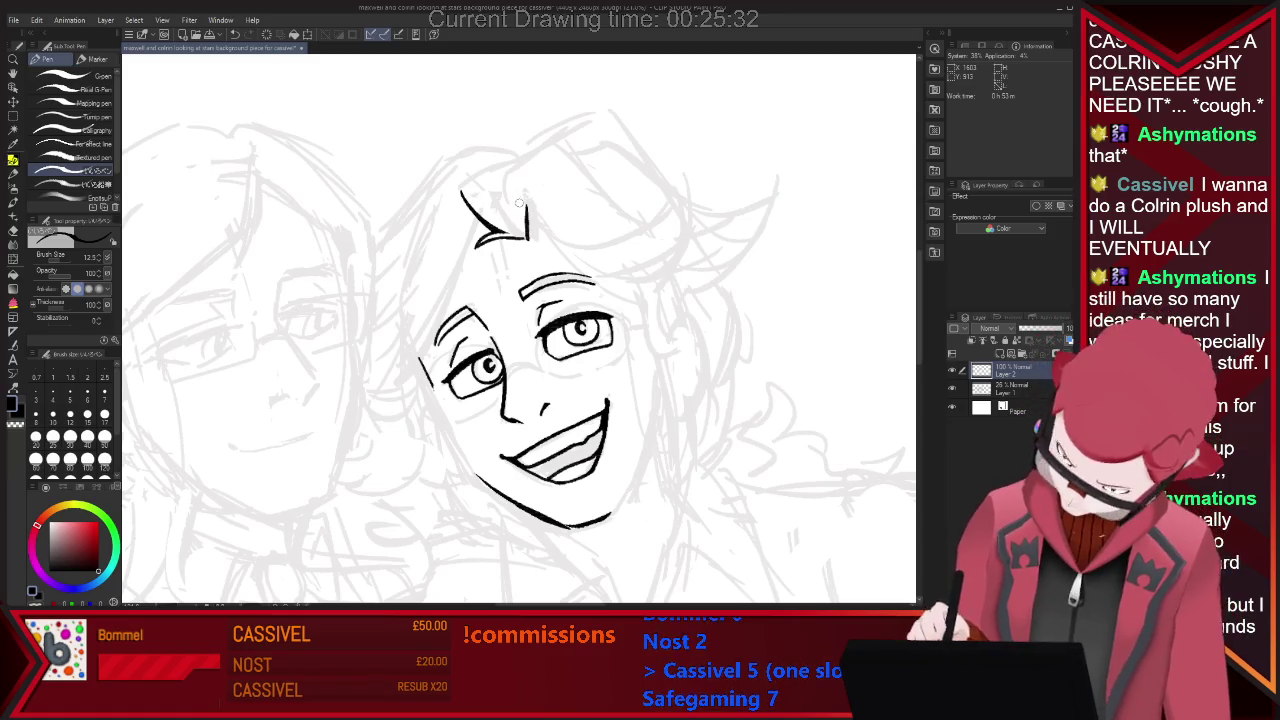
{"action": "left_click_drag", "start_coordinate": [521, 198], "coordinate": [527, 238]}
{"action": "left_click_drag", "start_coordinate": [521, 201], "coordinate": [587, 253]}
{"action": "key", "text": "ctrl+z"}
{"action": "left_click_drag", "start_coordinate": [521, 201], "coordinate": [637, 280]}
{"action": "key", "text": "ctrl+z"}
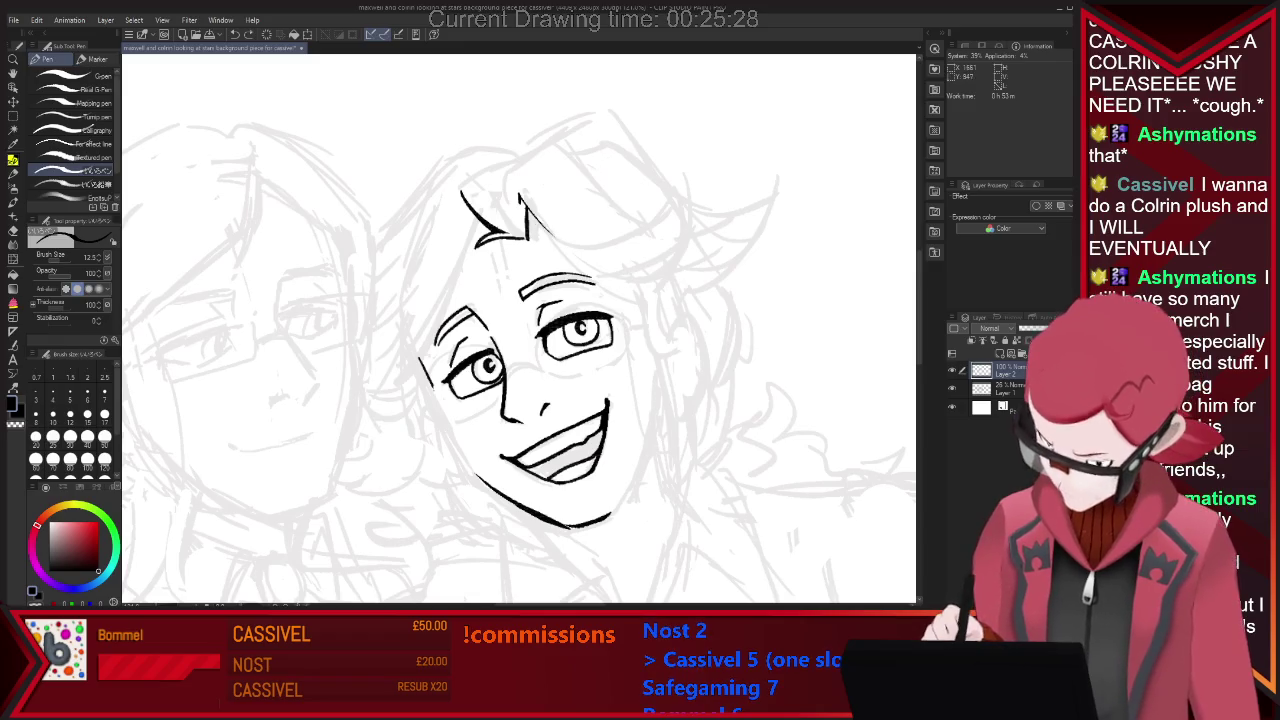
{"action": "left_click_drag", "start_coordinate": [520, 200], "coordinate": [661, 279]}
Redo the fringe so its curve sweeps up to the right.
{"action": "key", "text": "e"}
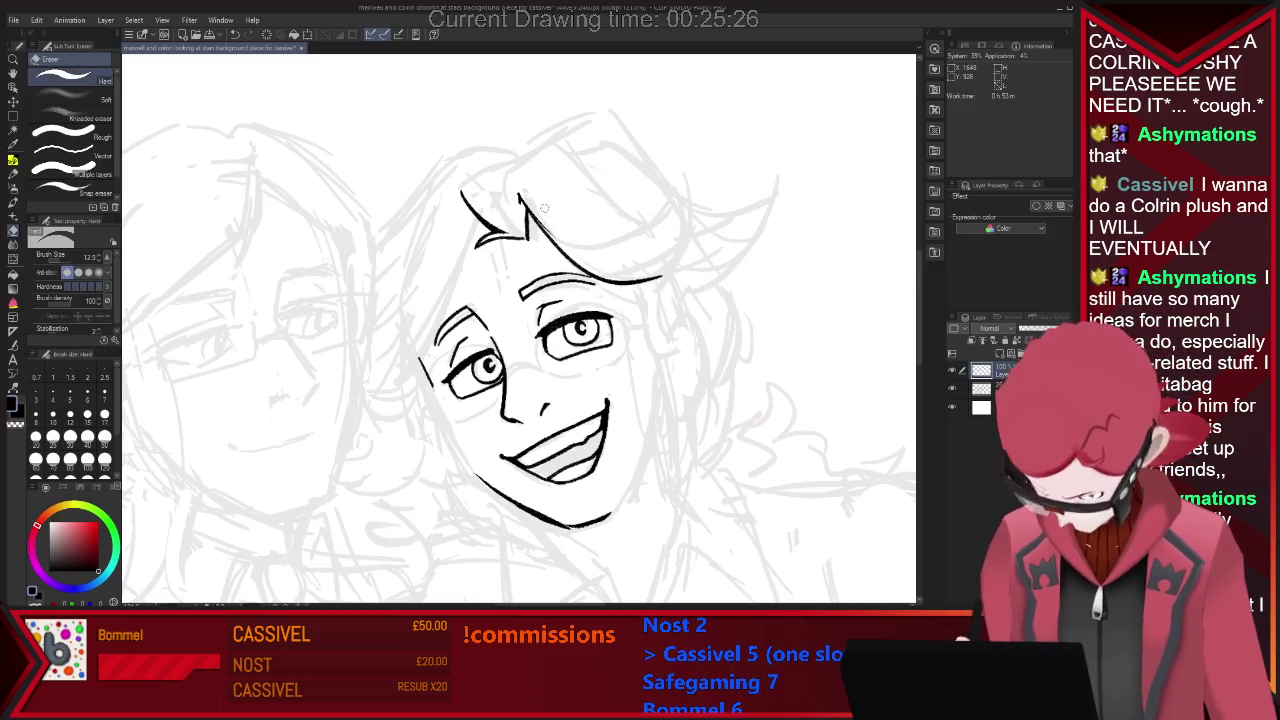
{"action": "key", "text": "p"}
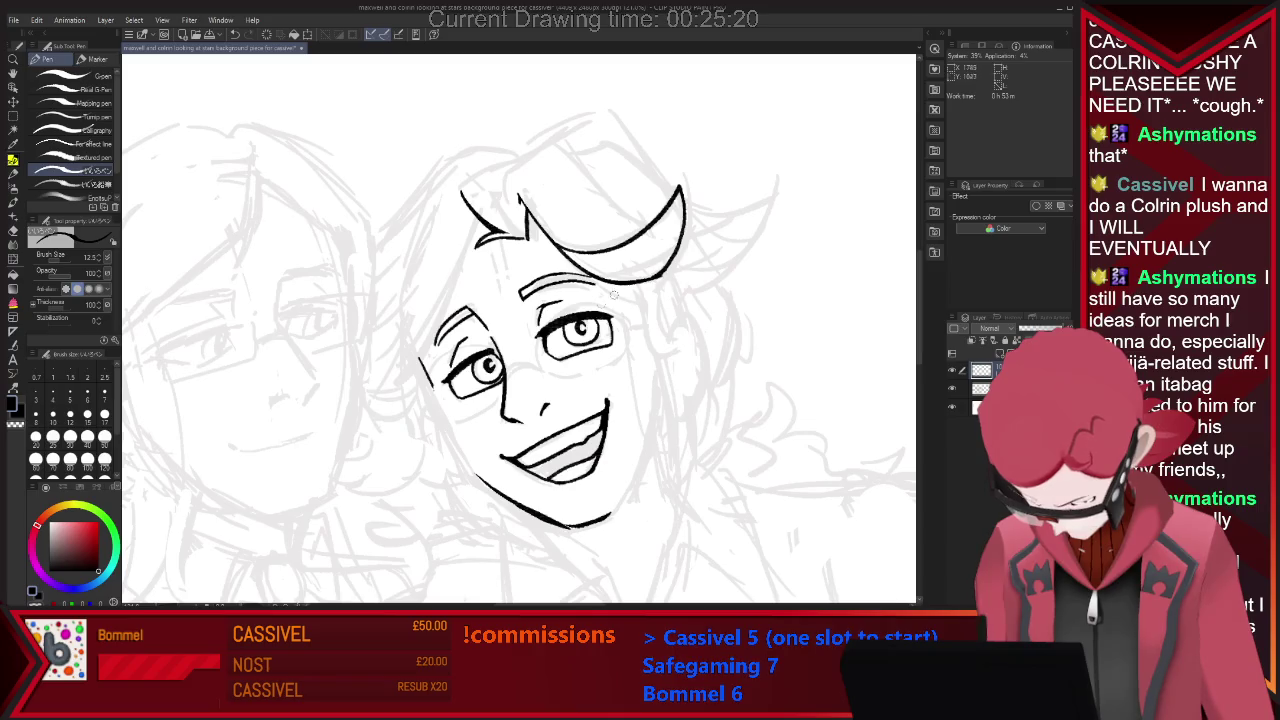
{"action": "key", "text": "e"}
{"action": "key", "text": "p"}
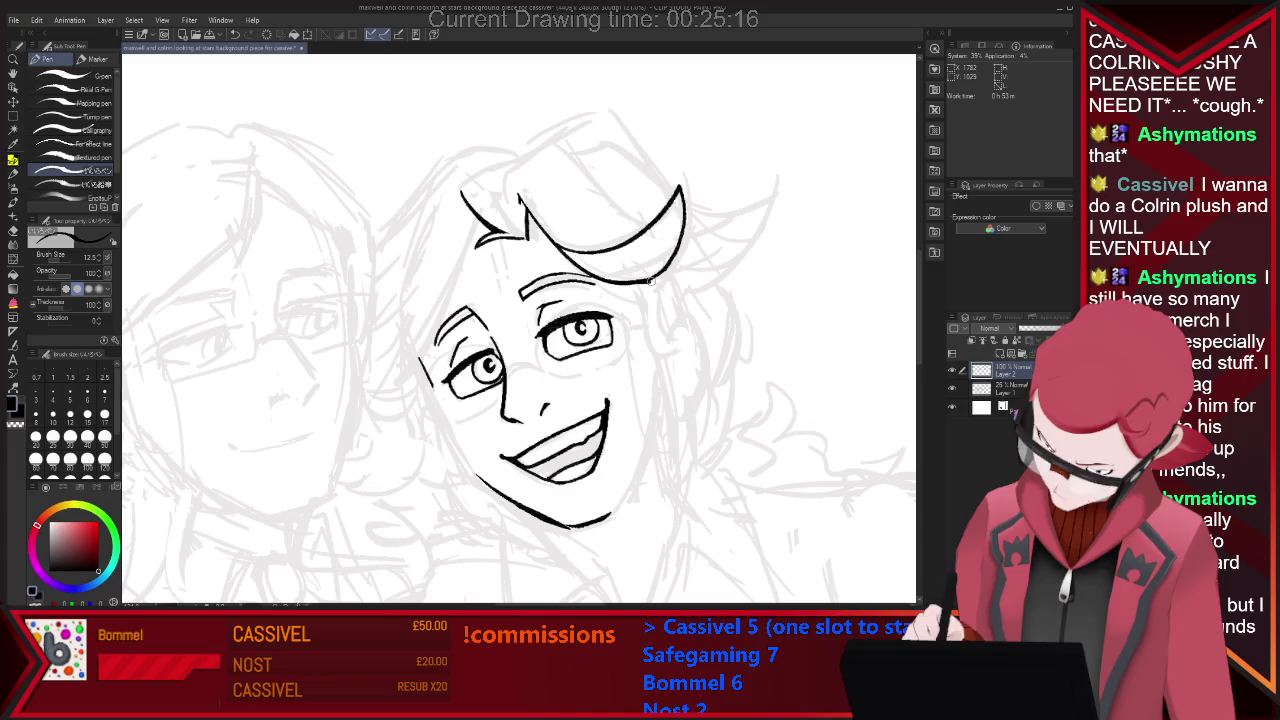
{"action": "key", "text": "ctrl+z"}
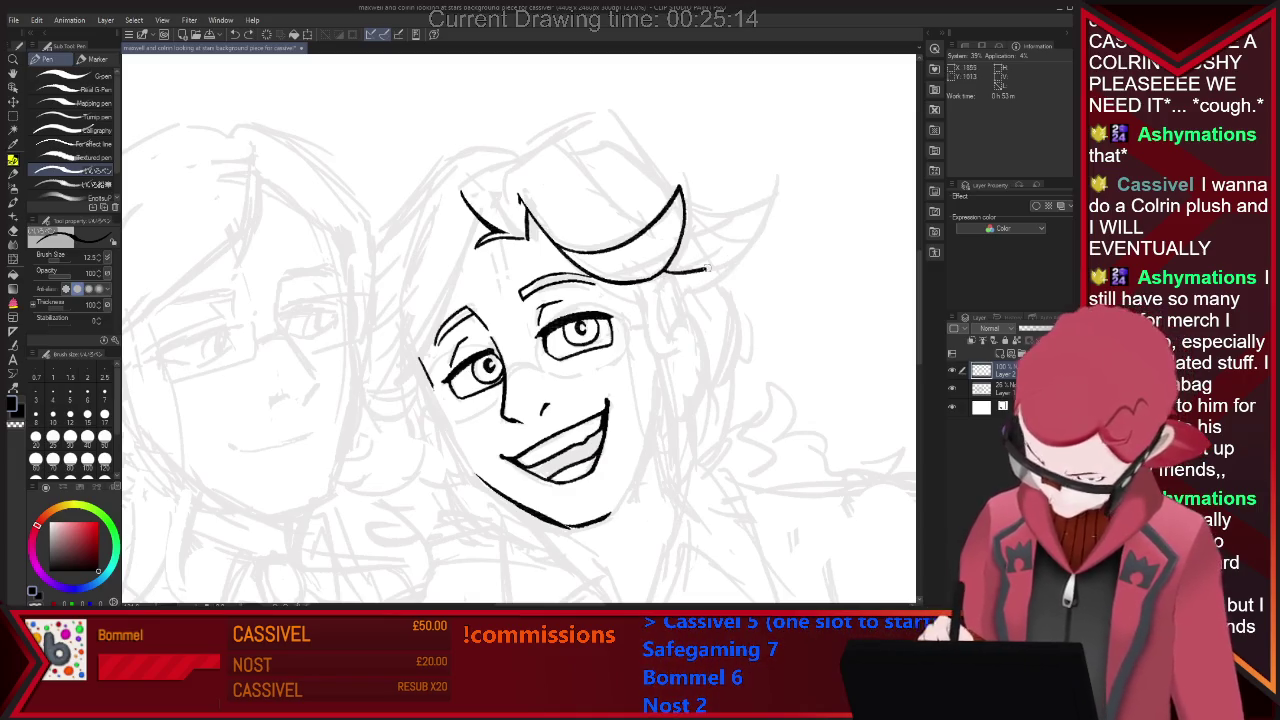
{"action": "left_click_drag", "start_coordinate": [697, 270], "coordinate": [772, 183]}
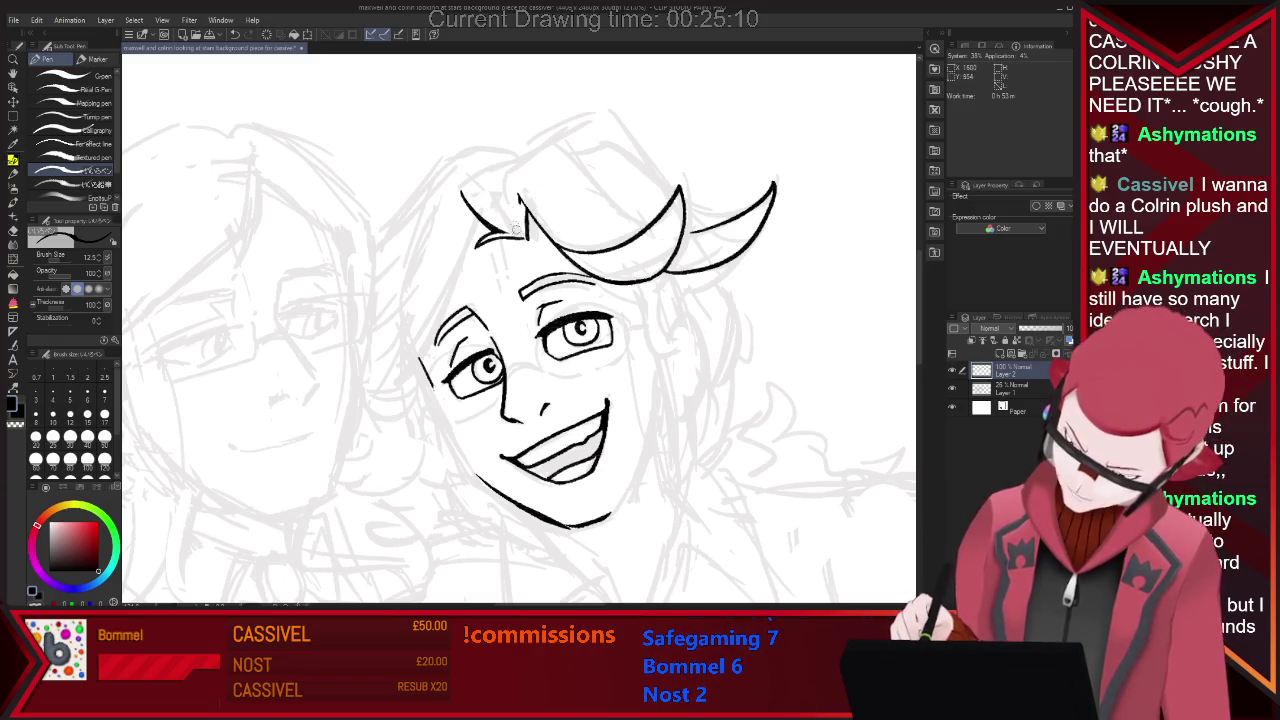
Draw the arched hair lock across the head and the outer hair stroke on the right.
{"action": "left_click_drag", "start_coordinate": [516, 229], "coordinate": [505, 184]}
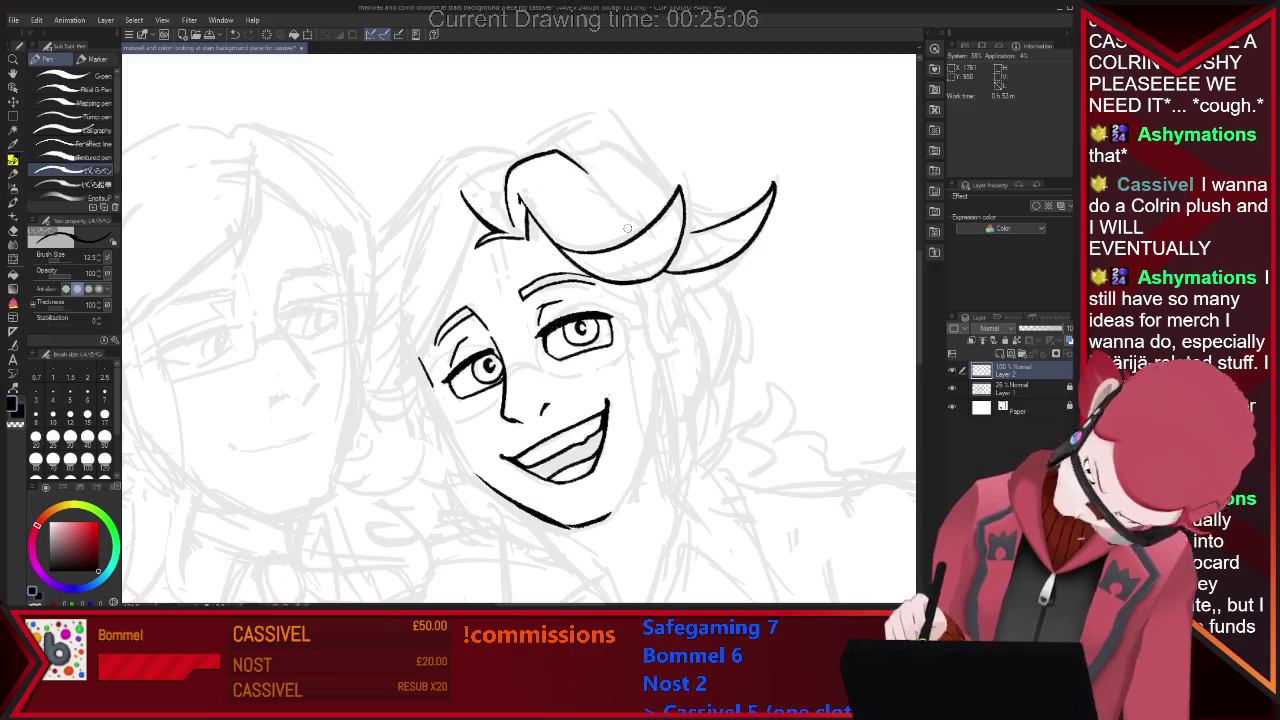
{"action": "key", "text": "ctrl+z"}
{"action": "left_click_drag", "start_coordinate": [507, 192], "coordinate": [612, 204]}
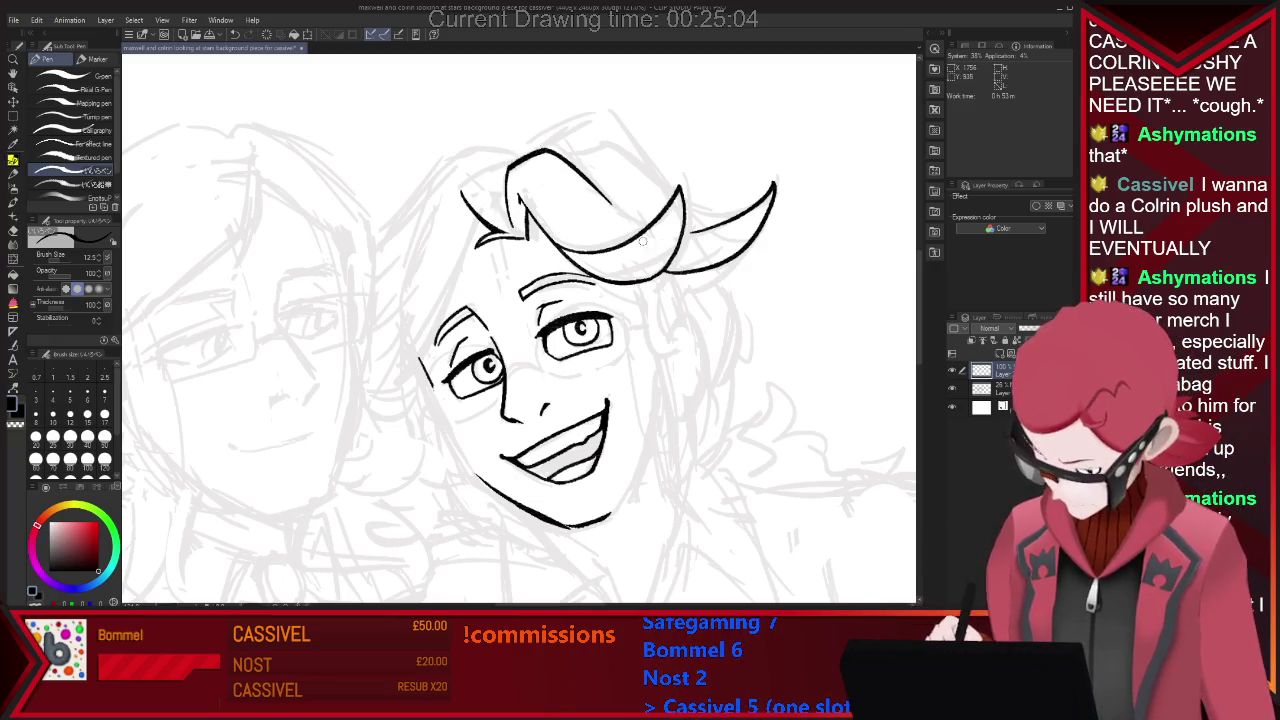
{"action": "left_click_drag", "start_coordinate": [556, 150], "coordinate": [625, 208]}
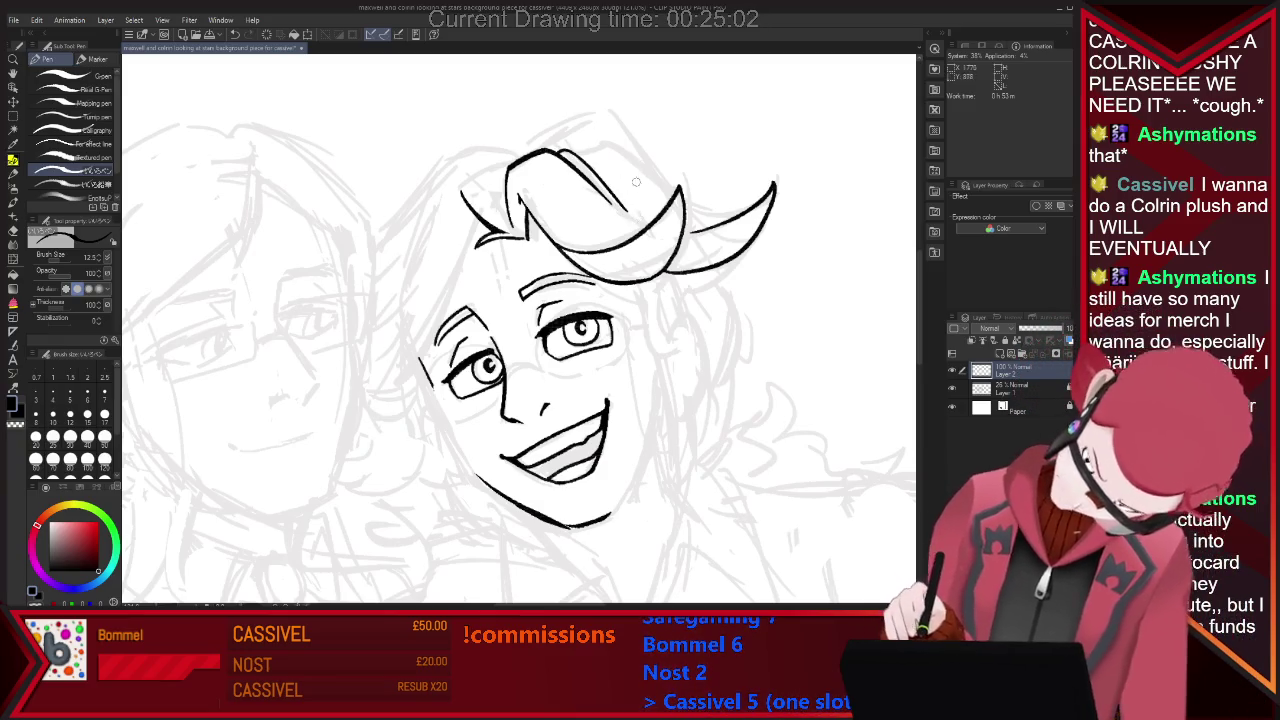
{"action": "key", "text": "ctrl+z"}
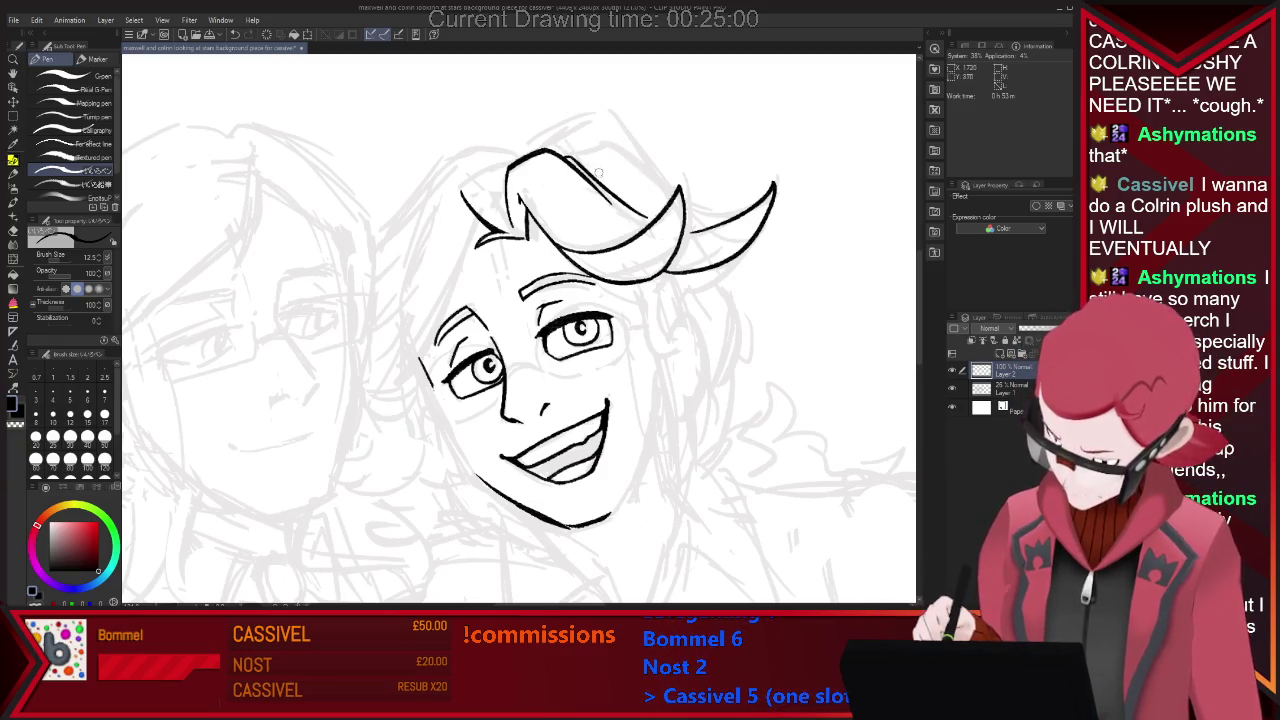
{"action": "left_click_drag", "start_coordinate": [568, 160], "coordinate": [682, 212]}
{"action": "key", "text": "e"}
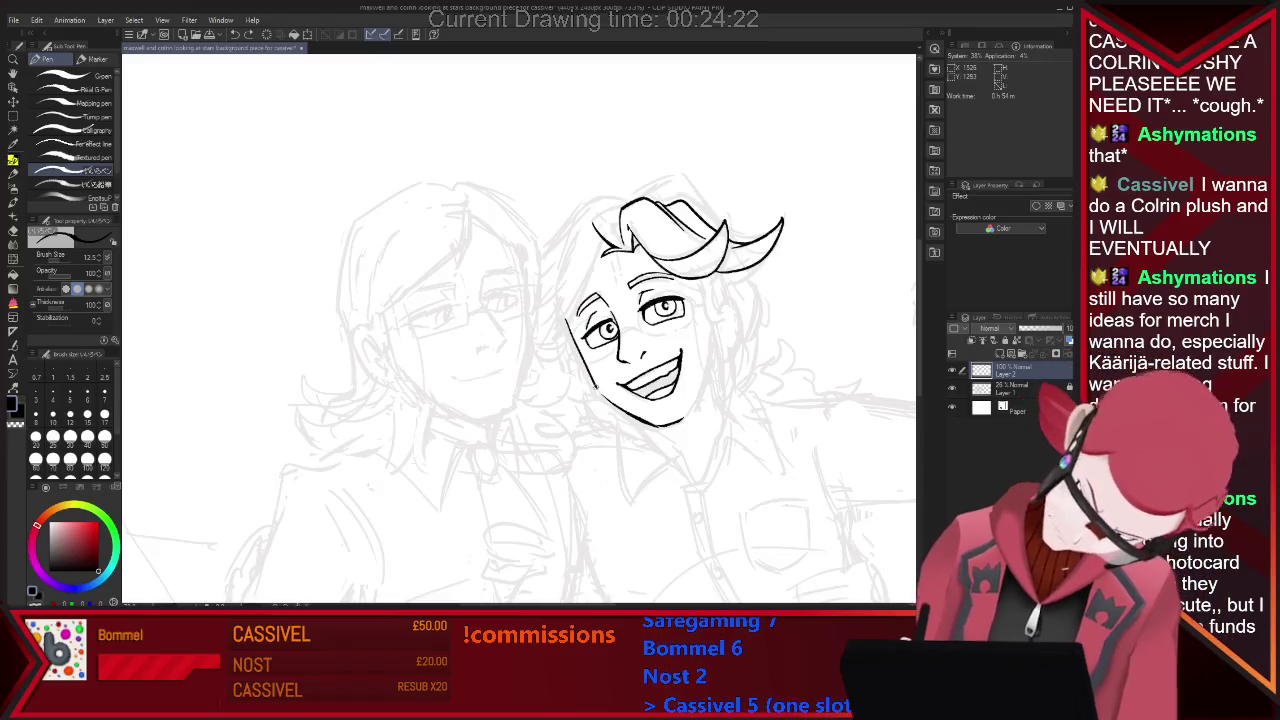
Ink the left cheek contour from the jaw into the hair, undoing and redrawing it once.
{"action": "left_click_drag", "start_coordinate": [569, 322], "coordinate": [605, 394]}
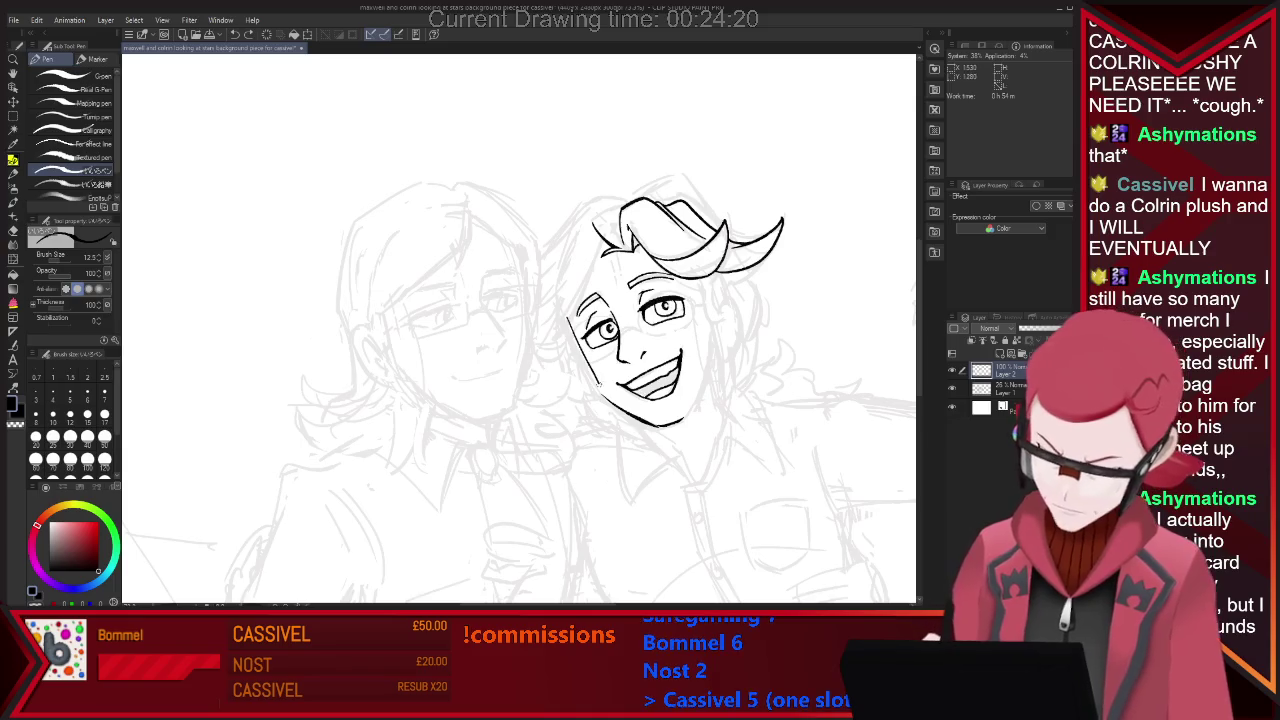
{"action": "key", "text": "e"}
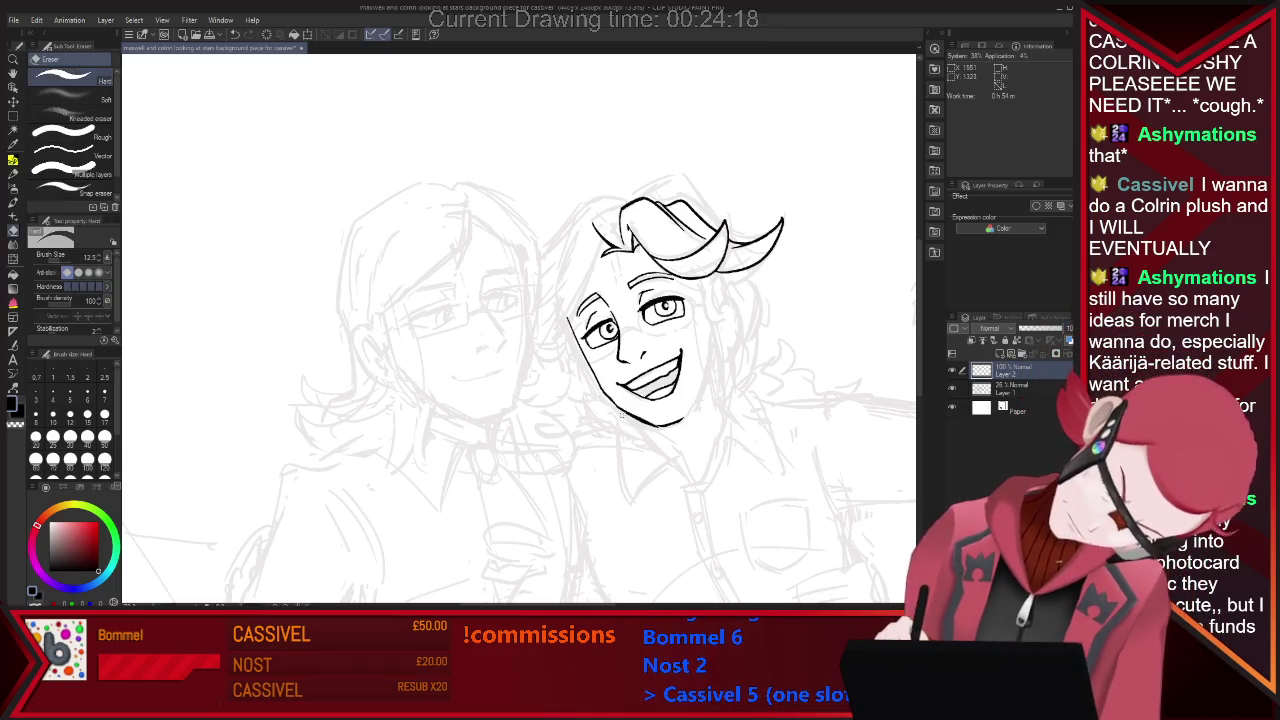
{"action": "key", "text": "p"}
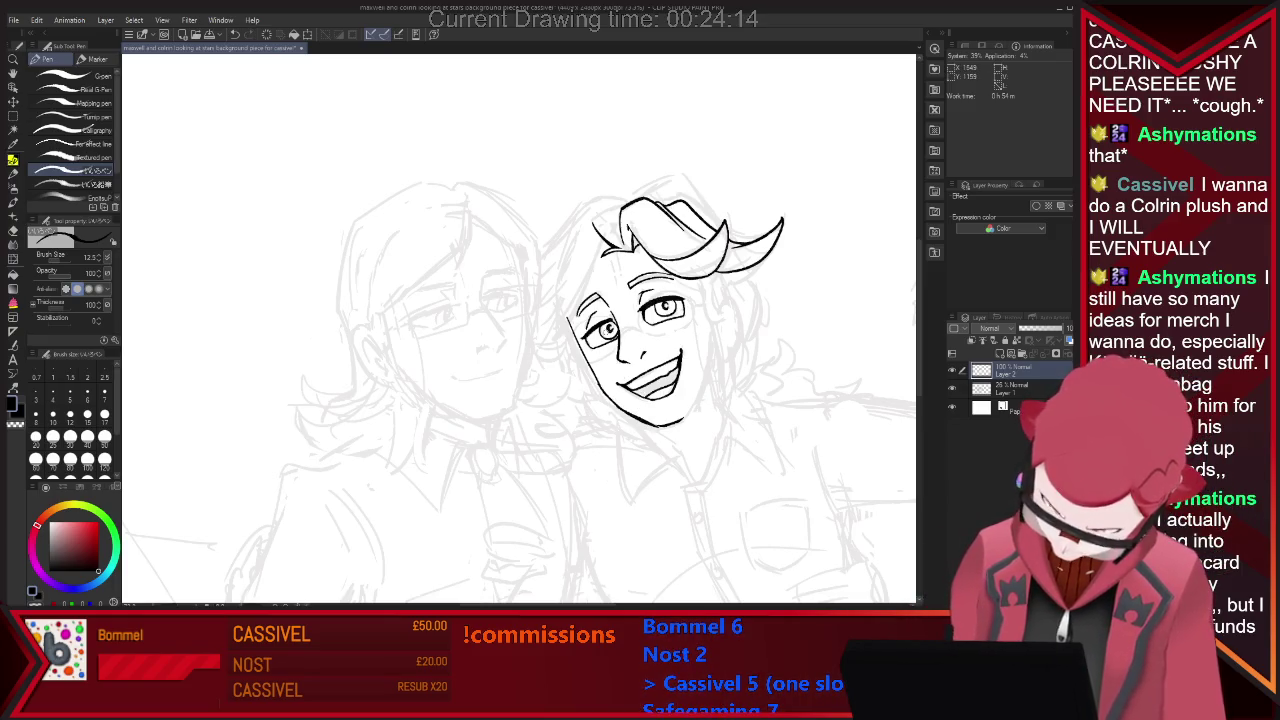
{"action": "key", "text": "e"}
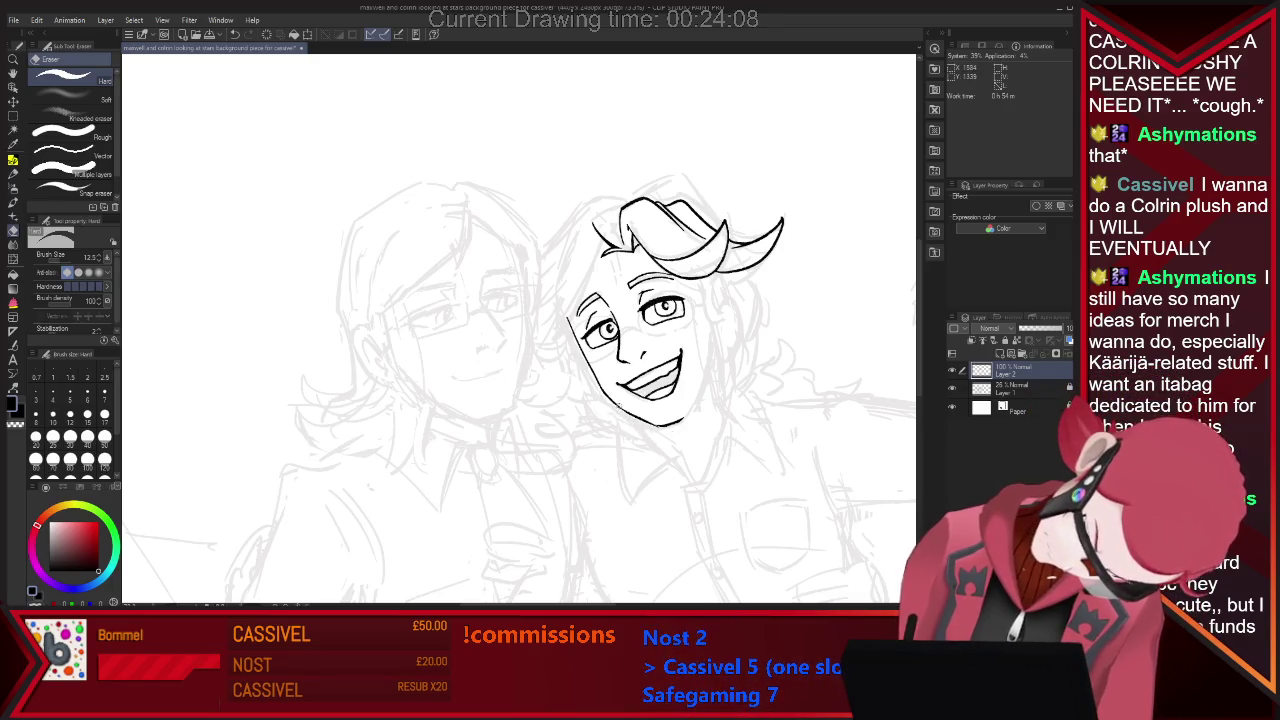
{"action": "key", "text": "p"}
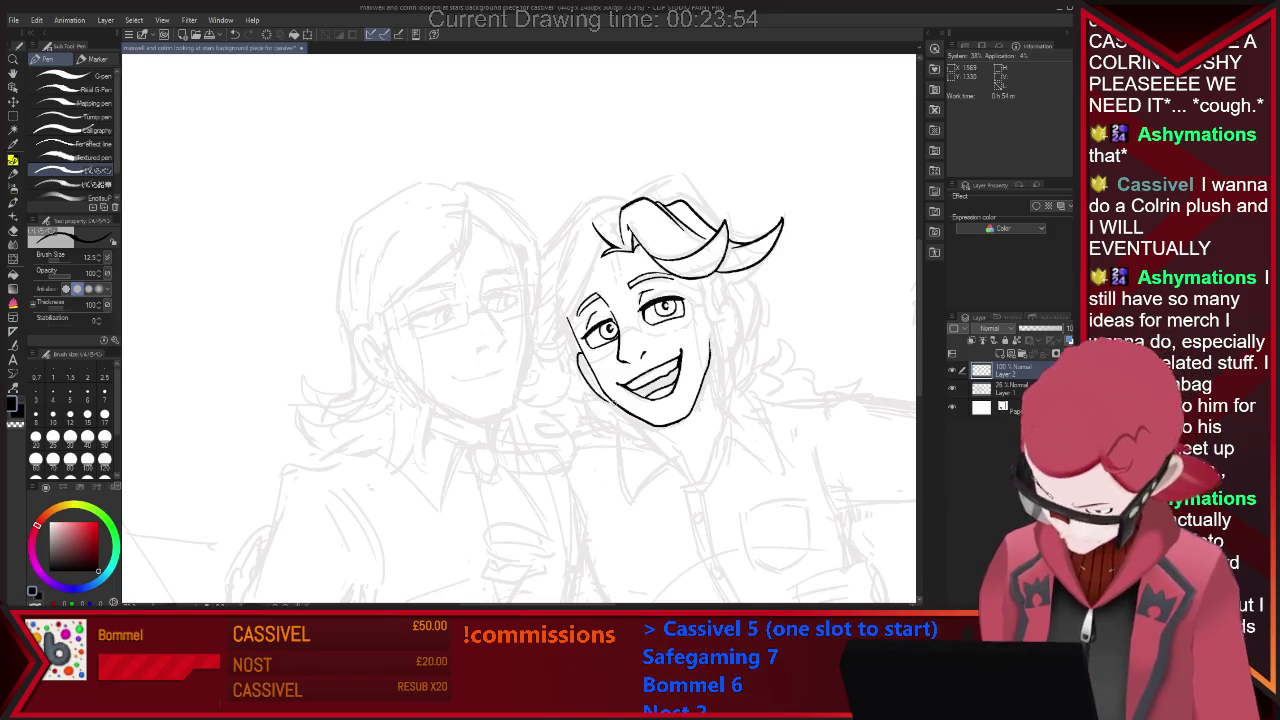
{"action": "key", "text": "ctrl+z"}
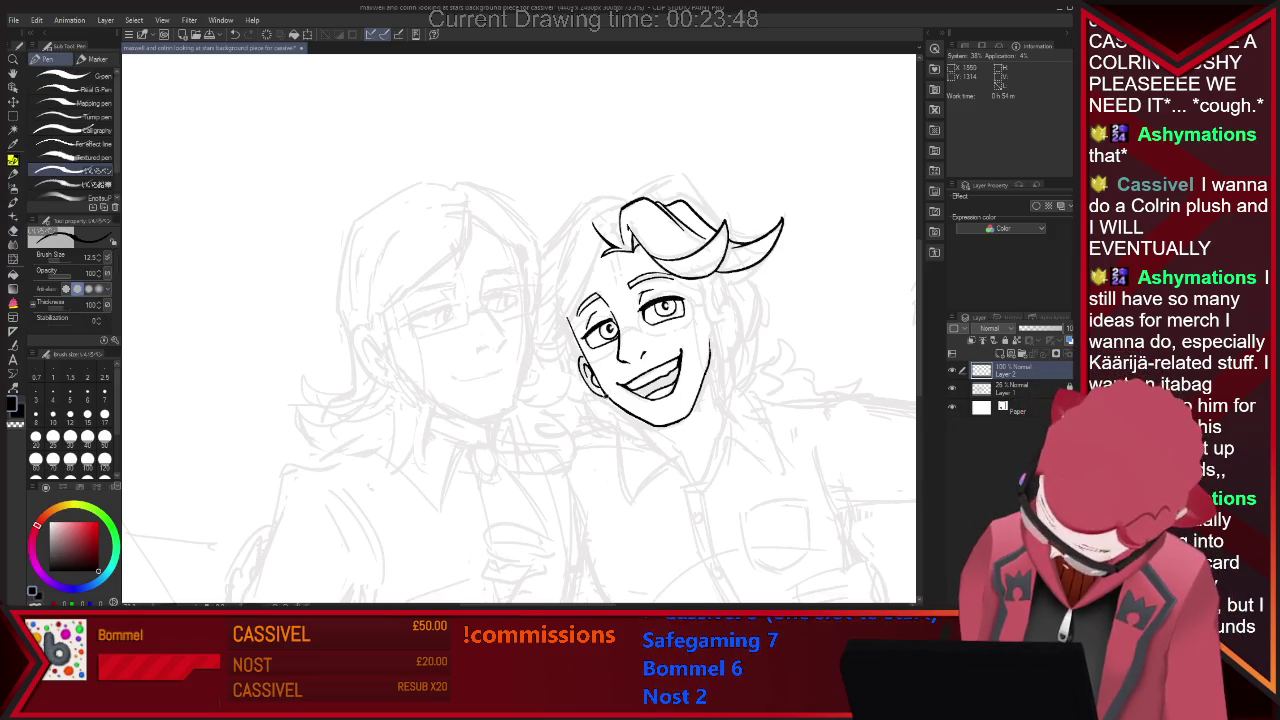
{"action": "key", "text": "e"}
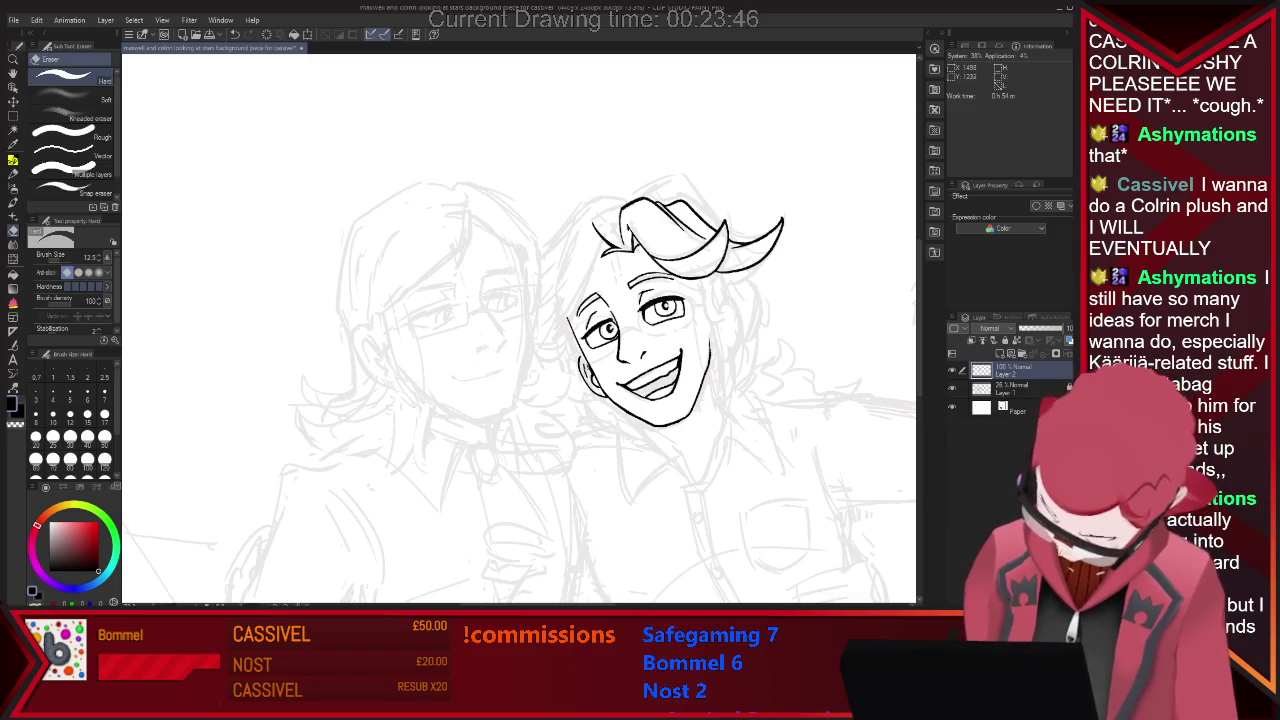
{"action": "key", "text": "p"}
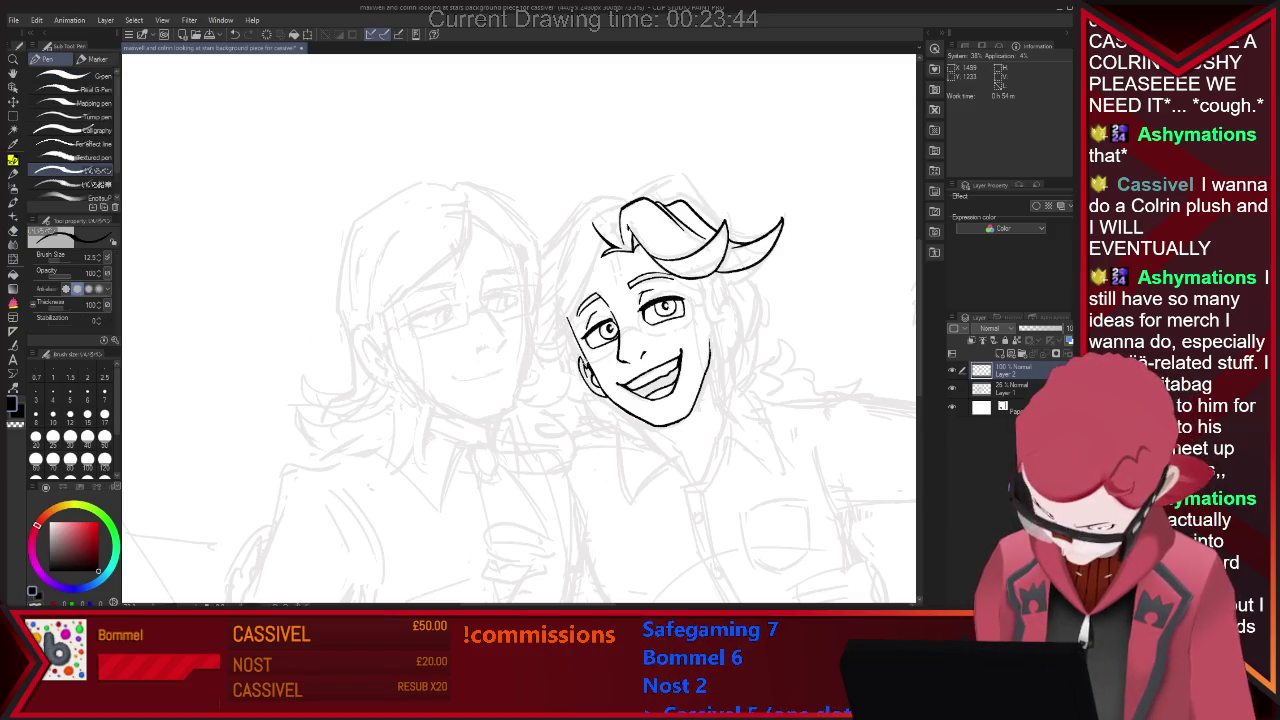
{"action": "key", "text": "e"}
{"action": "key", "text": "p"}
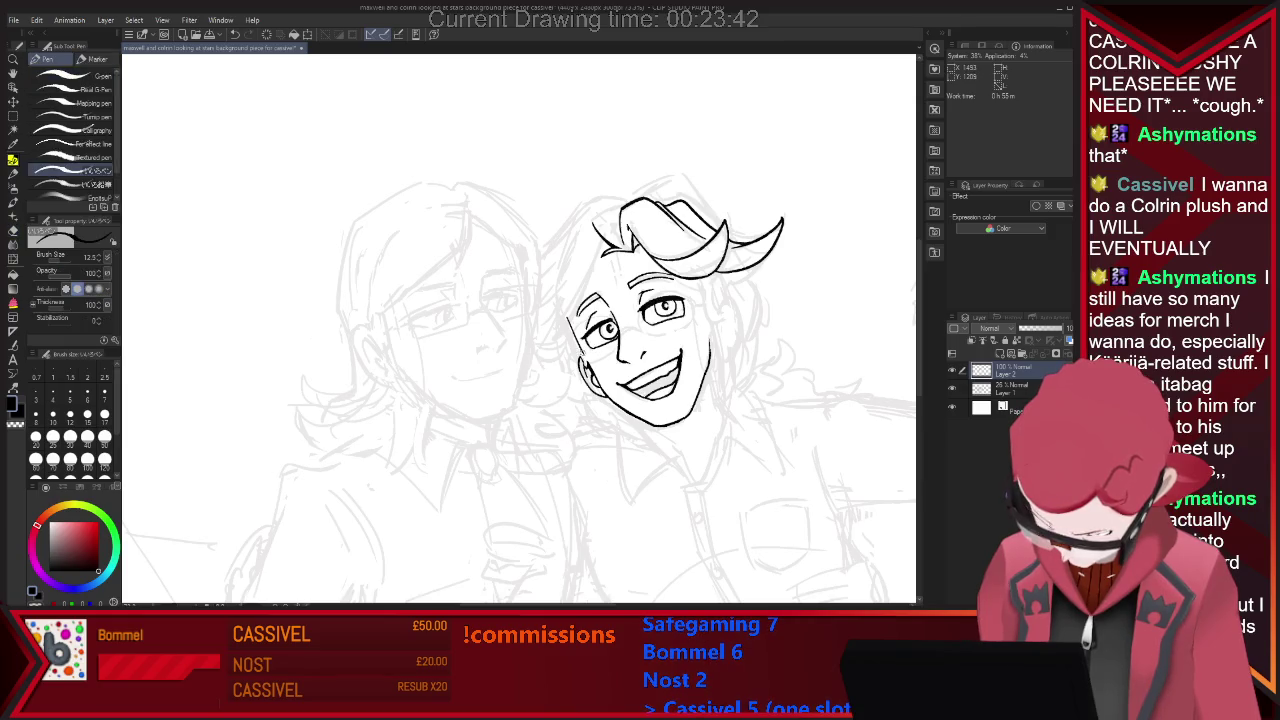
{"action": "left_click_drag", "start_coordinate": [568, 322], "coordinate": [580, 372]}
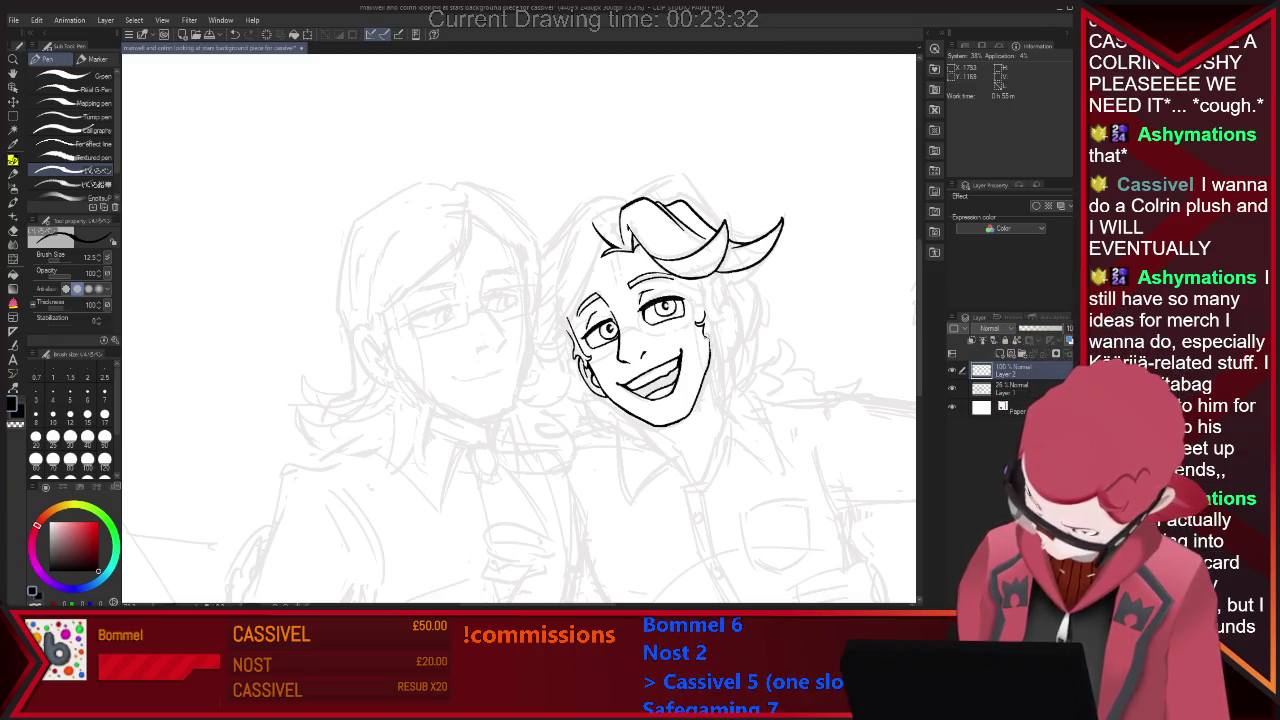
Ink a single curved ear outline on the right side of the grinning figure's face.
{"action": "left_click_drag", "start_coordinate": [711, 307], "coordinate": [720, 346]}
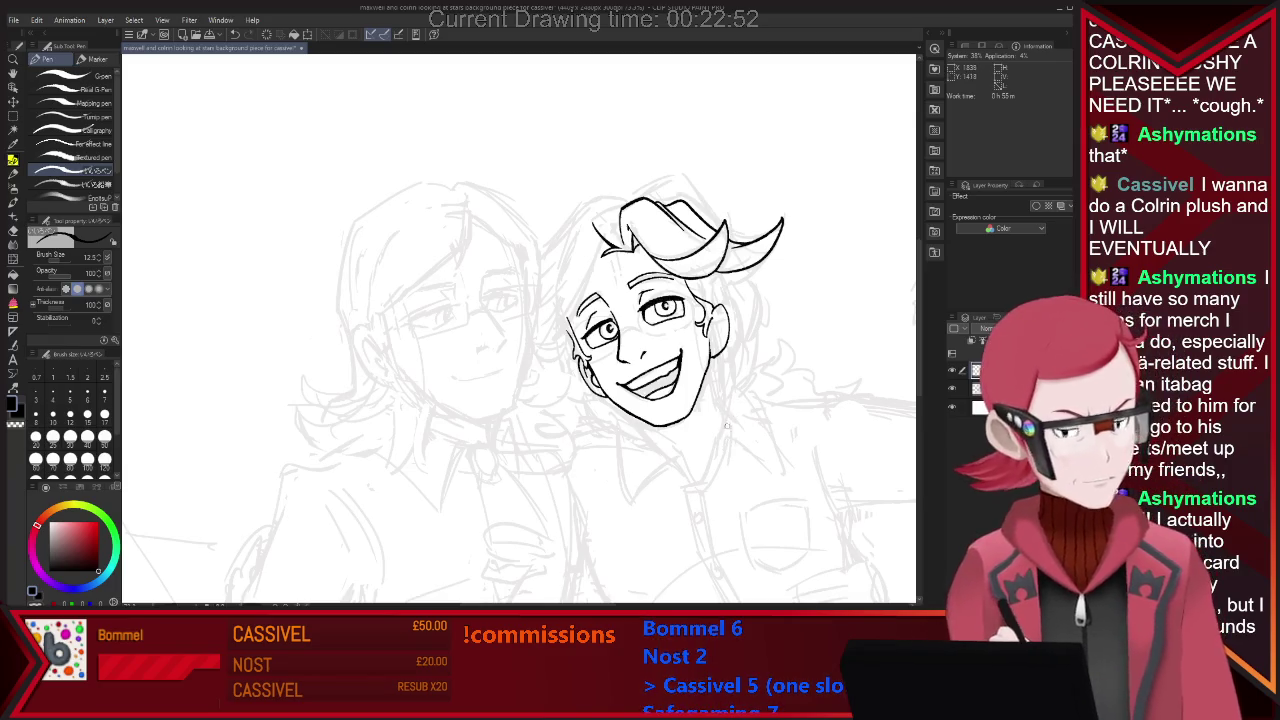
Add a short hair strand beside the ear, switching between pen and eraser while refining.
{"action": "key", "text": "e"}
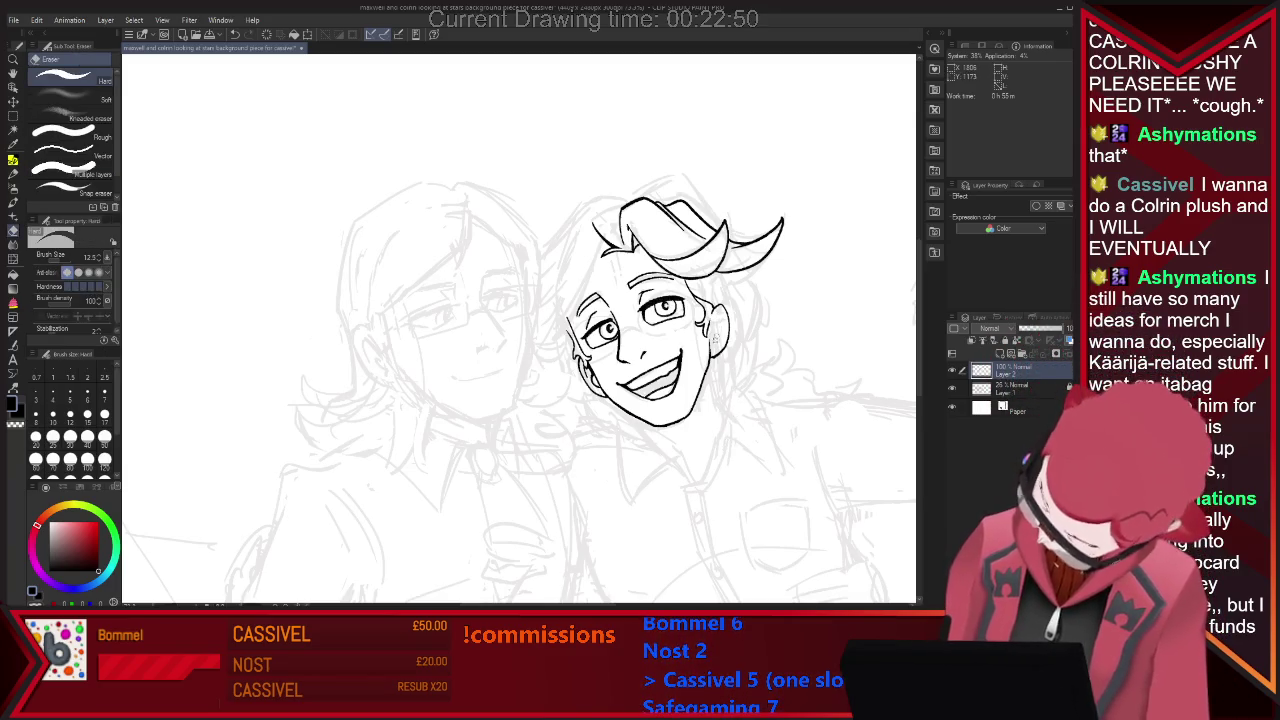
{"action": "key", "text": "p"}
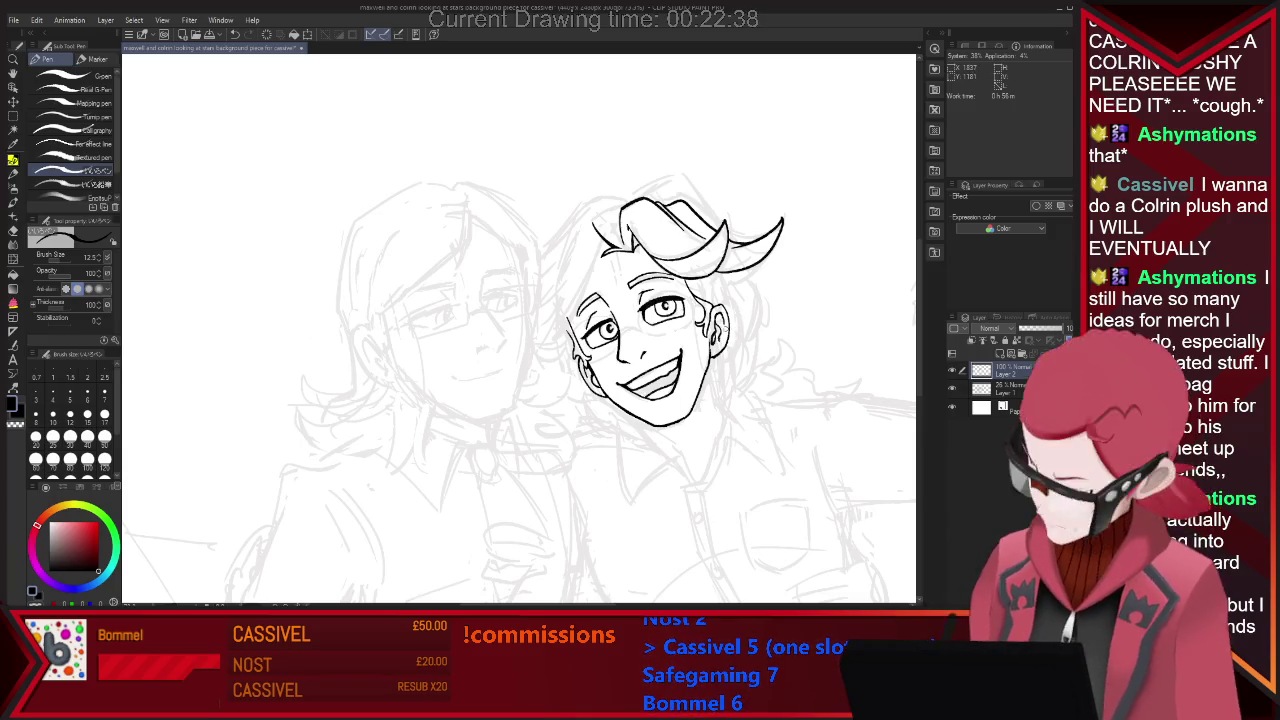
{"action": "key", "text": "e"}
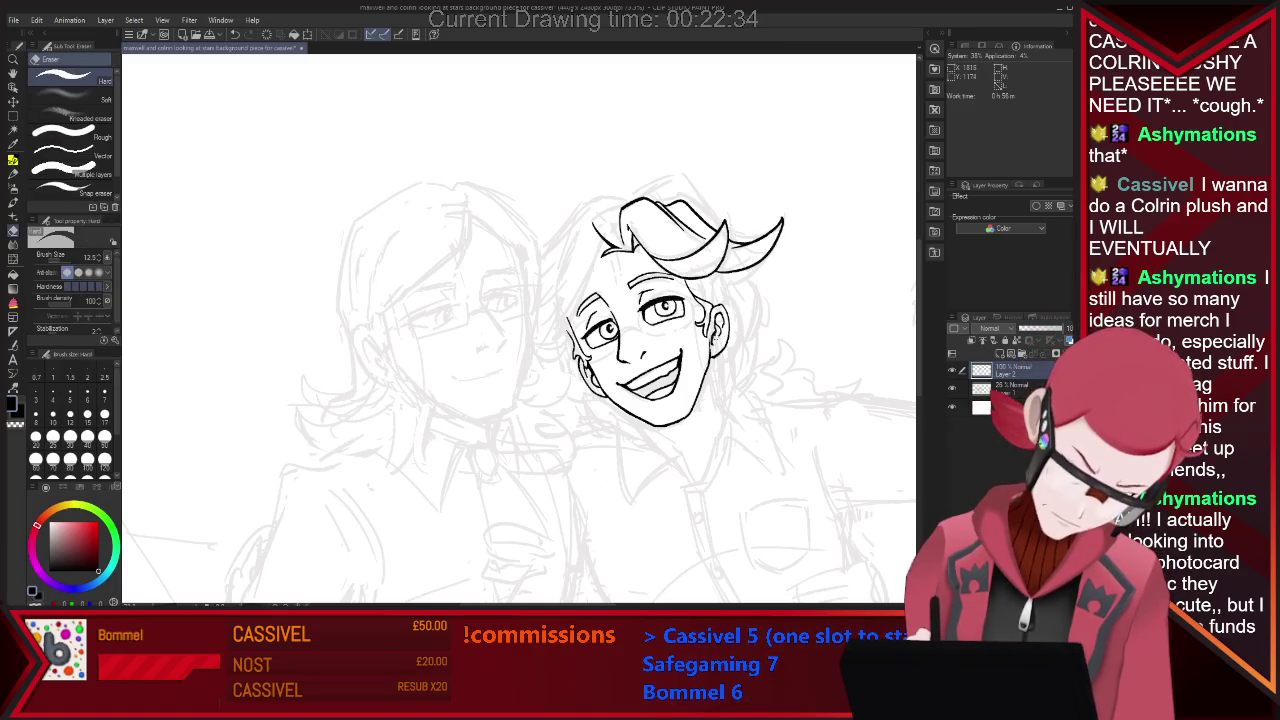
{"action": "key", "text": "p"}
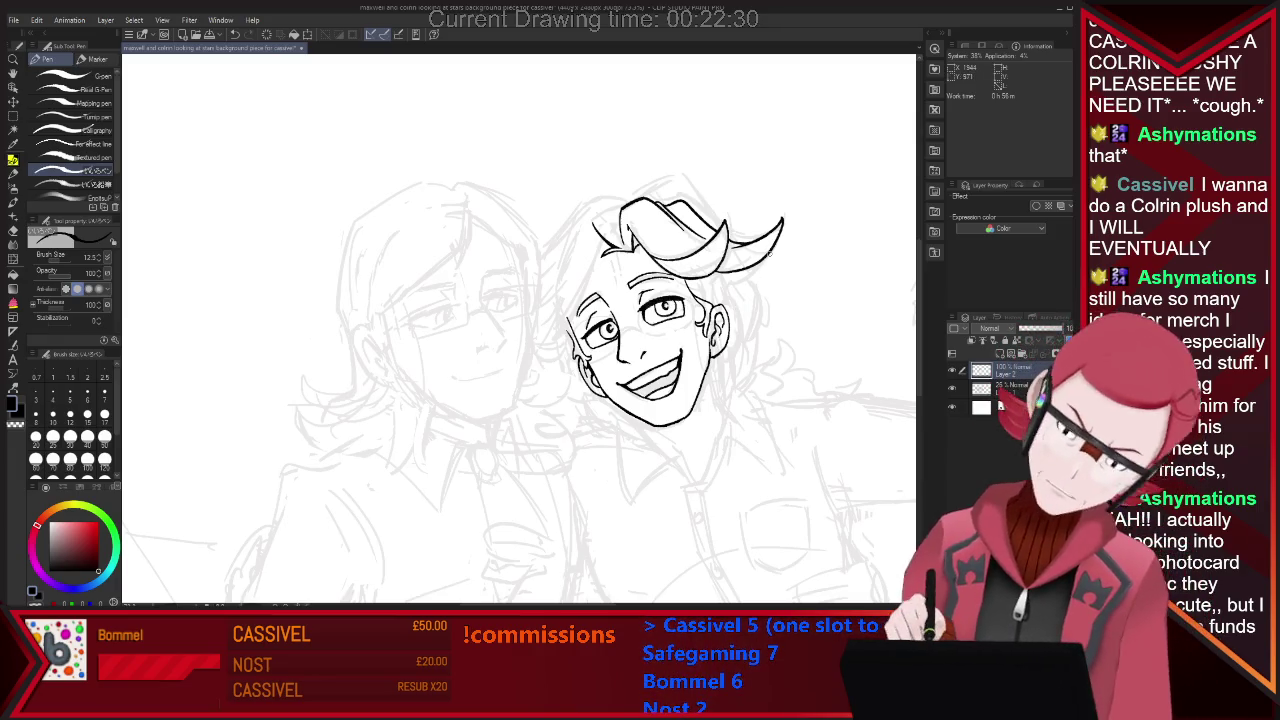
{"action": "key", "text": "e"}
{"action": "key", "text": "p"}
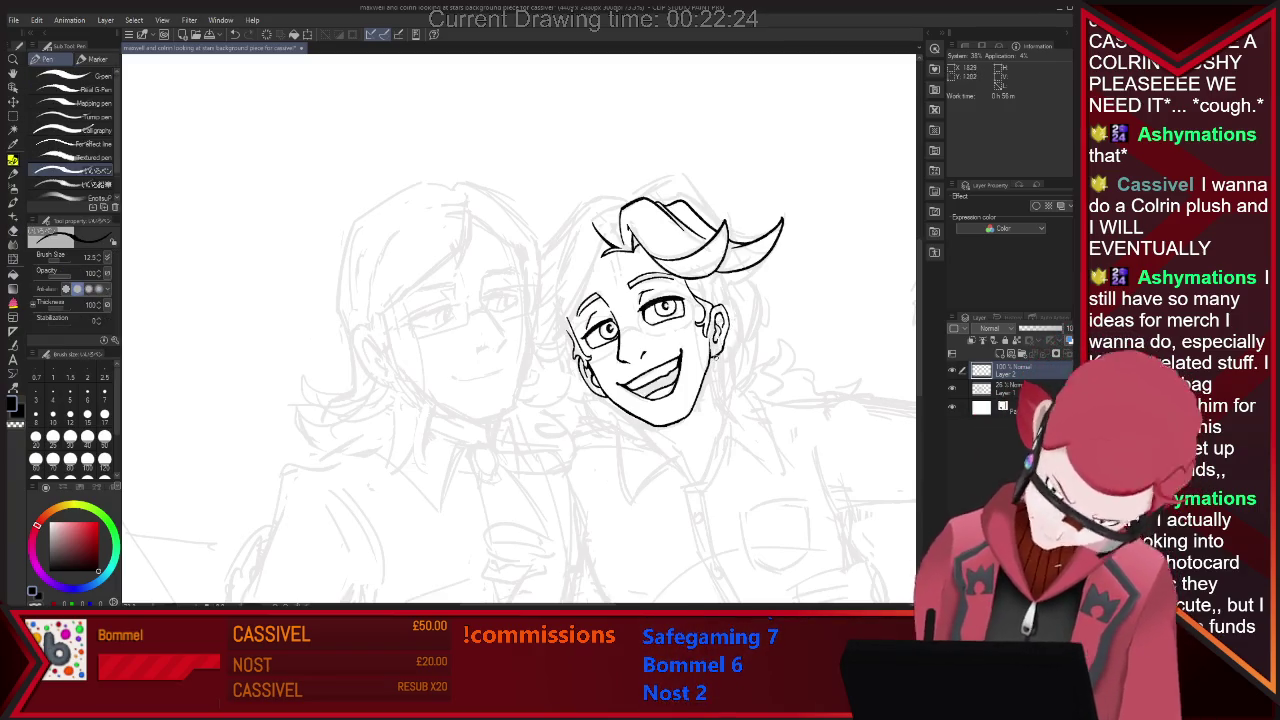
{"action": "key", "text": "e"}
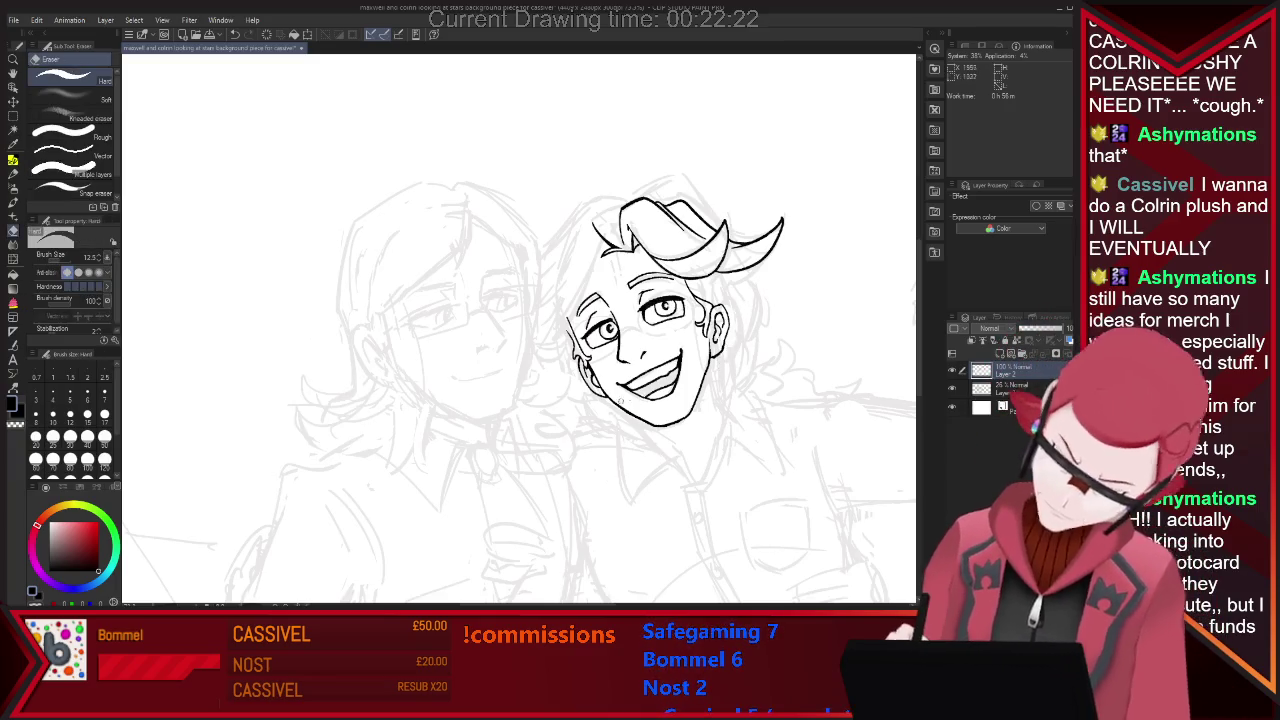
{"action": "key", "text": "p"}
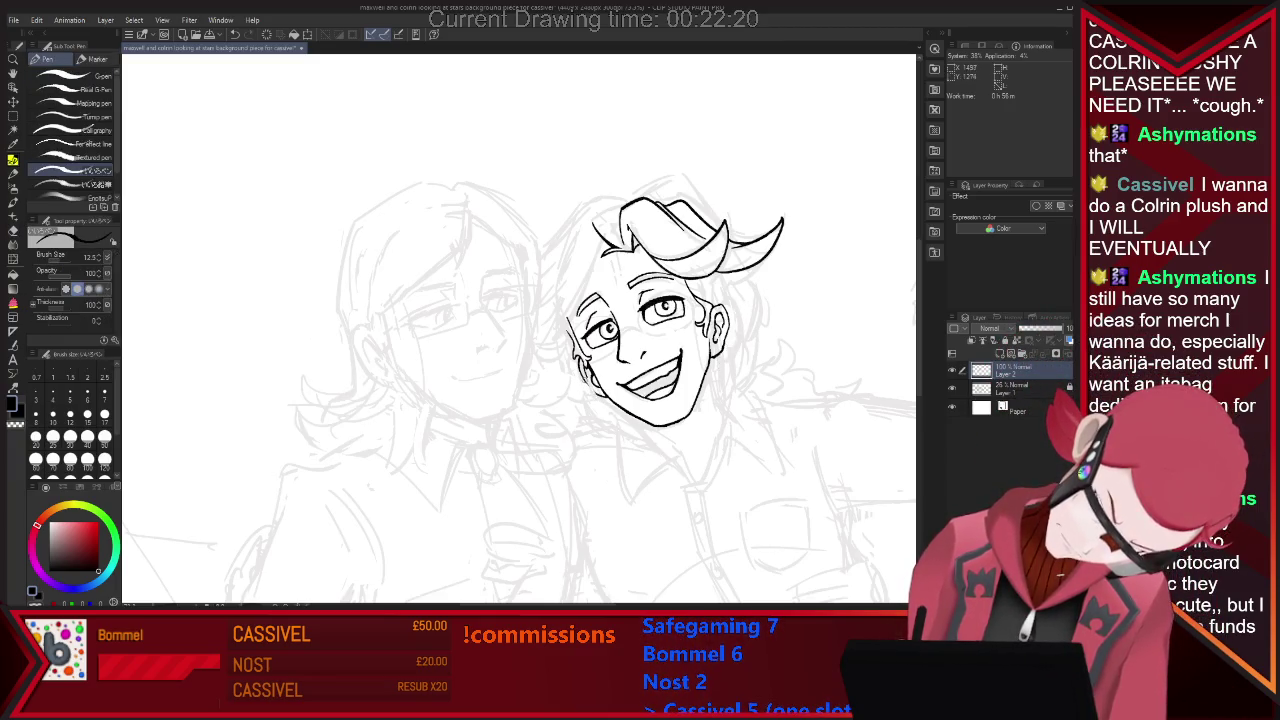
{"action": "key", "text": "e"}
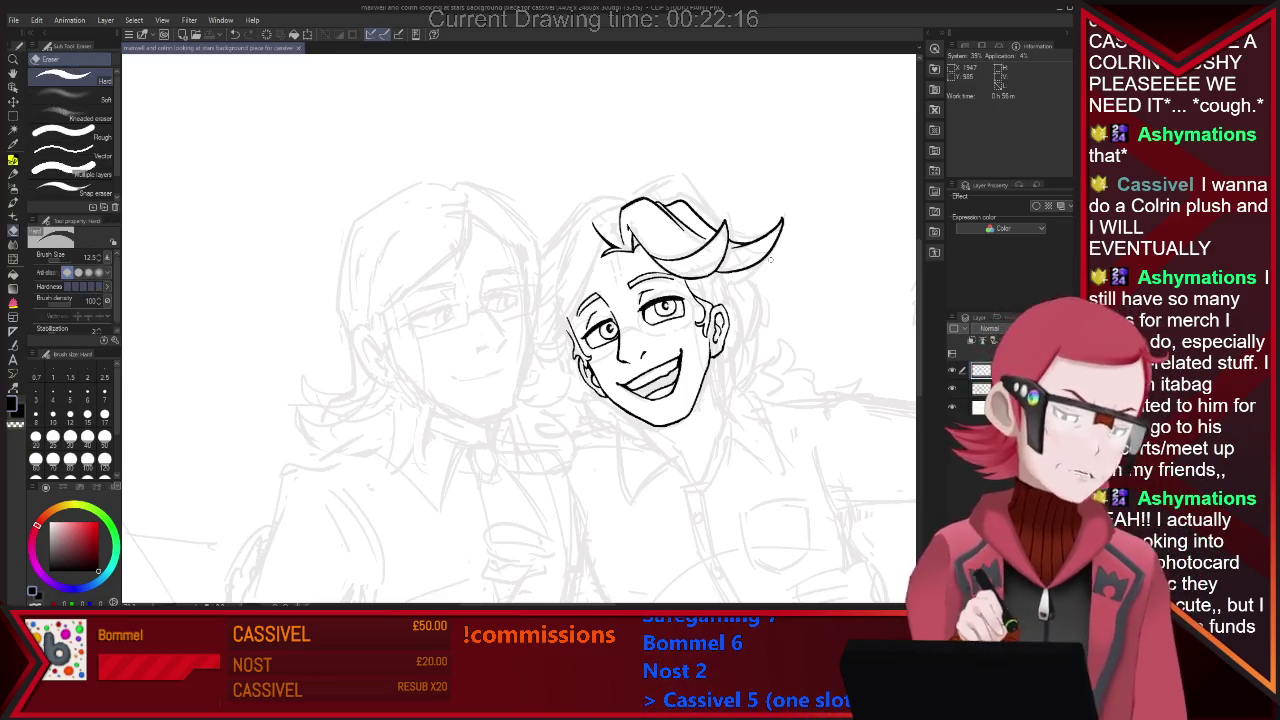
{"action": "key", "text": "p"}
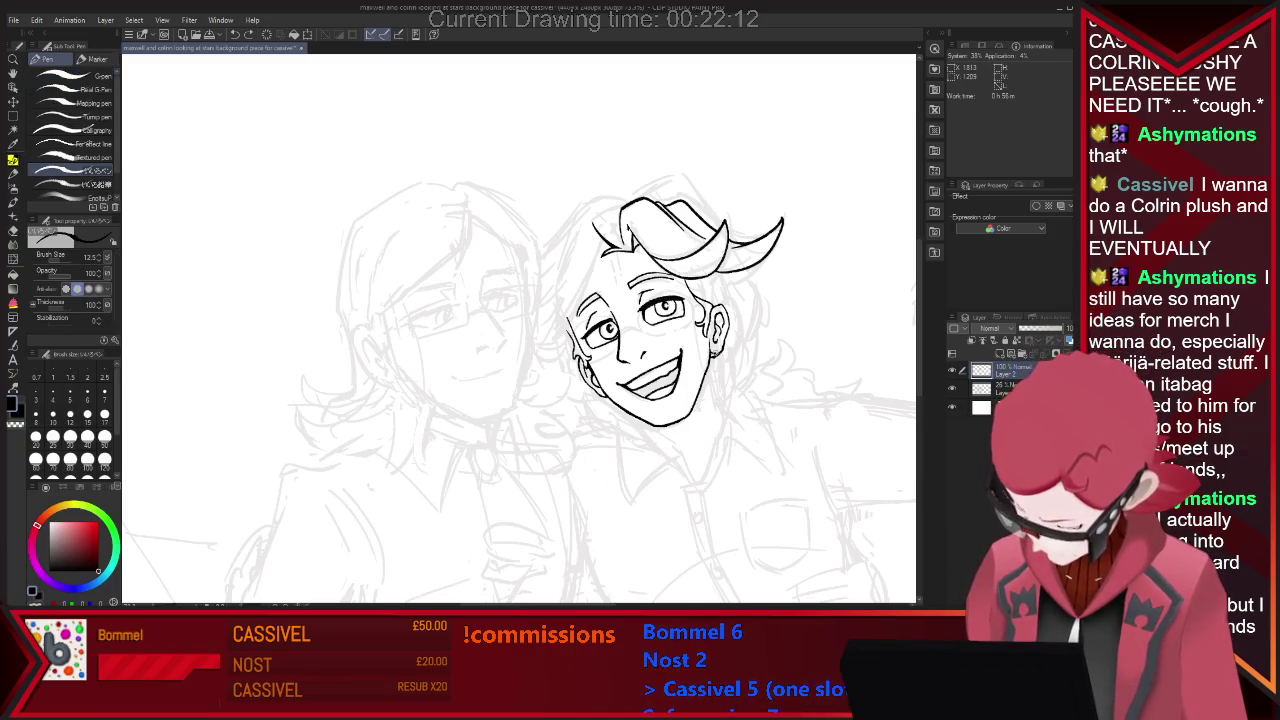
{"action": "key", "text": "e"}
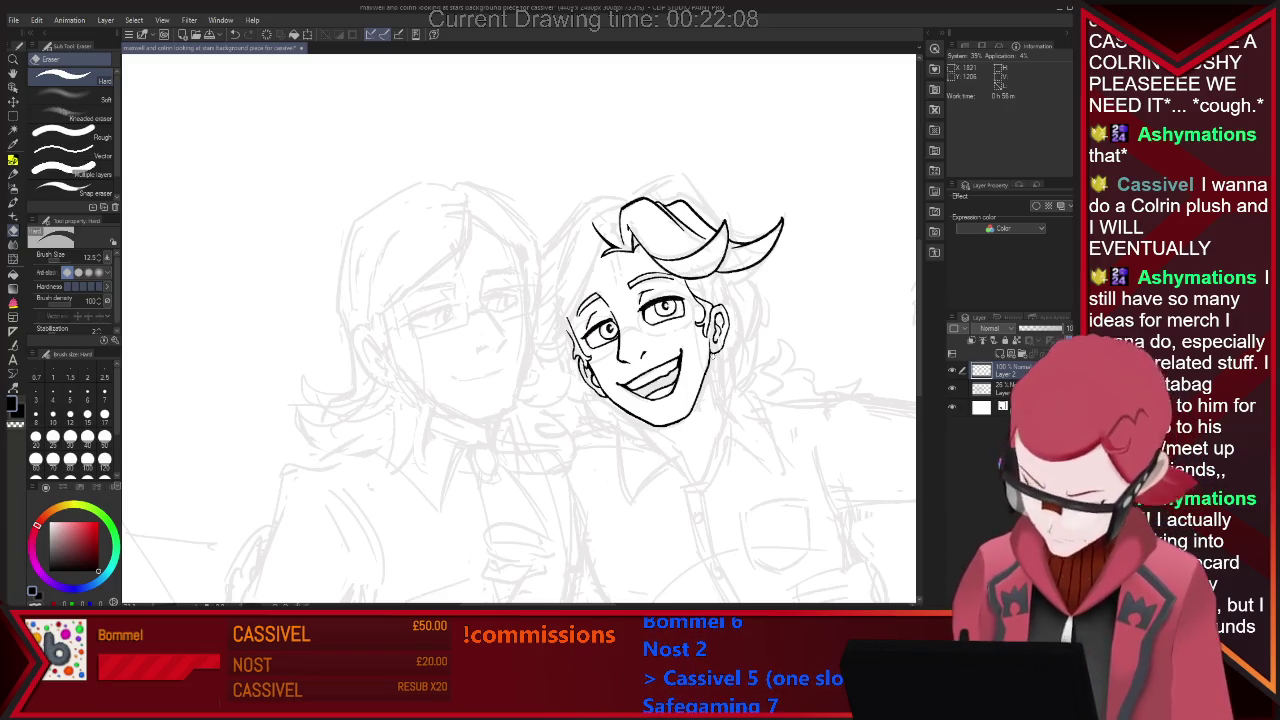
{"action": "key", "text": "p"}
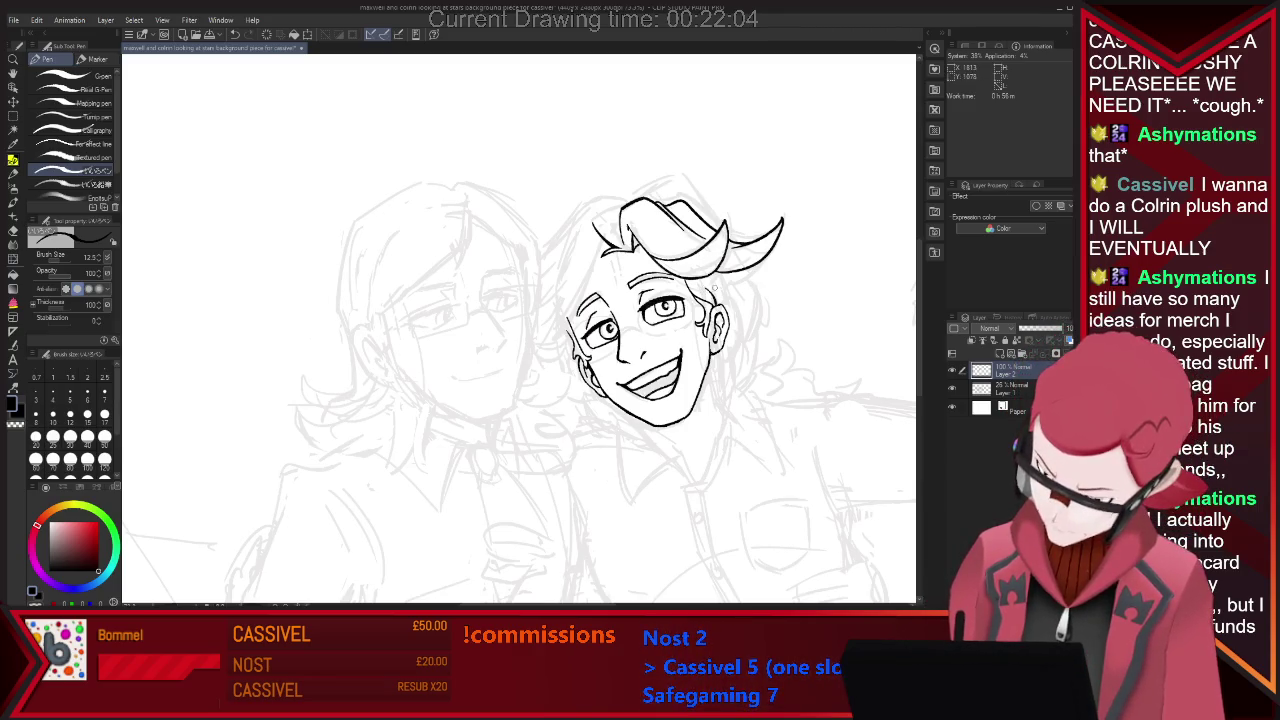
{"action": "mouse_move", "coordinate": [770, 256]}
{"action": "left_mouse_down"}
{"action": "mouse_move", "coordinate": [735, 277]}
{"action": "mouse_move", "coordinate": [758, 283]}
{"action": "left_mouse_up"}
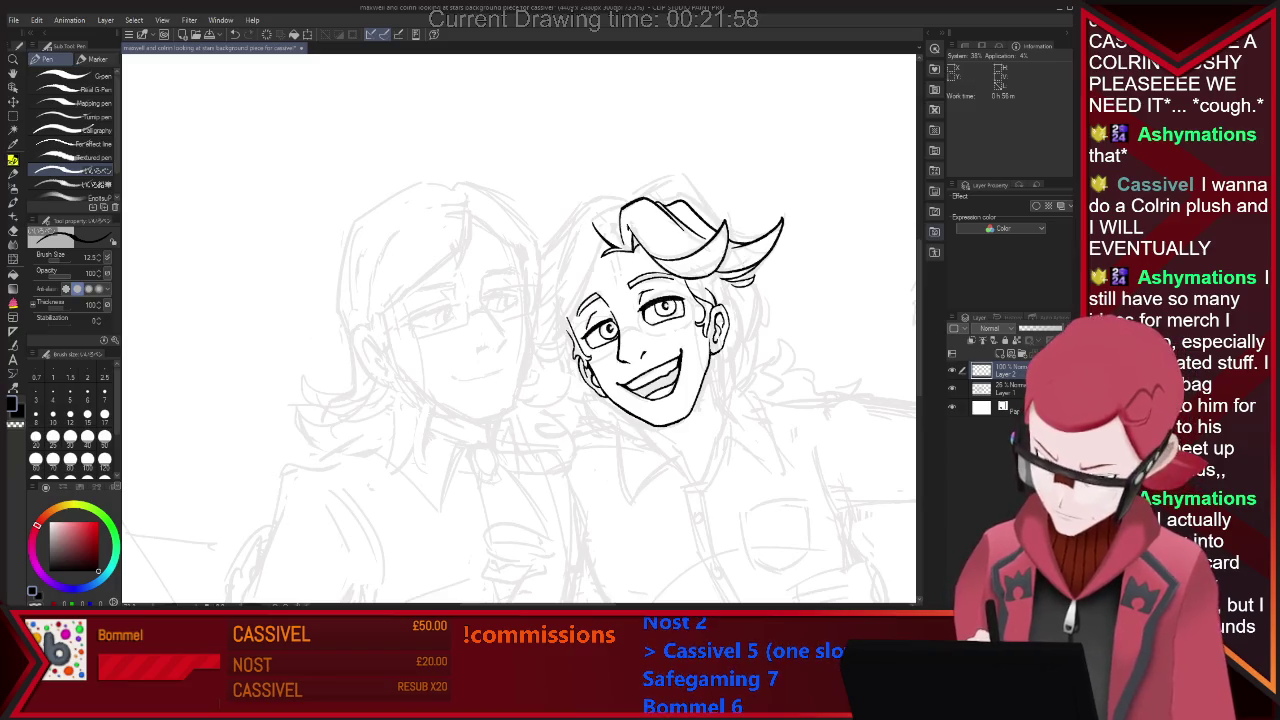
{"action": "key", "text": "e"}
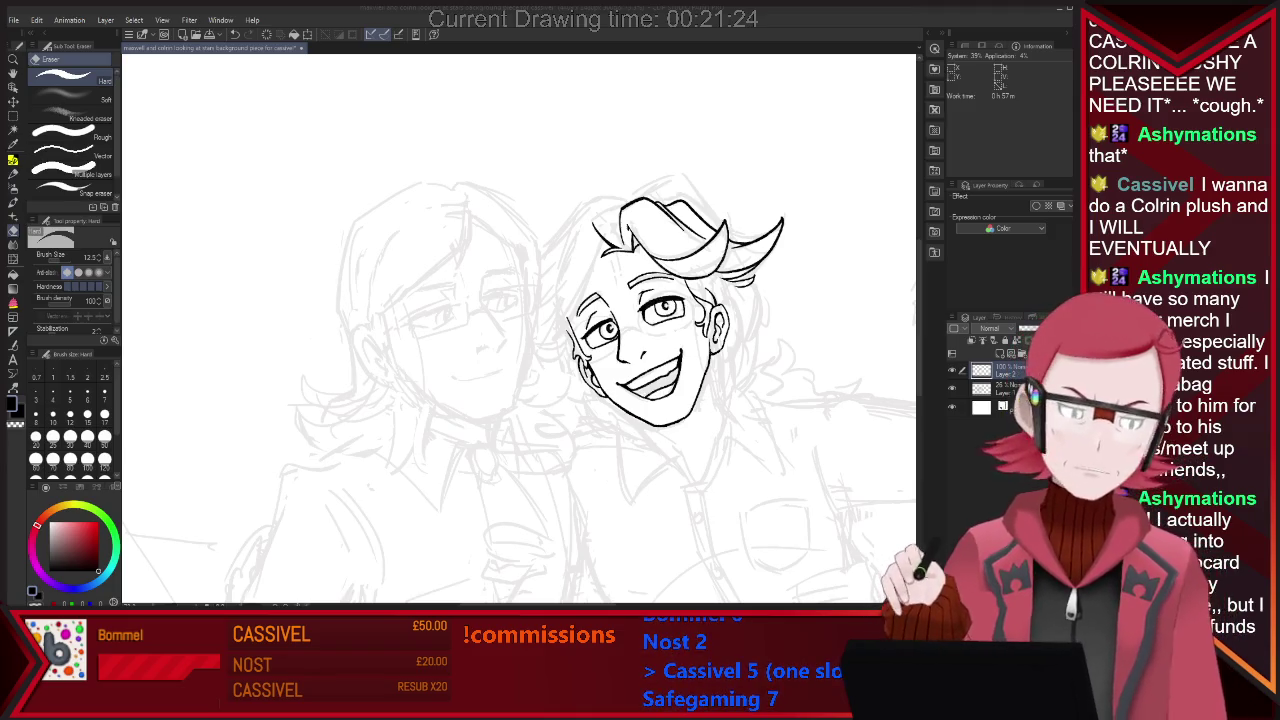
{"action": "left_click", "coordinate": [816, 374]}
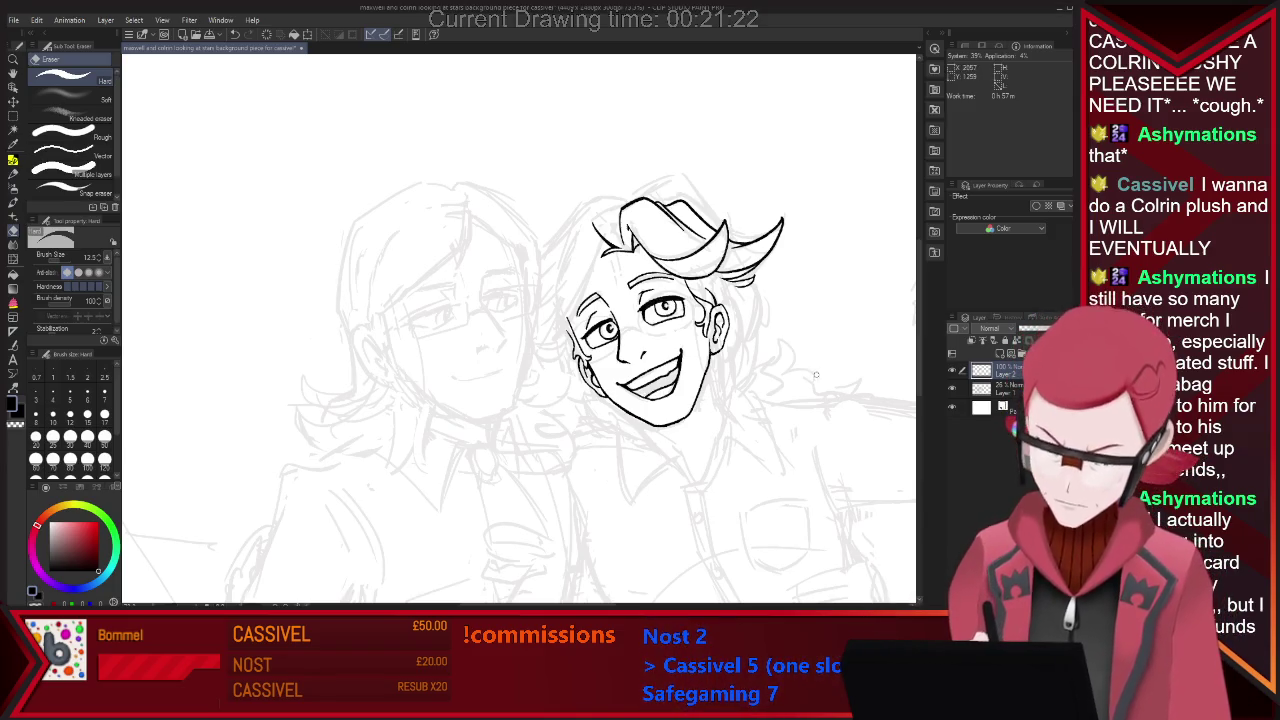
Ink the left face-and-hair outline and two curved strands along the top-left of the hair.
{"action": "key", "text": "p"}
{"action": "left_click_drag", "start_coordinate": [597, 242], "coordinate": [562, 338]}
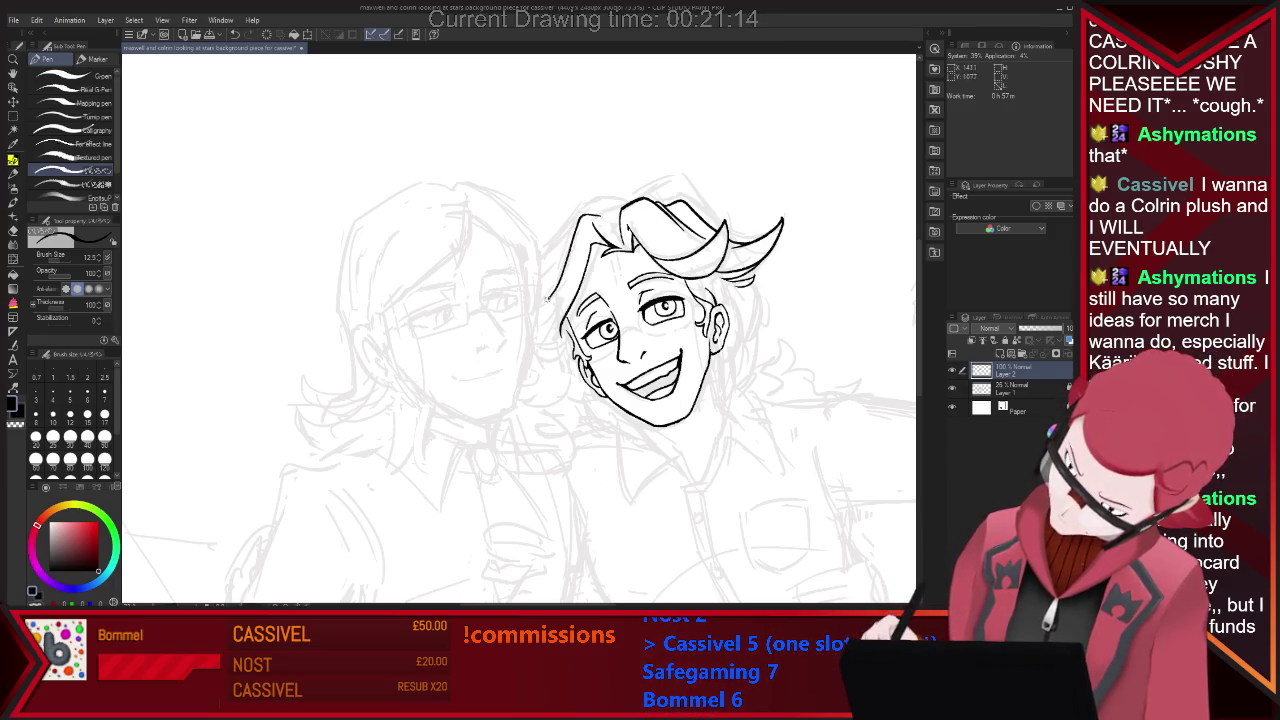
{"action": "left_click_drag", "start_coordinate": [562, 266], "coordinate": [543, 303]}
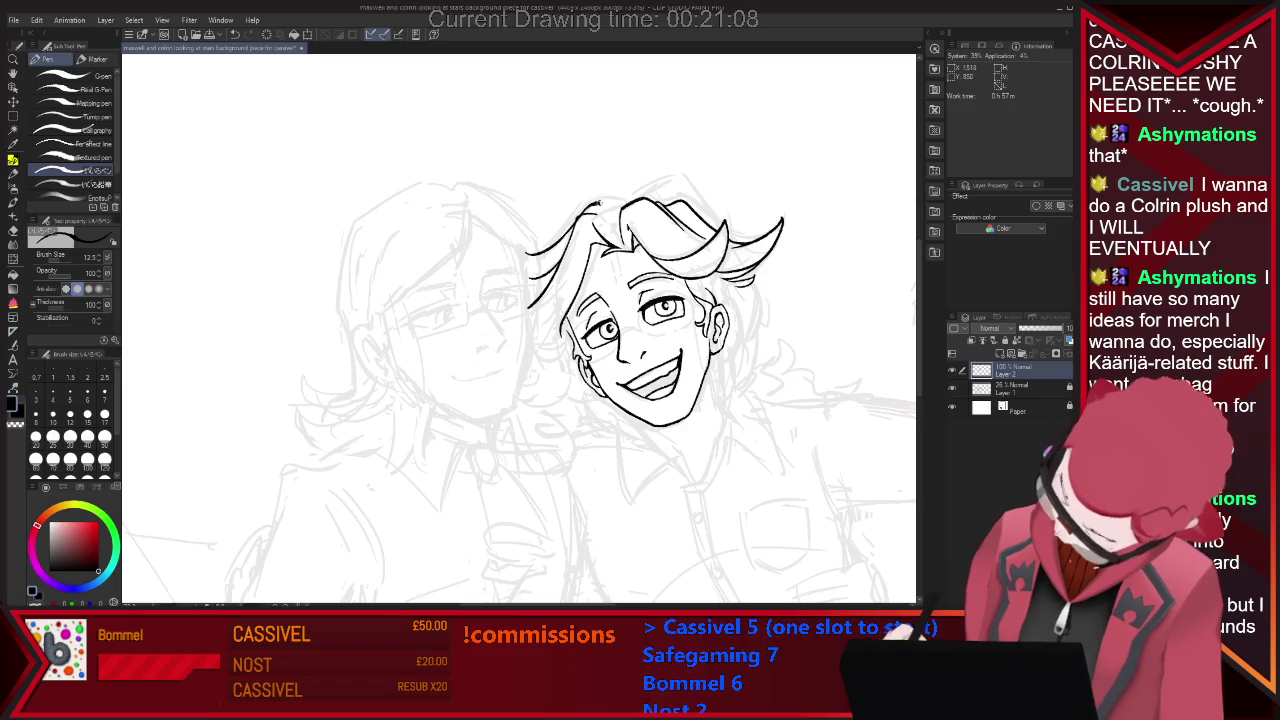
{"action": "left_click_drag", "start_coordinate": [578, 212], "coordinate": [620, 203]}
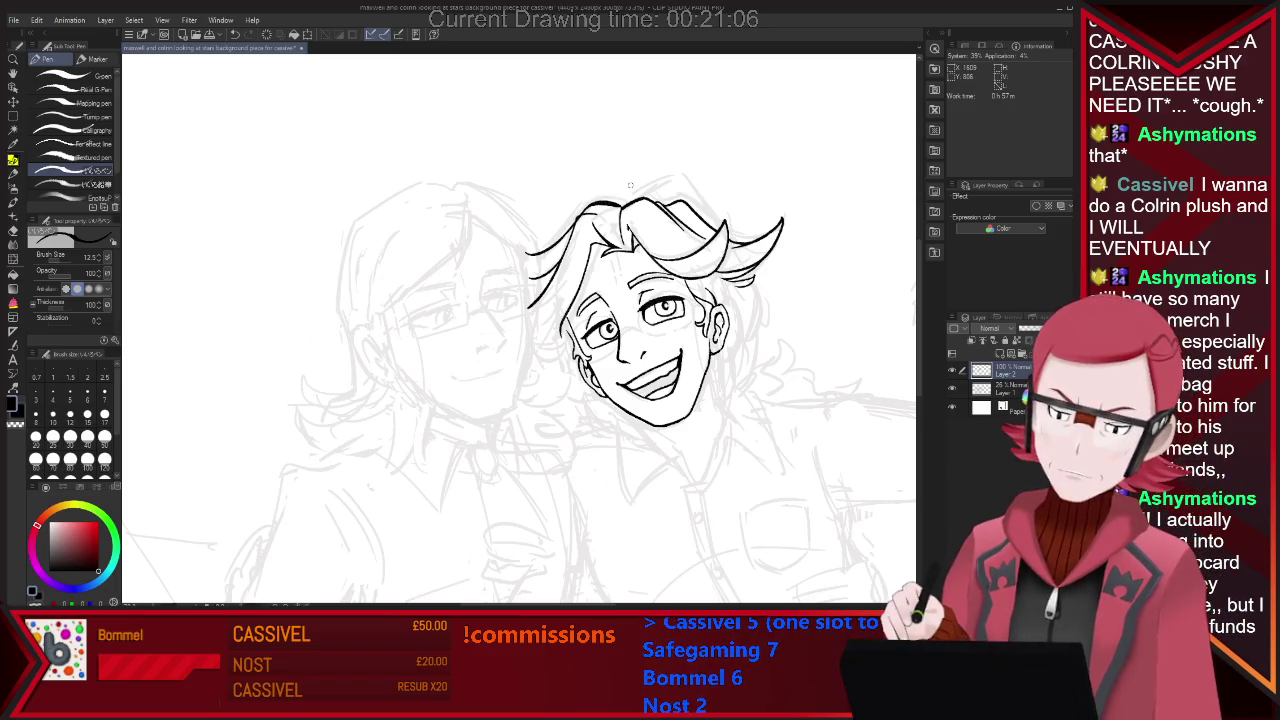
{"action": "left_click_drag", "start_coordinate": [540, 252], "coordinate": [612, 202]}
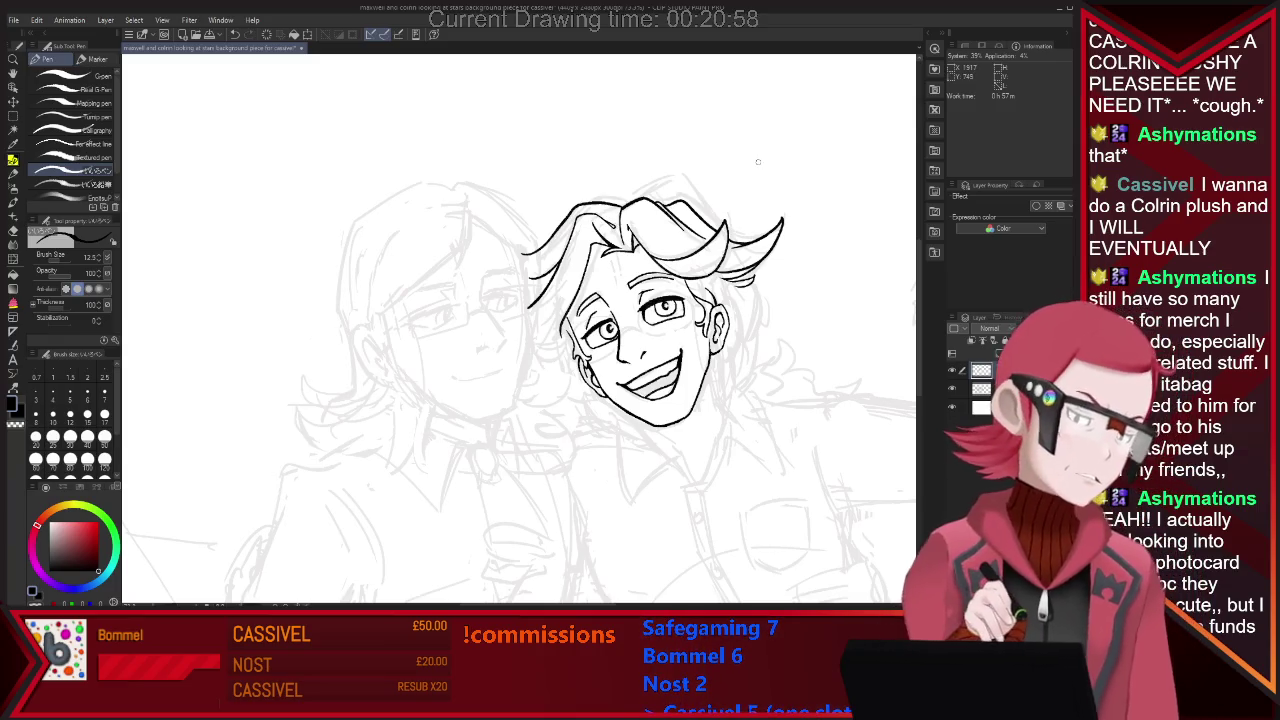
Undo the stray stroke beside the ear and draw the neck line down from the jaw.
{"action": "key", "text": "e"}
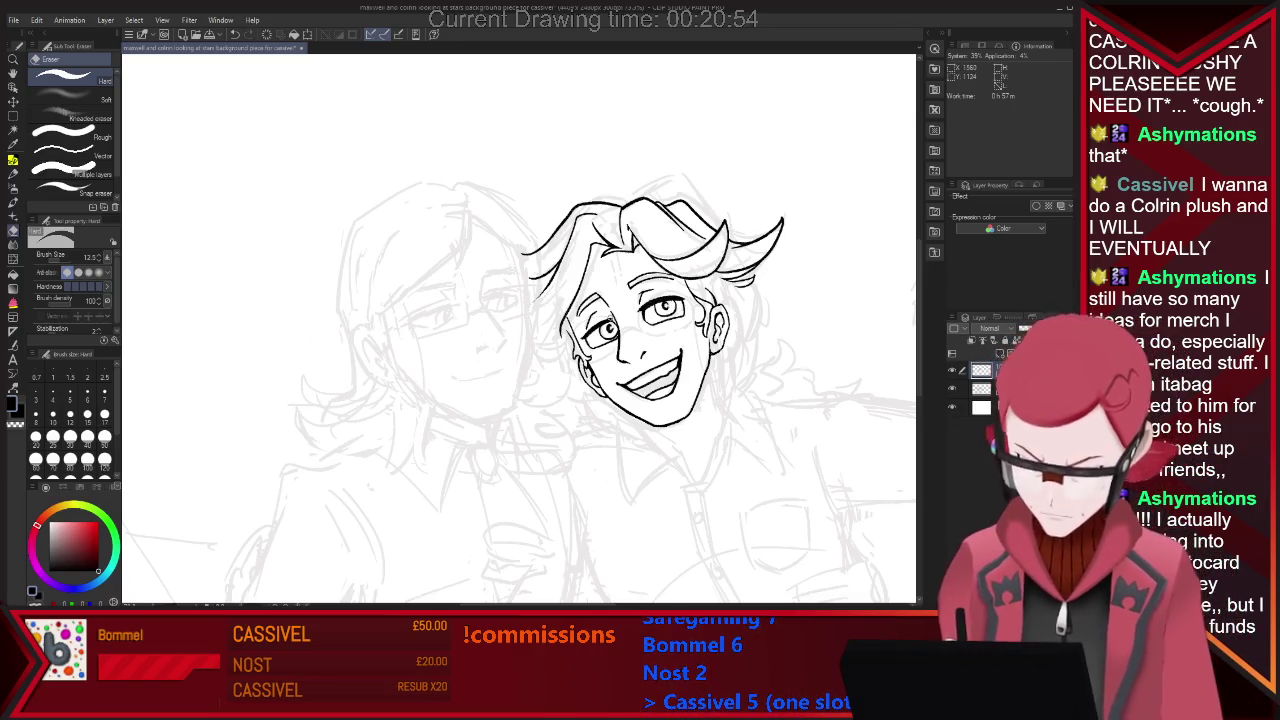
{"action": "key", "text": "p"}
{"action": "key", "text": "e"}
{"action": "key", "text": "p"}
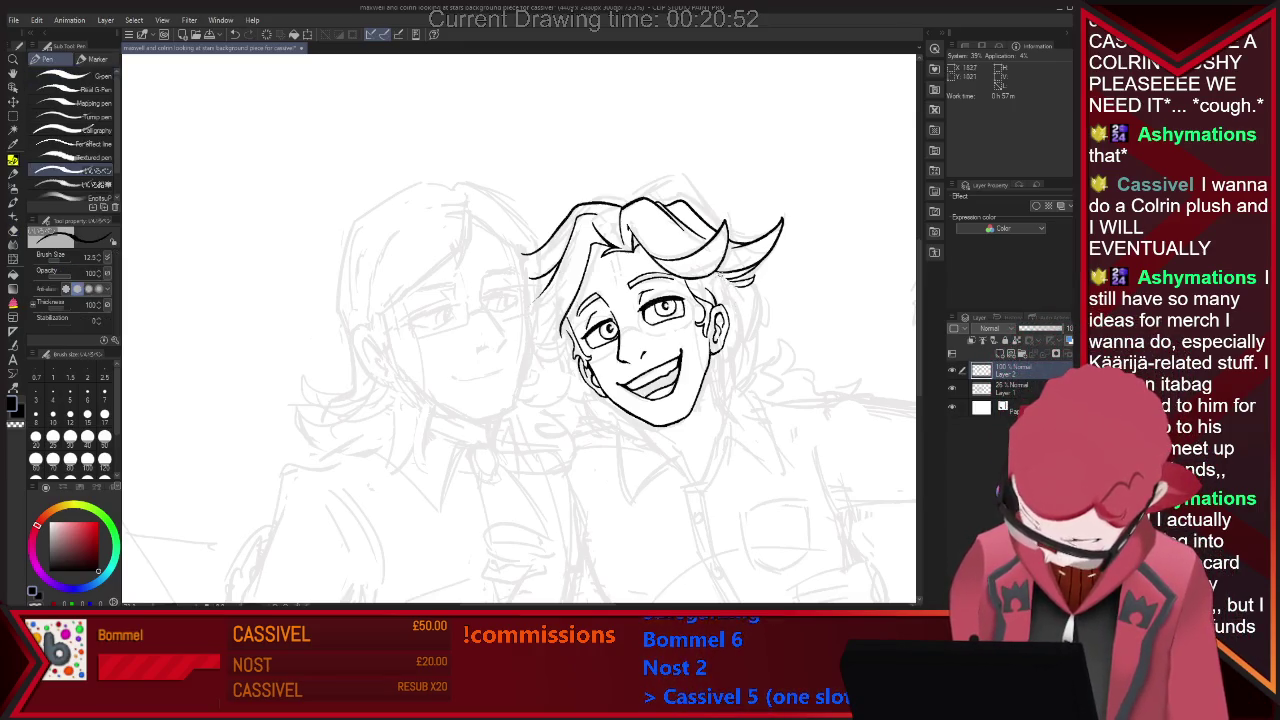
{"action": "key", "text": "ctrl+z"}
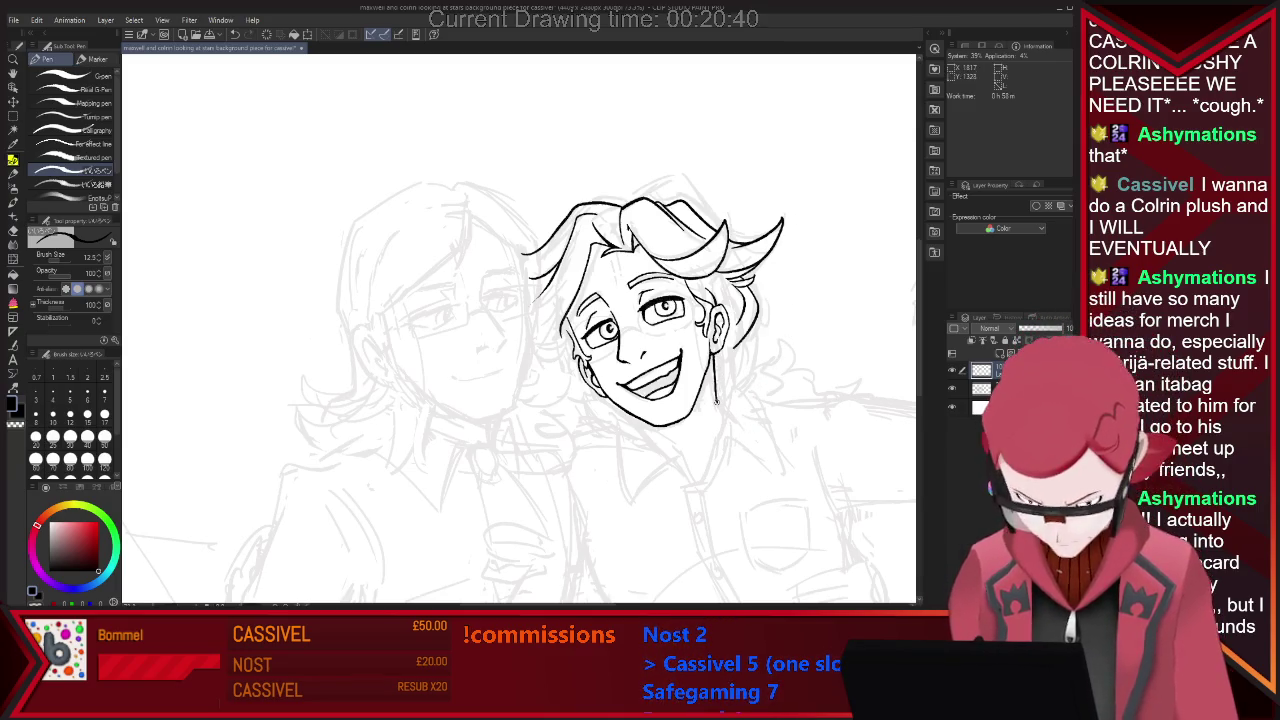
{"action": "left_click_drag", "start_coordinate": [716, 386], "coordinate": [725, 418]}
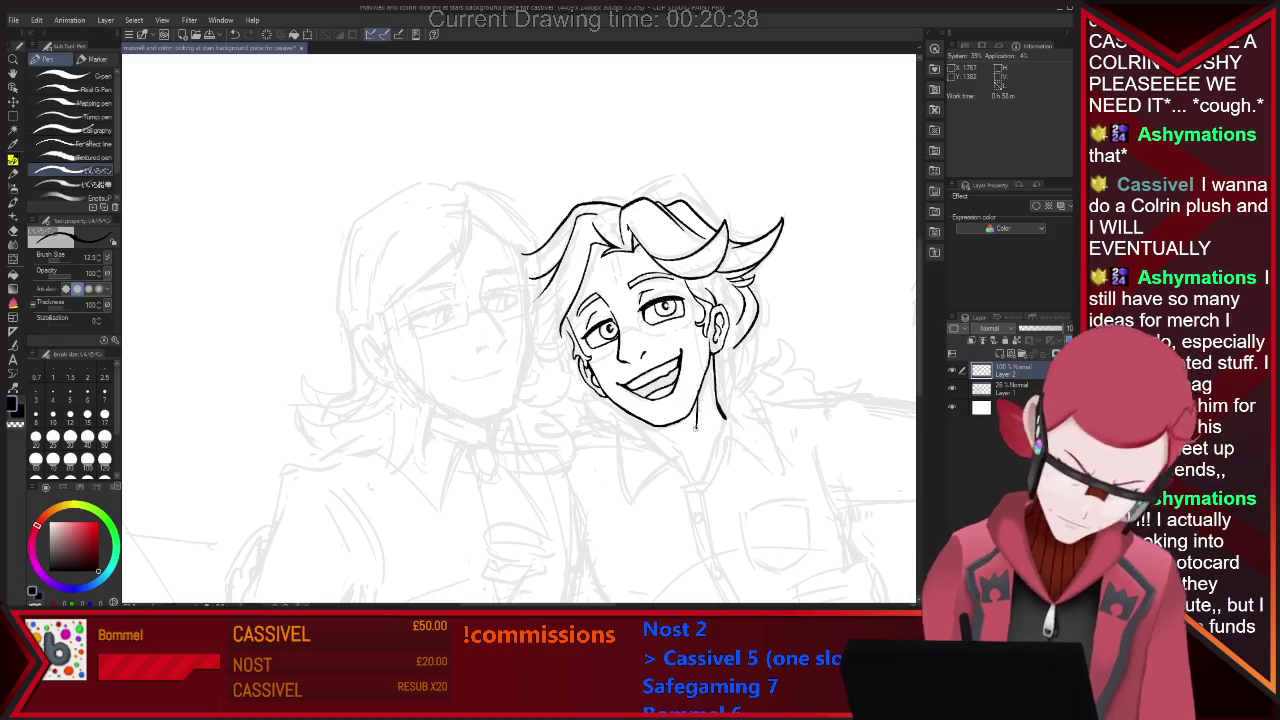
{"action": "key", "text": "e"}
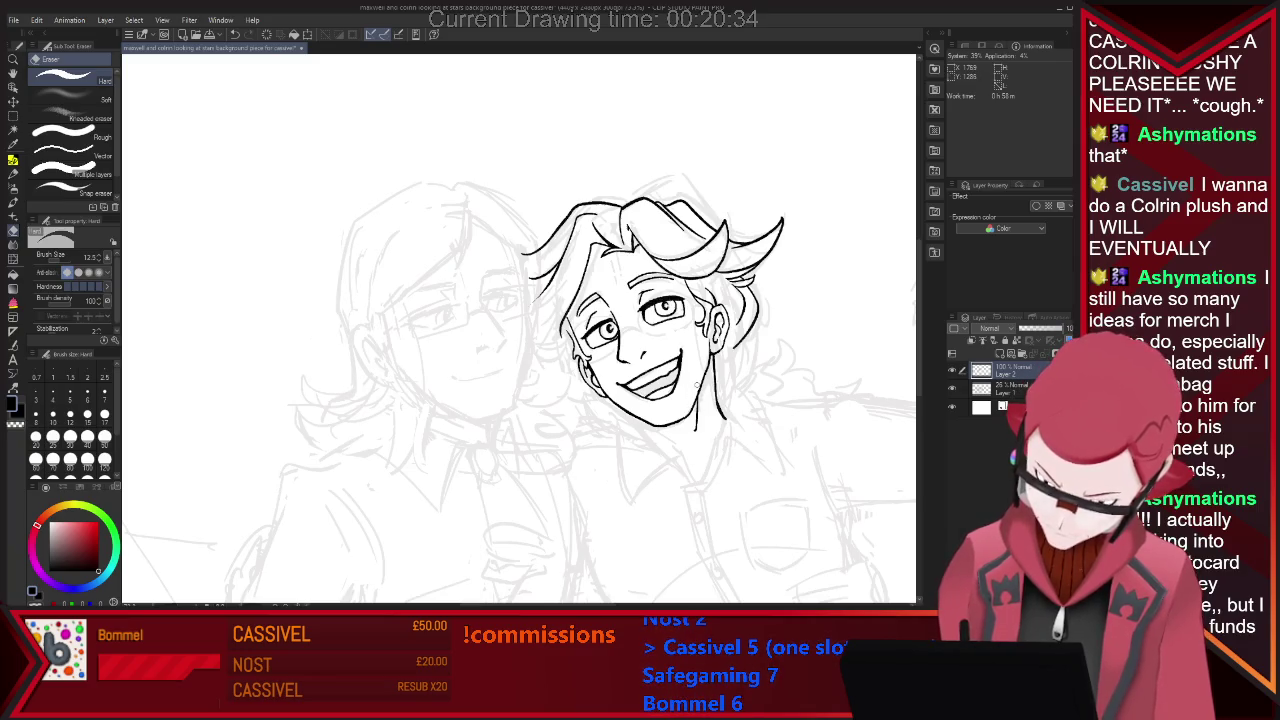
{"action": "key", "text": "p"}
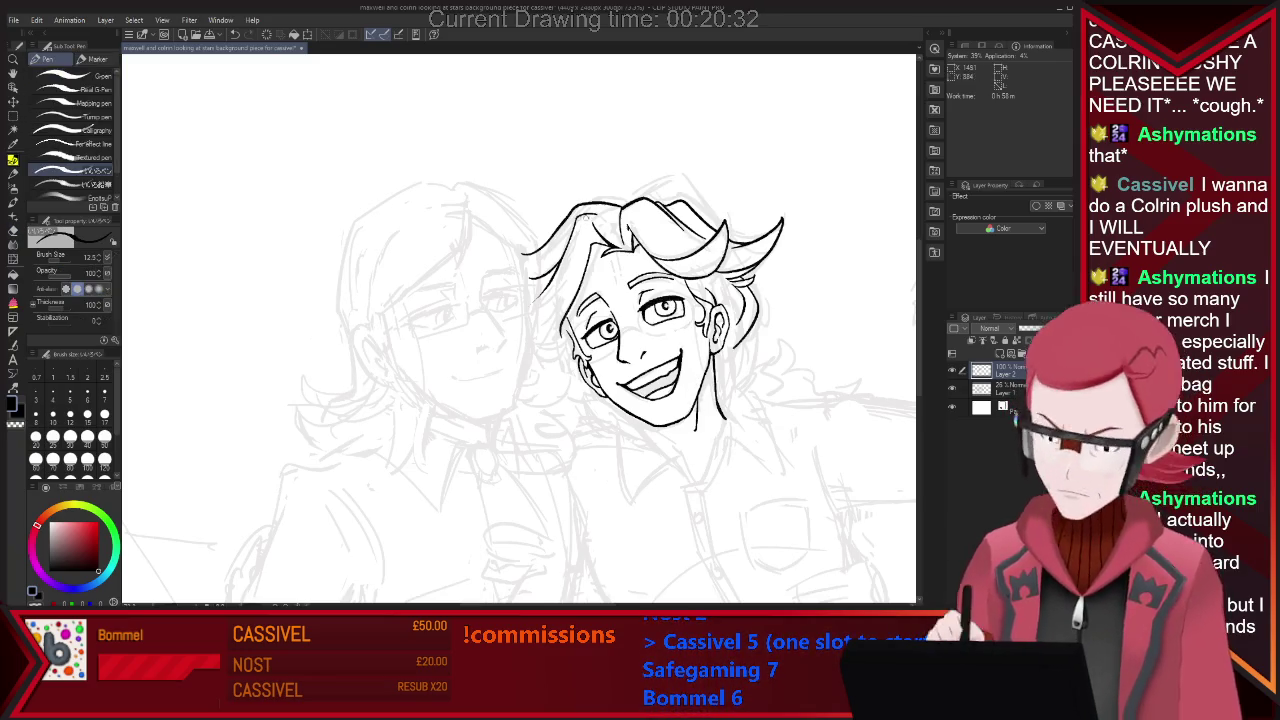
{"action": "scroll", "coordinate": [595, 521], "scroll_direction": "down", "scroll_amount": 2}
Zoom out to check the whole composition, then zoom back in on the inked head.
{"action": "scroll", "coordinate": [595, 521], "scroll_direction": "down", "scroll_amount": 1}
{"action": "scroll", "coordinate": [595, 521], "scroll_direction": "up", "scroll_amount": 2}
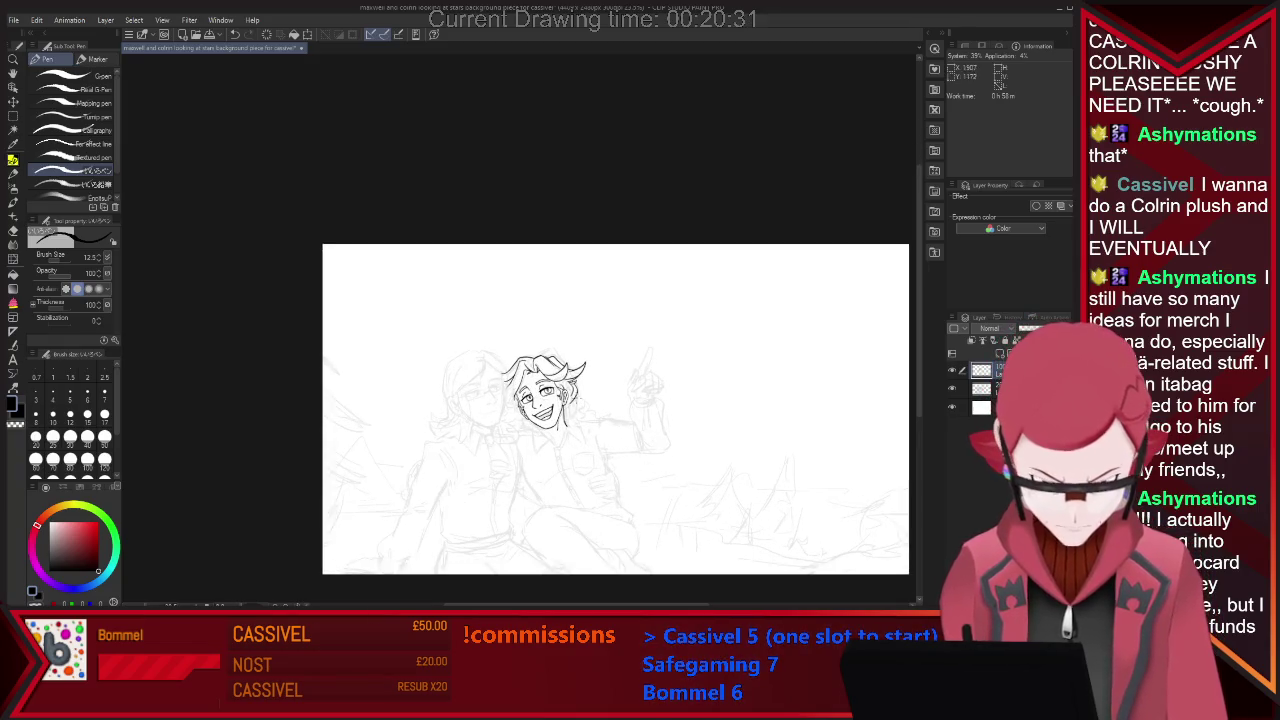
{"action": "scroll", "coordinate": [595, 521], "scroll_direction": "up", "scroll_amount": 1}
{"action": "scroll", "coordinate": [566, 455], "scroll_direction": "up", "scroll_amount": 1}
{"action": "scroll", "coordinate": [566, 455], "scroll_direction": "up", "scroll_amount": 1}
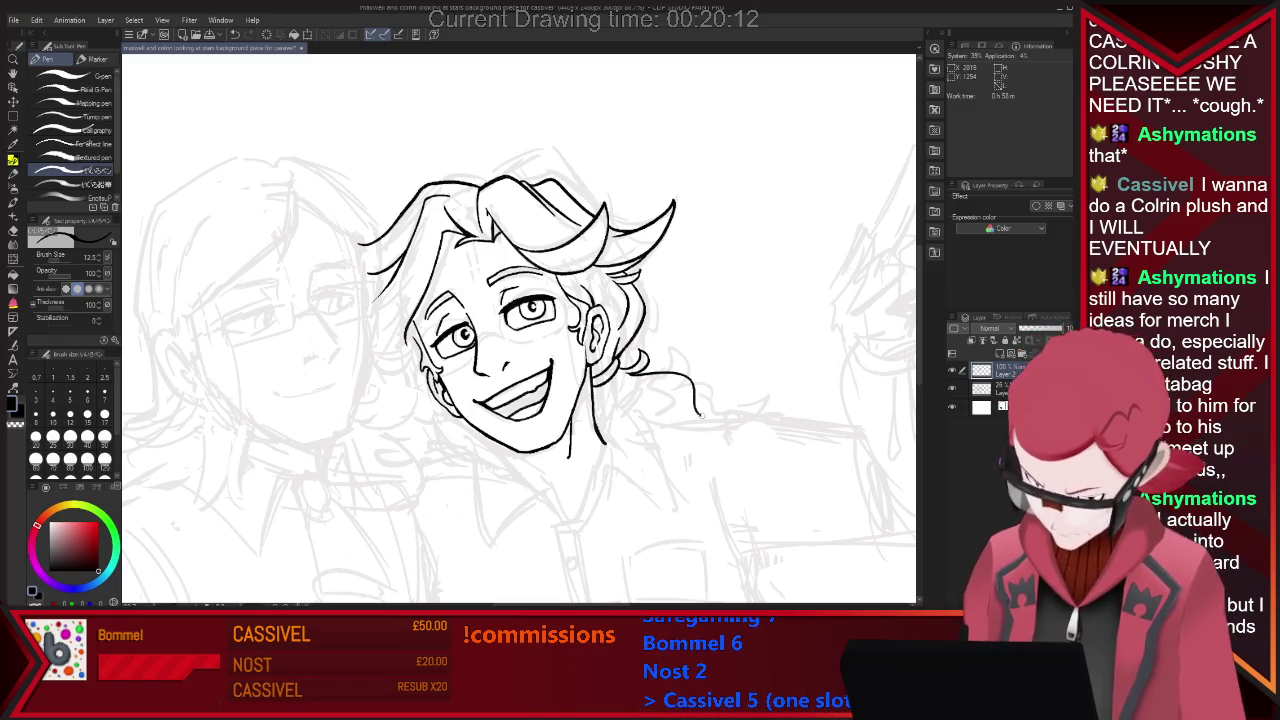
{"action": "key", "text": "ctrl+minus"}
{"action": "key", "text": "ctrl+minus"}
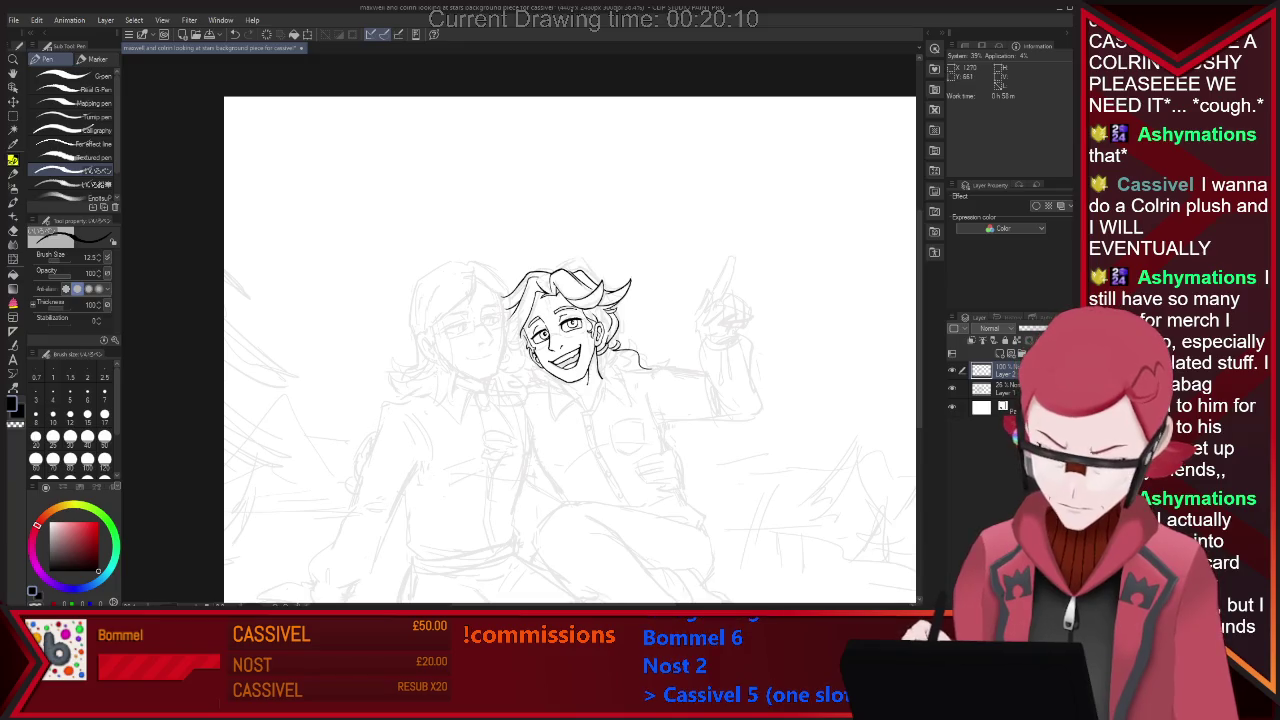
{"action": "key", "text": "ctrl+plus"}
{"action": "key", "text": "ctrl+plus"}
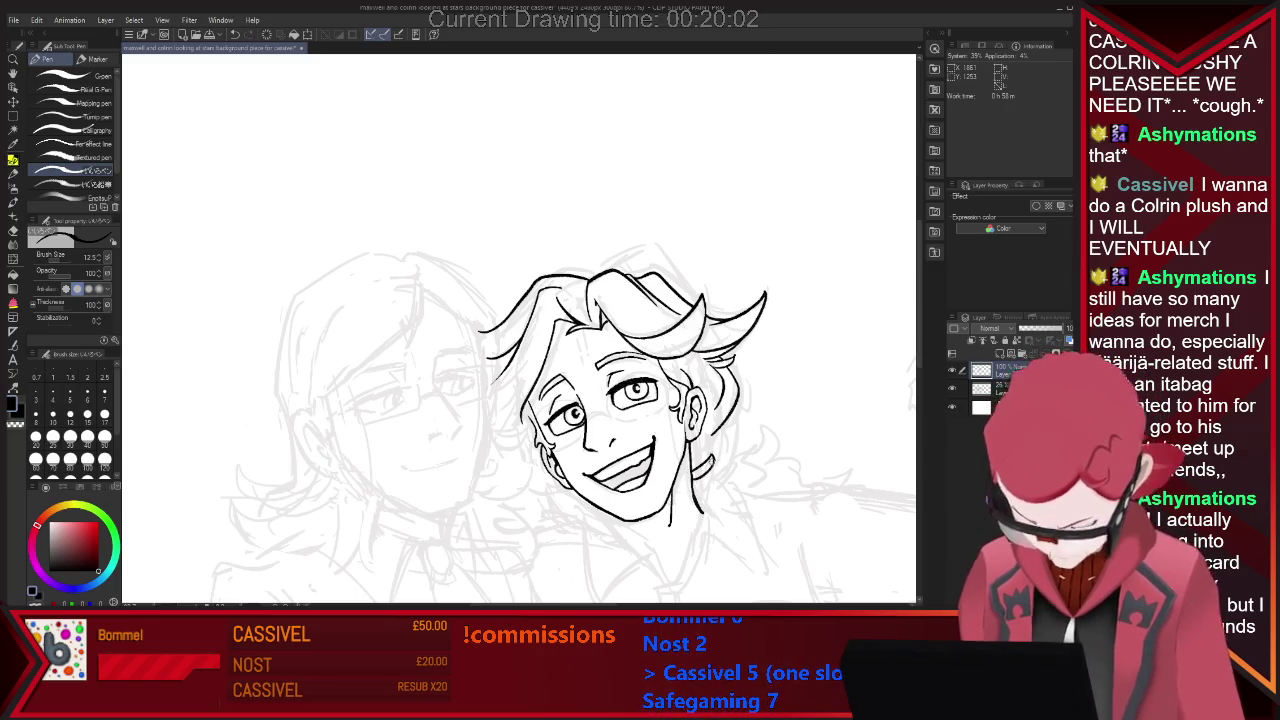
{"action": "key", "text": "e"}
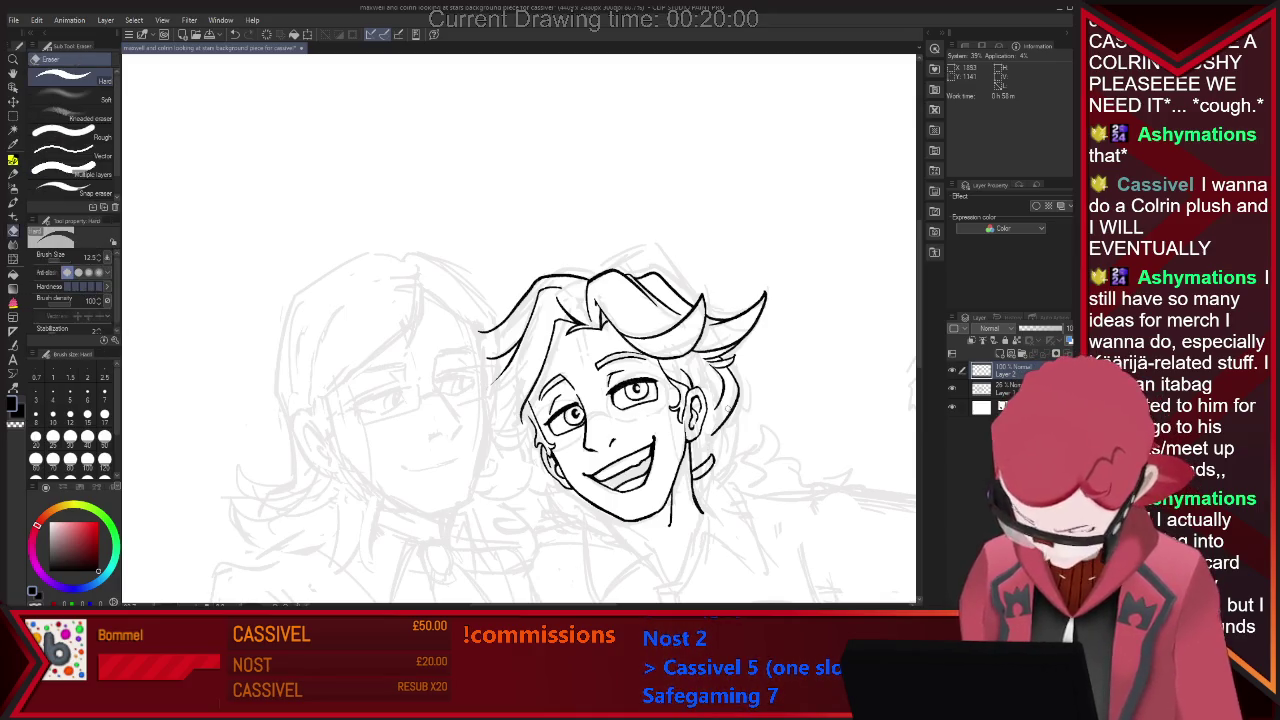
{"action": "key", "text": "p"}
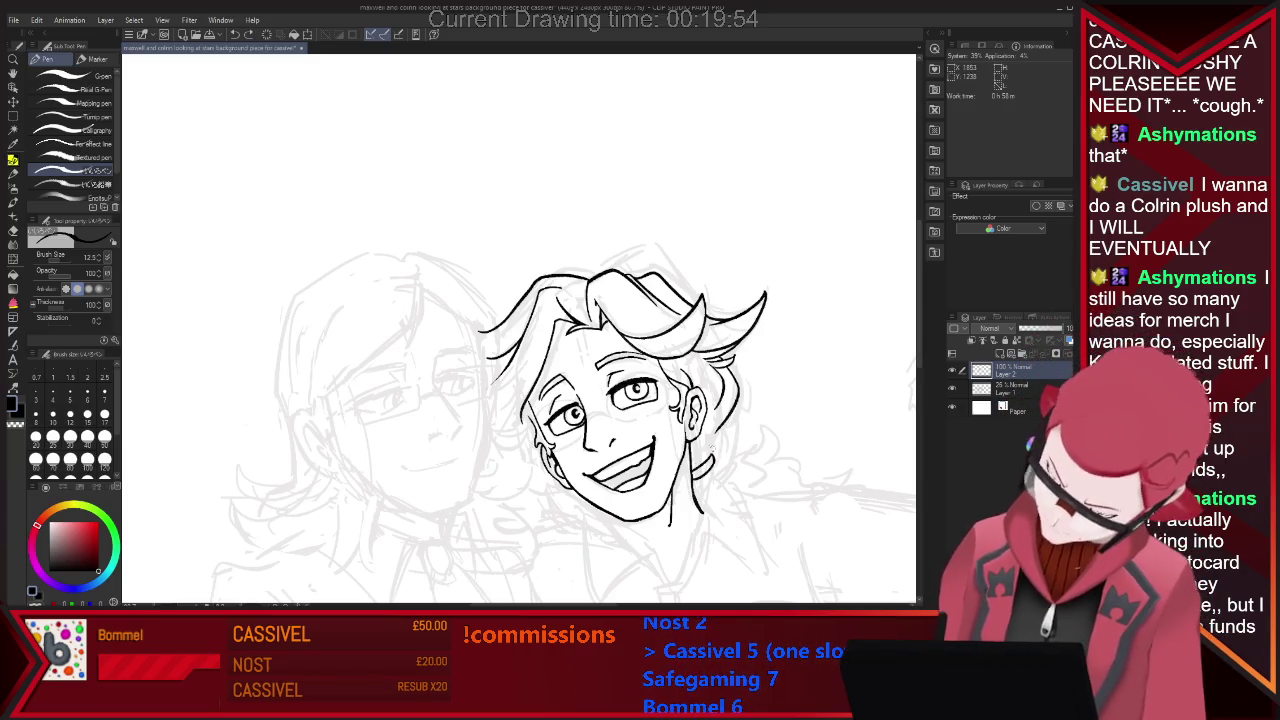
{"action": "key", "text": "e"}
{"action": "key", "text": "ctrl+minus"}
{"action": "key", "text": "ctrl+minus"}
{"action": "key", "text": "ctrl+plus"}
{"action": "key", "text": "ctrl+plus"}
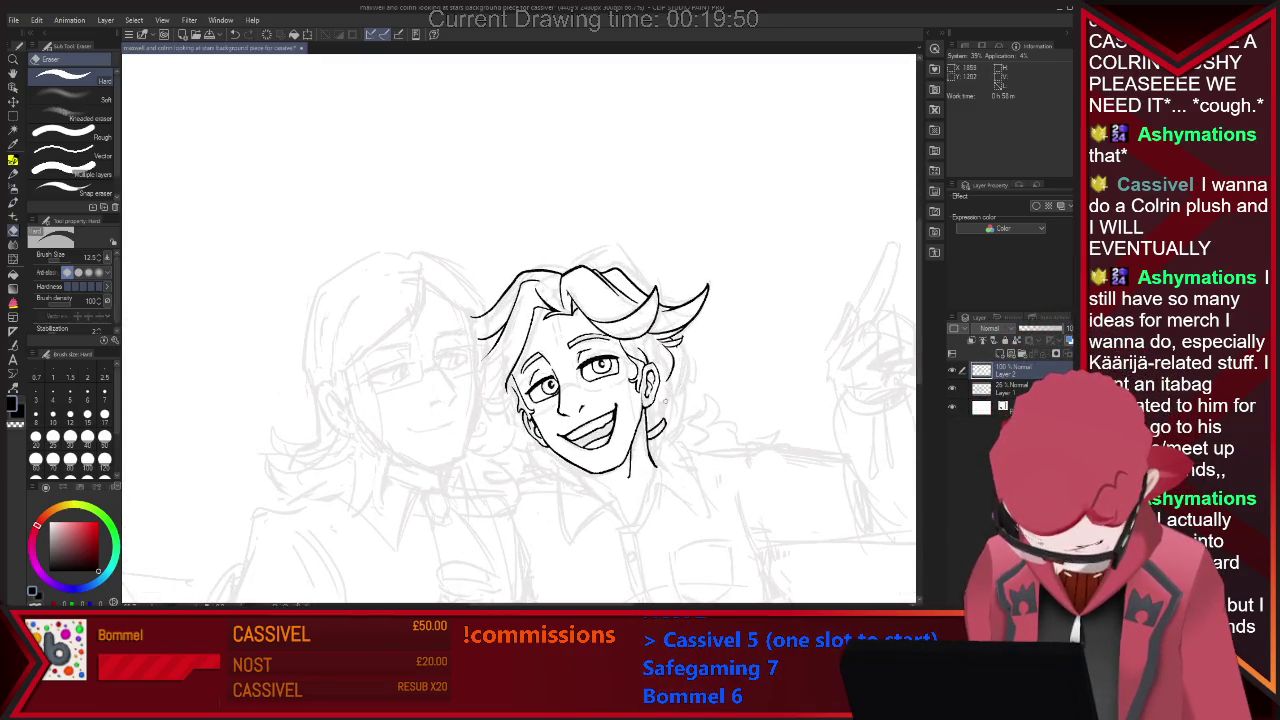
Ink the long wavy hair strand trailing right from behind the ear, switching pen and eraser.
{"action": "key", "text": "p"}
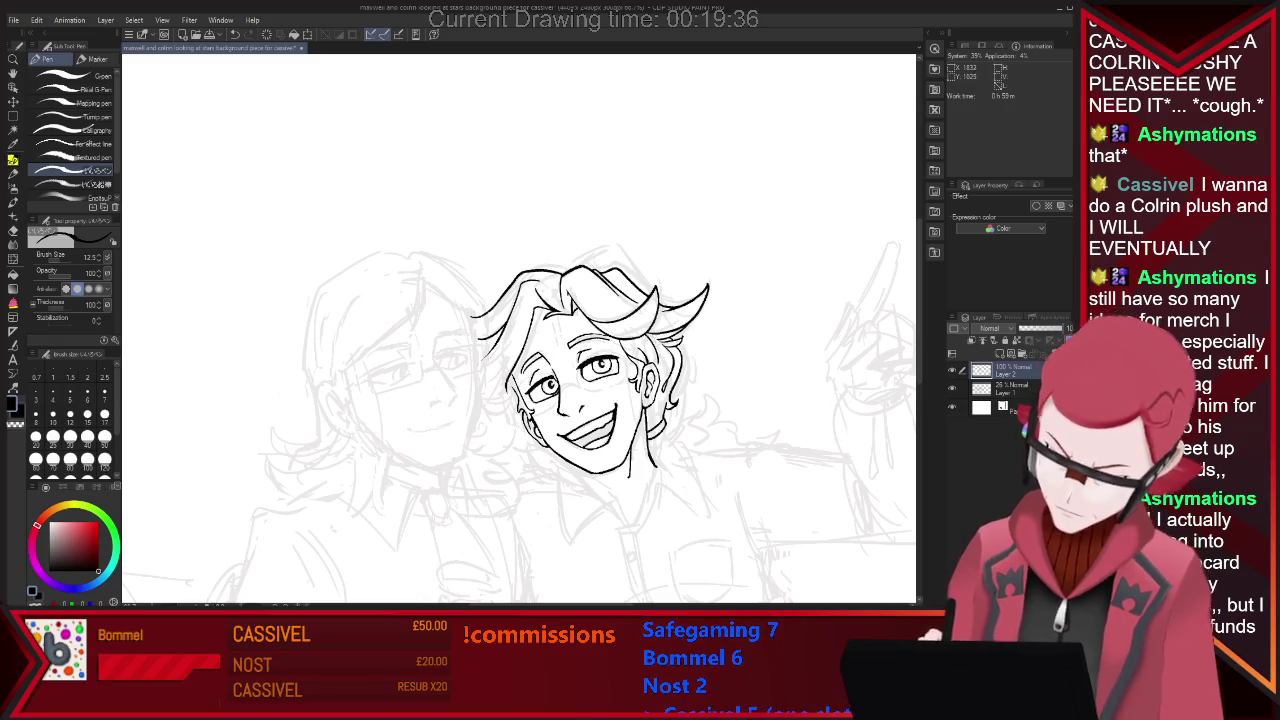
{"action": "key", "text": "e"}
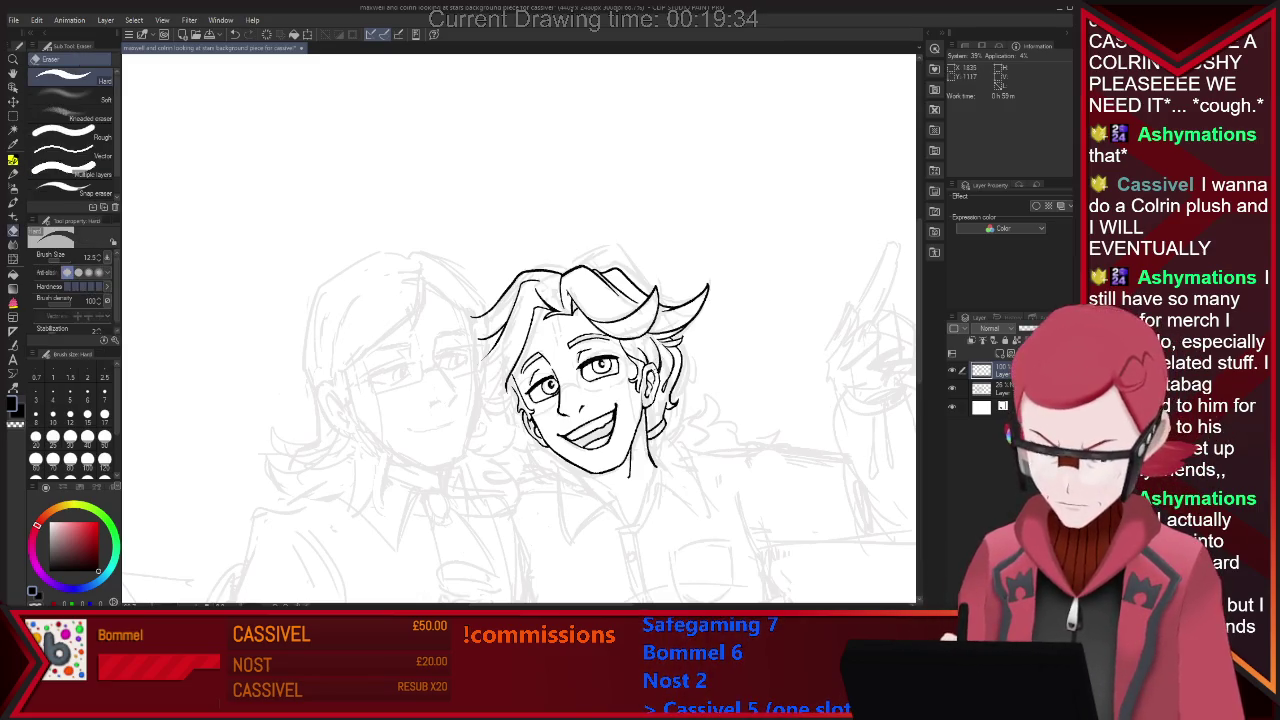
{"action": "key", "text": "p"}
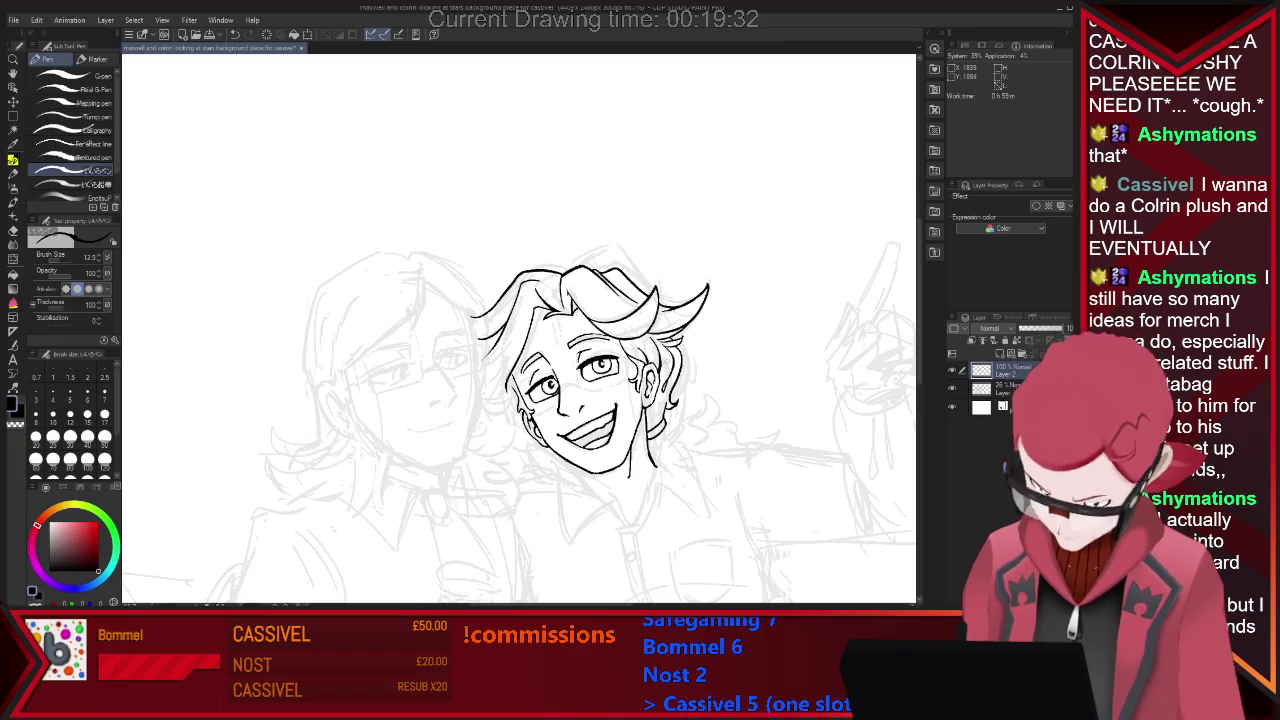
{"action": "key", "text": "e"}
{"action": "key", "text": "p"}
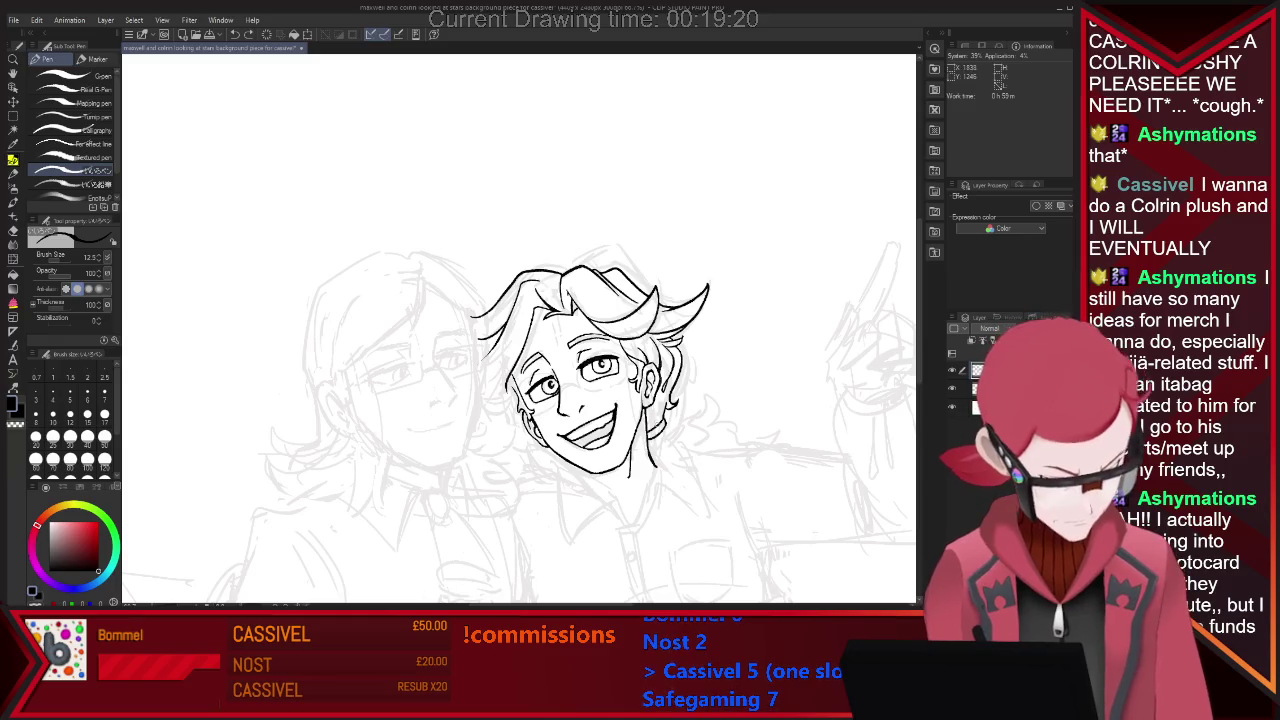
{"action": "key", "text": "e"}
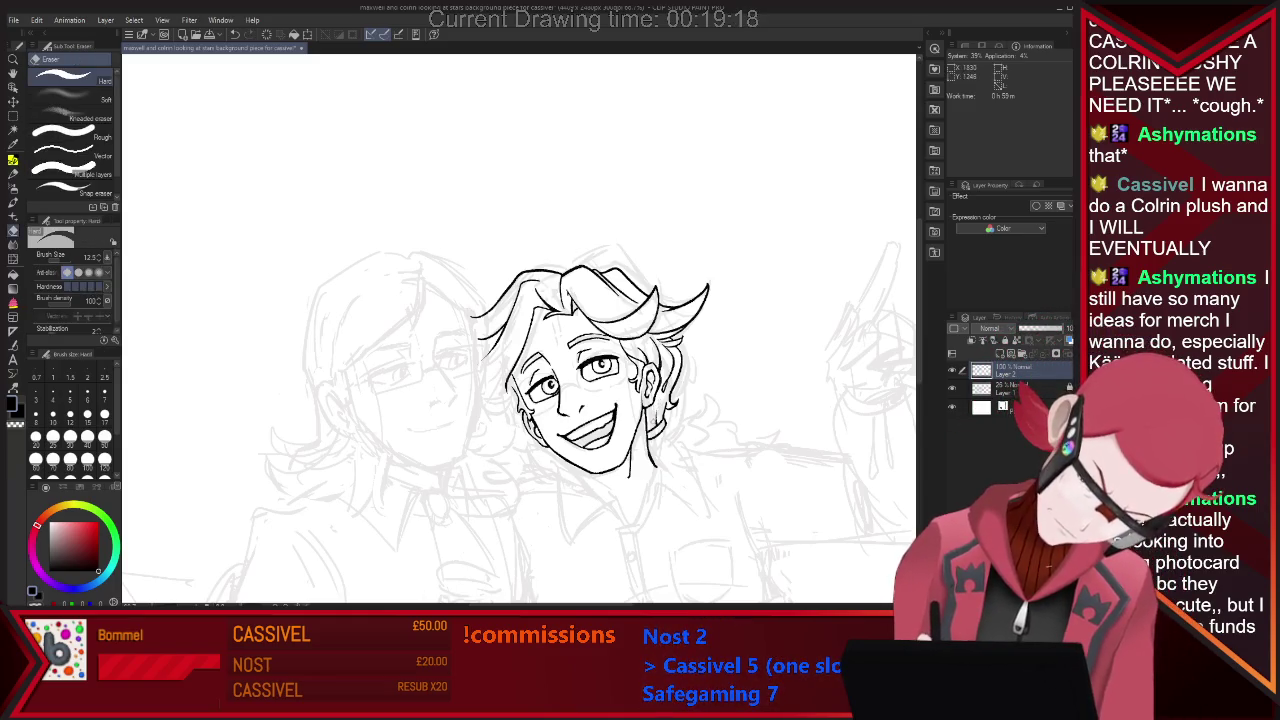
{"action": "key", "text": "p"}
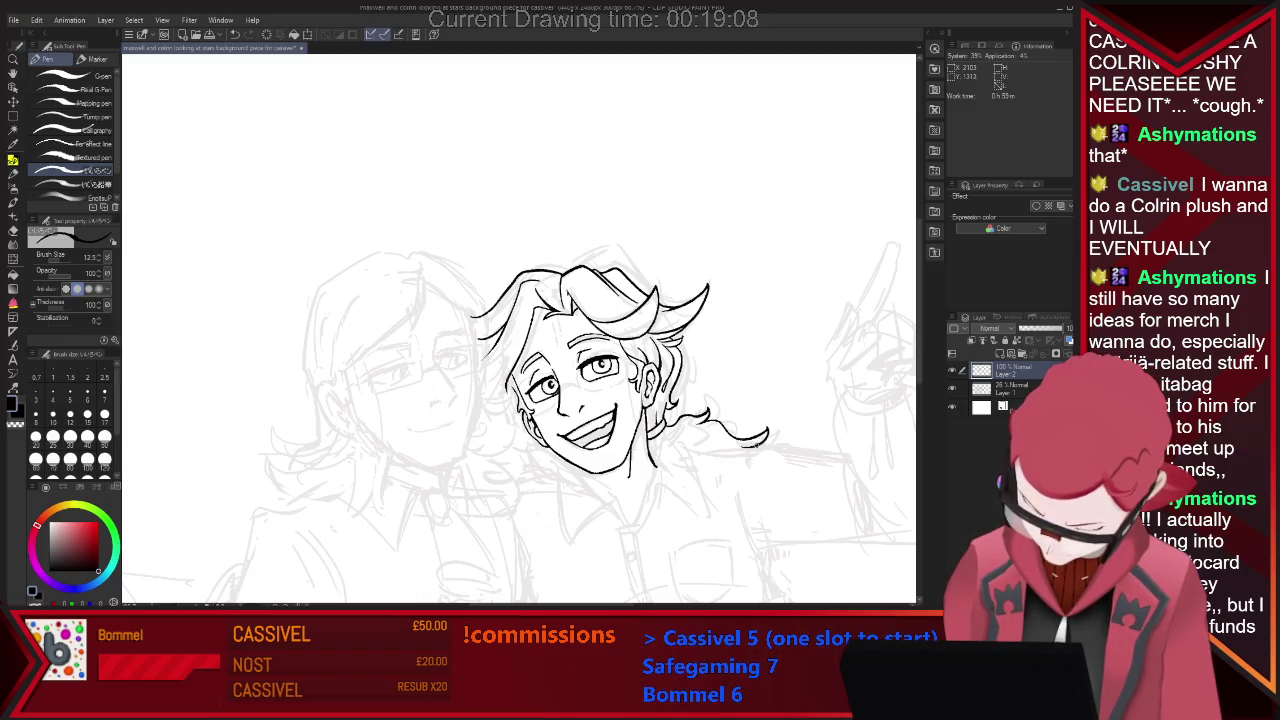
{"action": "key", "text": "e"}
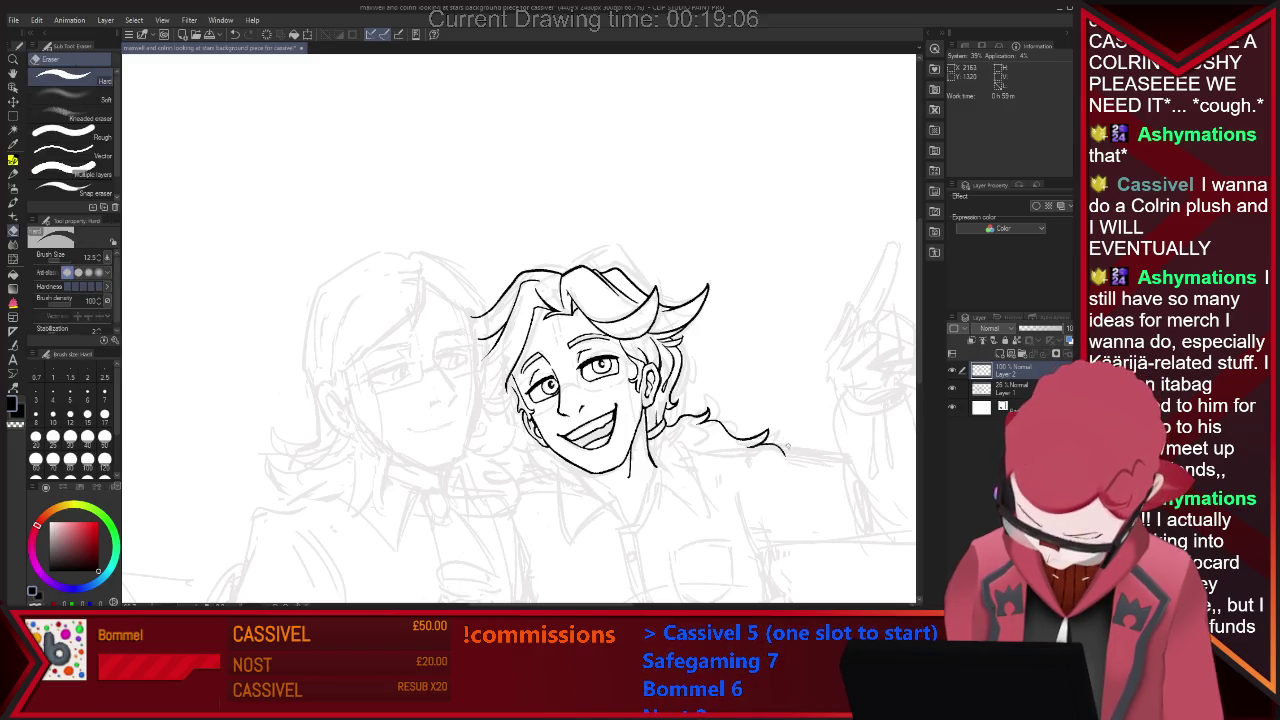
{"action": "key", "text": "p"}
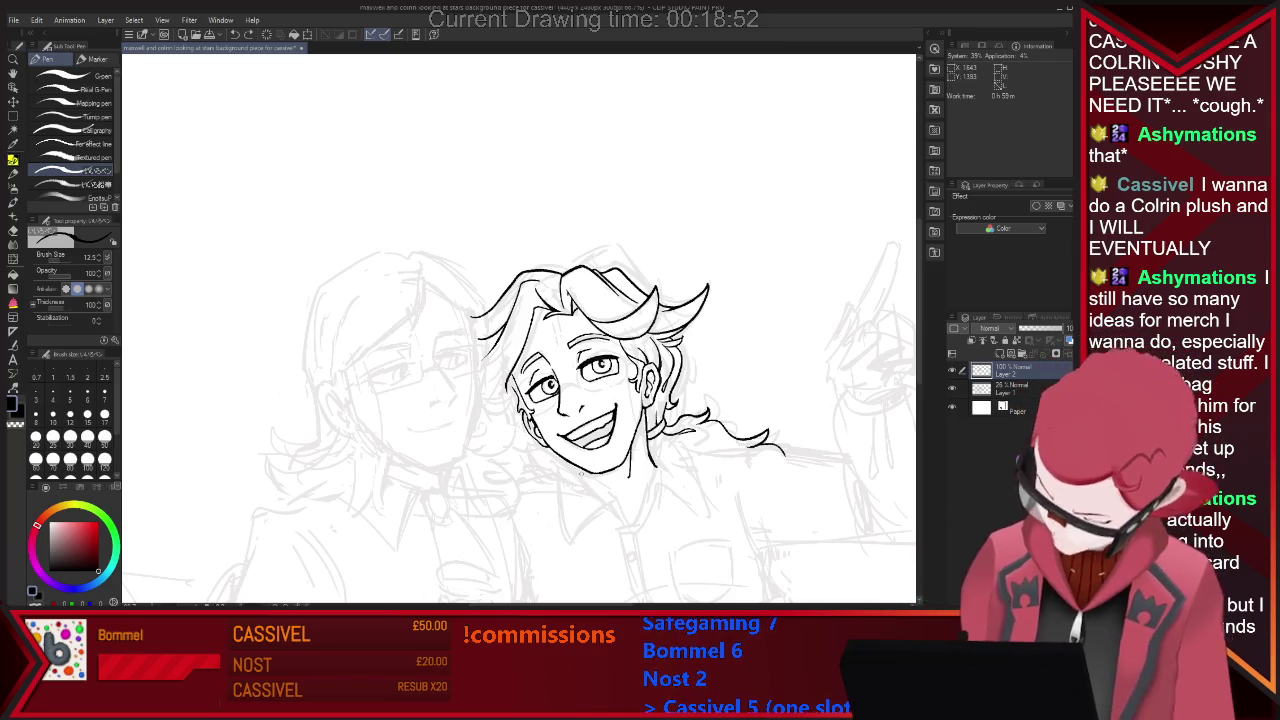
Draw a short collar stroke below the chin, erase it, and redraw it.
{"action": "left_click_drag", "start_coordinate": [588, 478], "coordinate": [608, 505]}
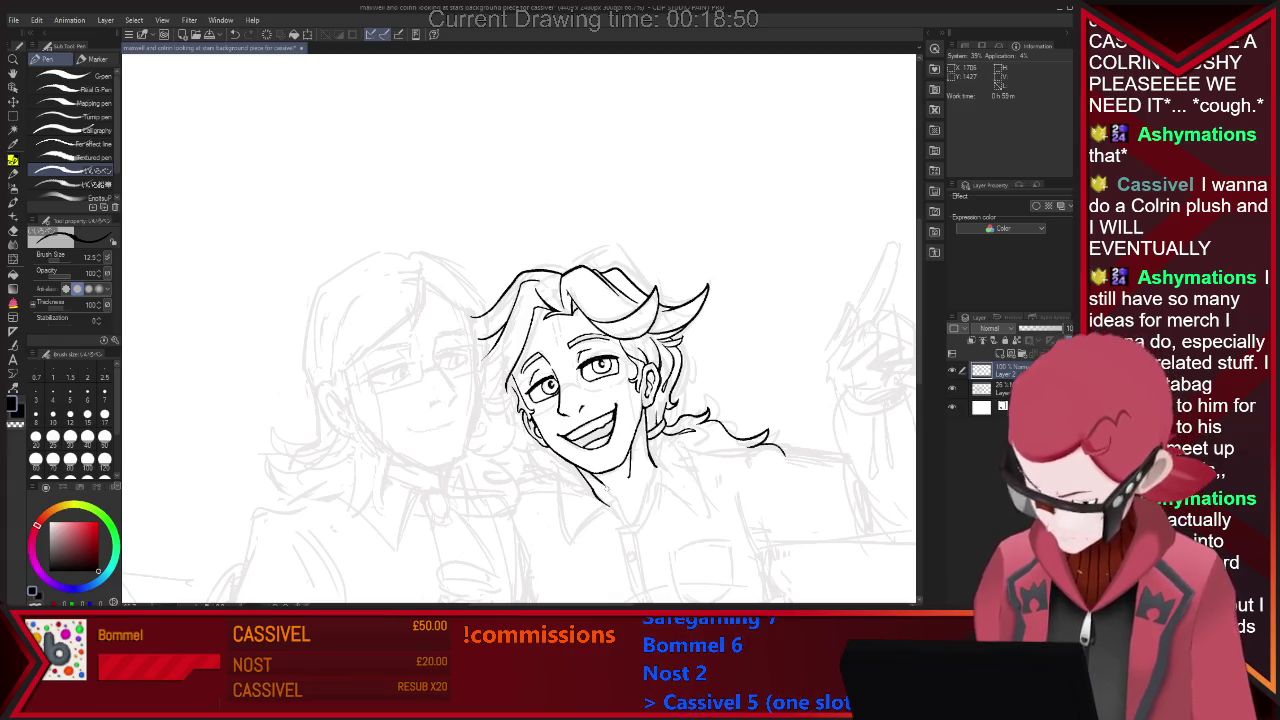
{"action": "key", "text": "e"}
{"action": "left_click_drag", "start_coordinate": [590, 482], "coordinate": [602, 503]}
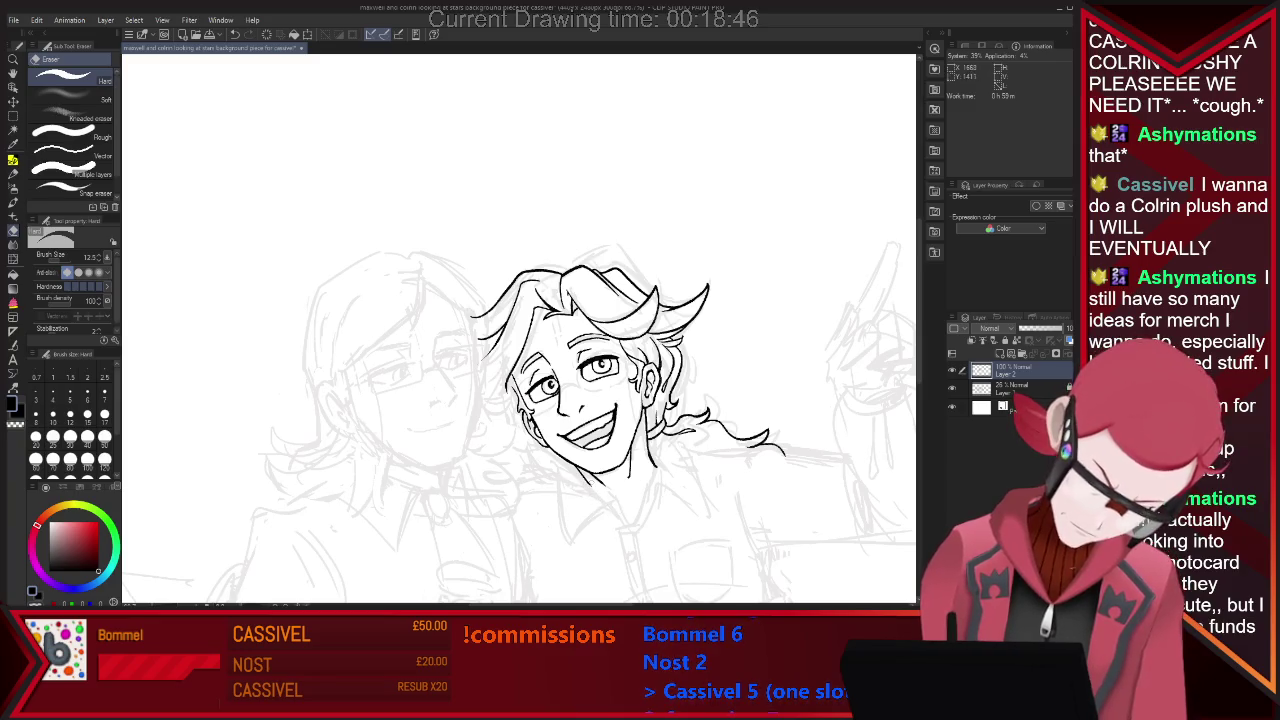
{"action": "key", "text": "p"}
{"action": "left_click_drag", "start_coordinate": [590, 482], "coordinate": [618, 498]}
Extend the collar line further down below the chin, then zoom out to review.
{"action": "key", "text": "e"}
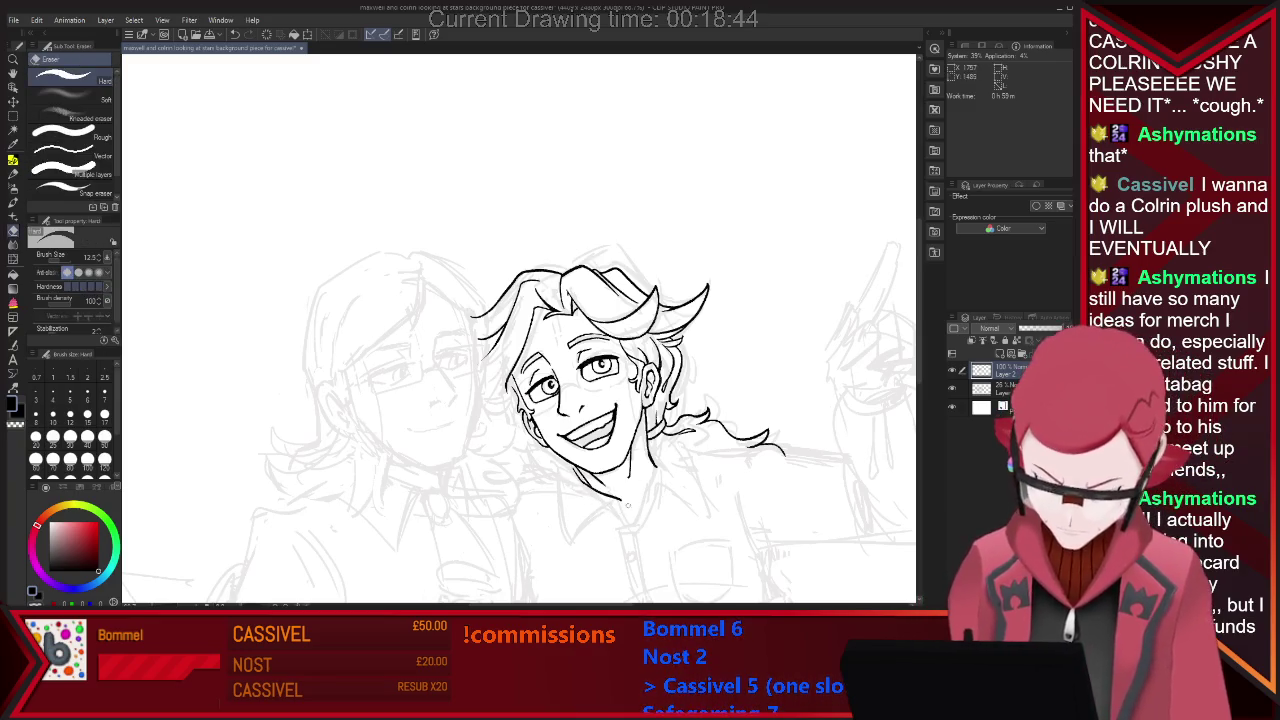
{"action": "key", "text": "p"}
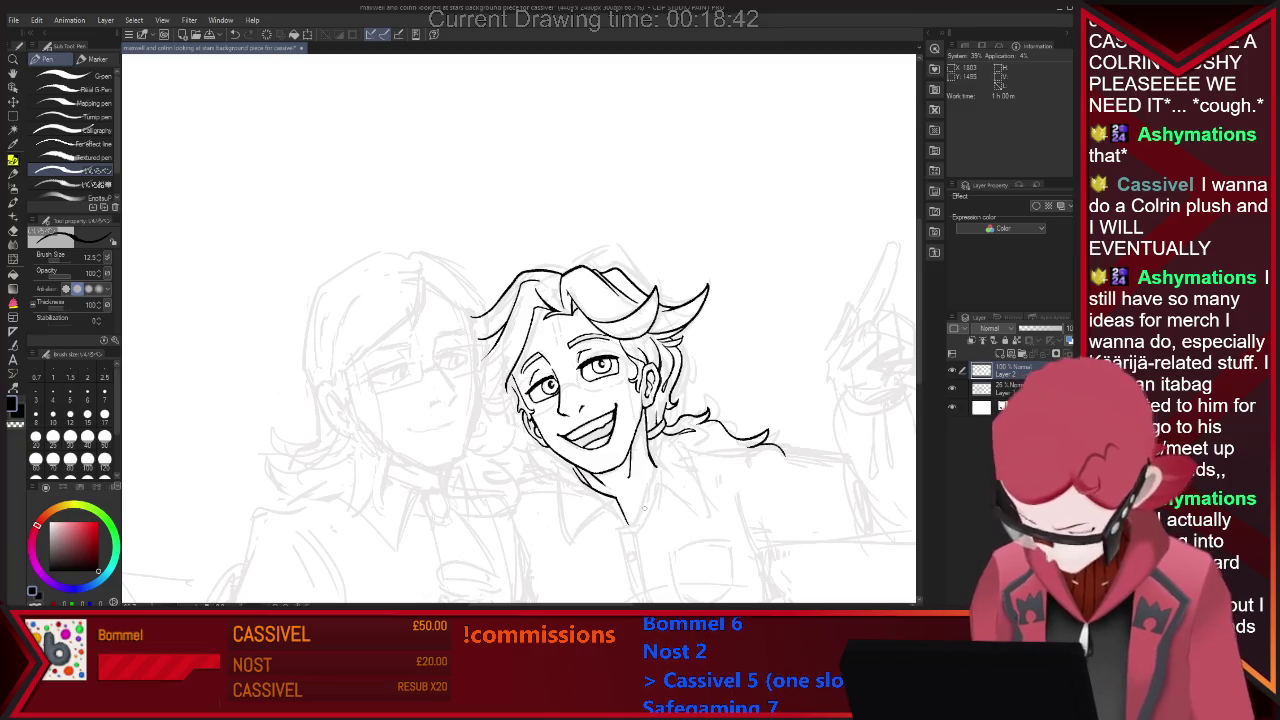
{"action": "left_click_drag", "start_coordinate": [620, 500], "coordinate": [636, 520]}
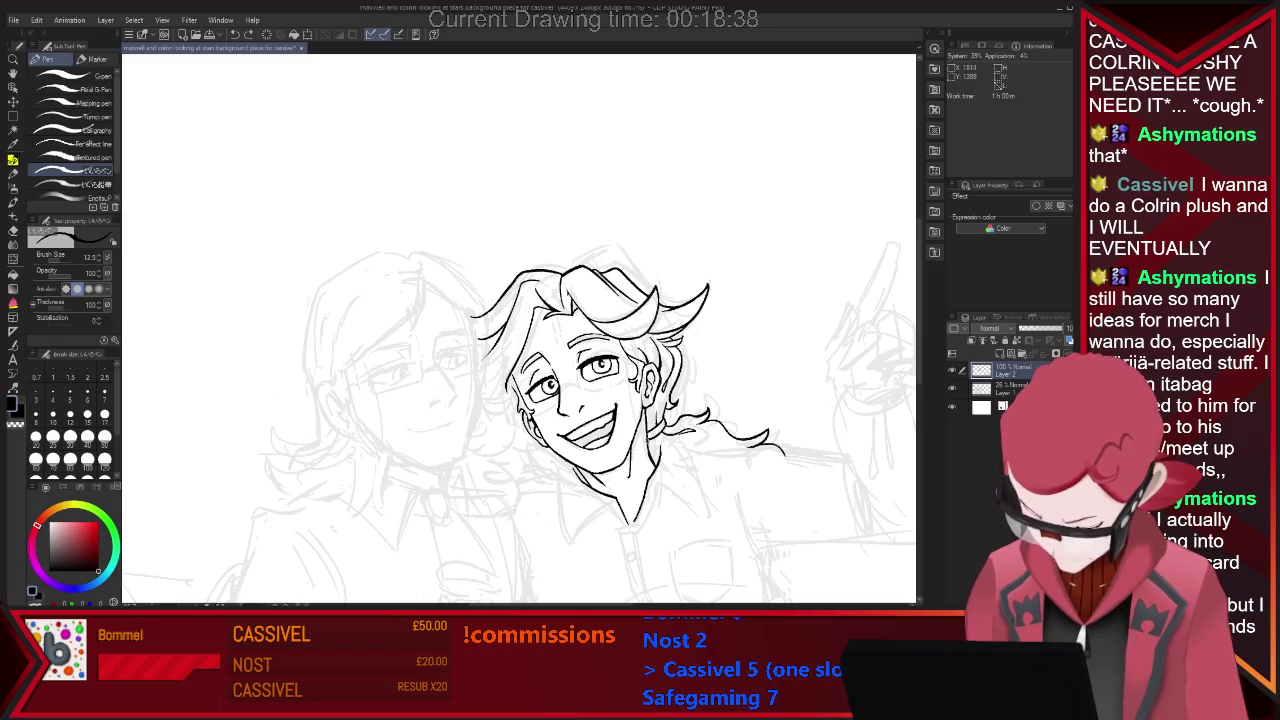
{"action": "key", "text": "e"}
{"action": "key", "text": "p"}
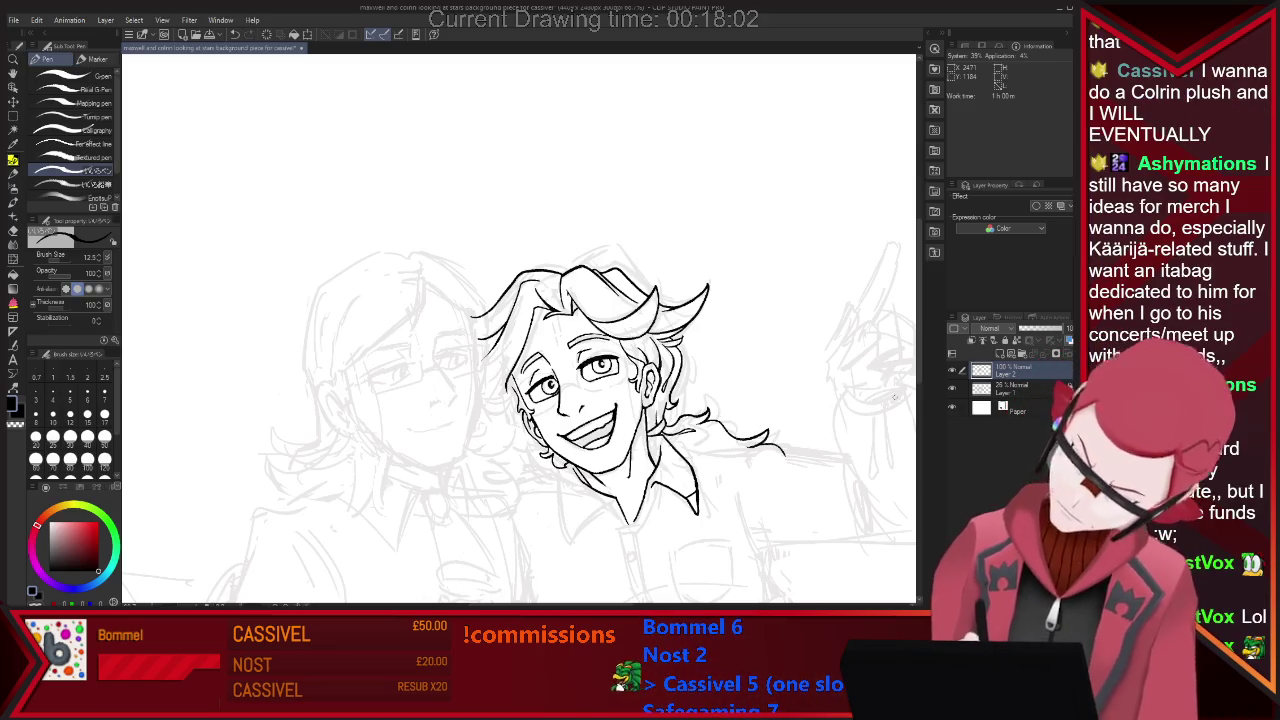
{"action": "key", "text": "minus"}
{"action": "key", "text": "minus"}
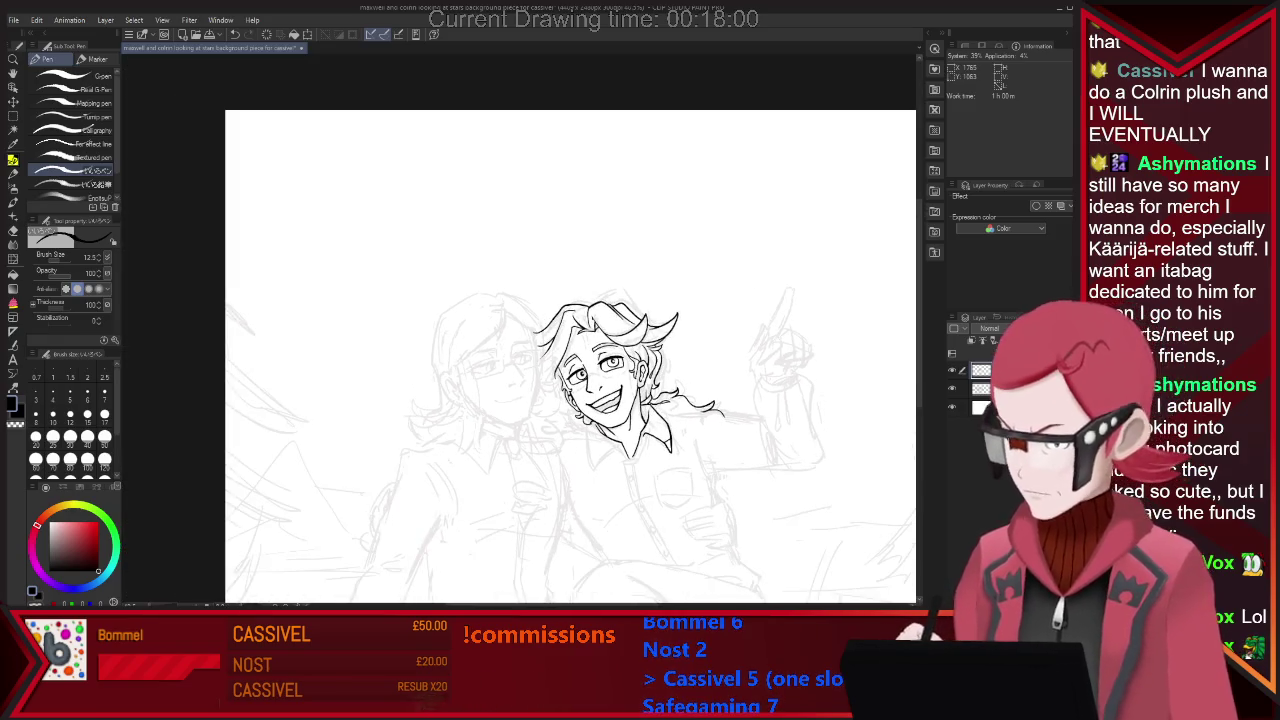
{"action": "key", "text": "minus"}
Ink the left character's eye: end tick, longer upper lid, lower lid, and closed outer corner.
{"action": "scroll", "coordinate": [472, 427], "scroll_direction": "up", "scroll_amount": 2}
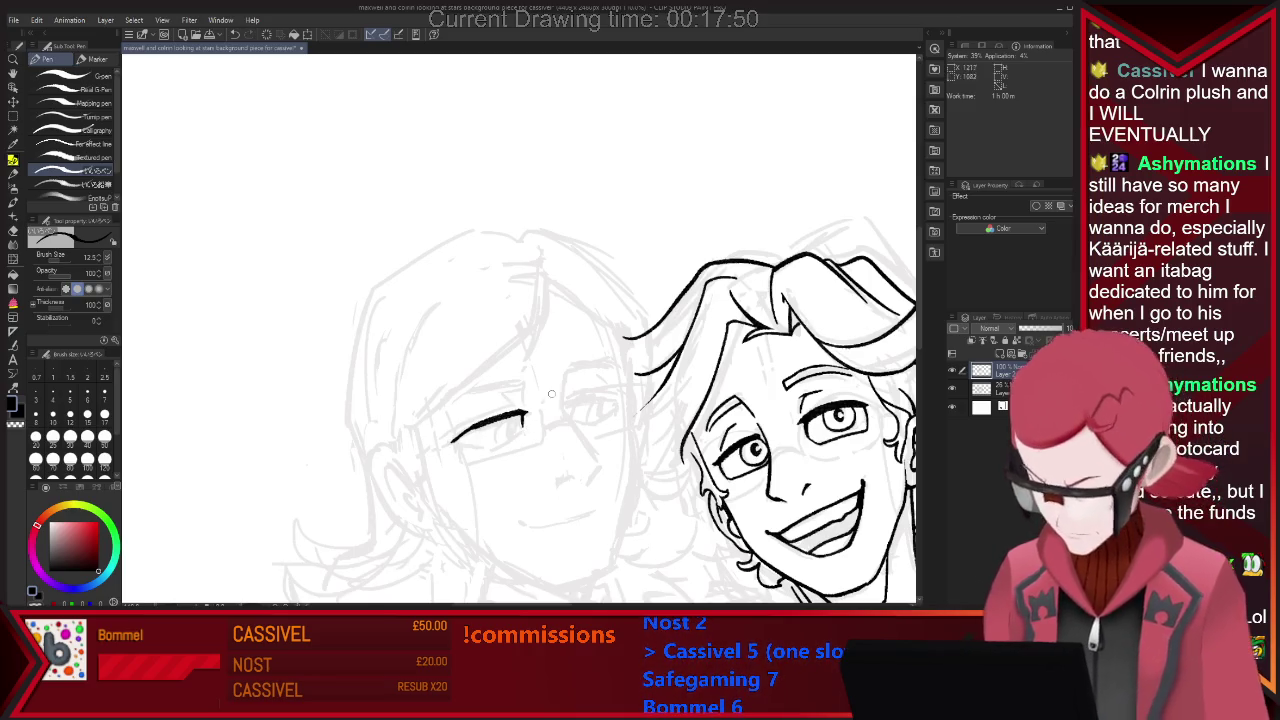
{"action": "left_click_drag", "start_coordinate": [522, 411], "coordinate": [524, 428]}
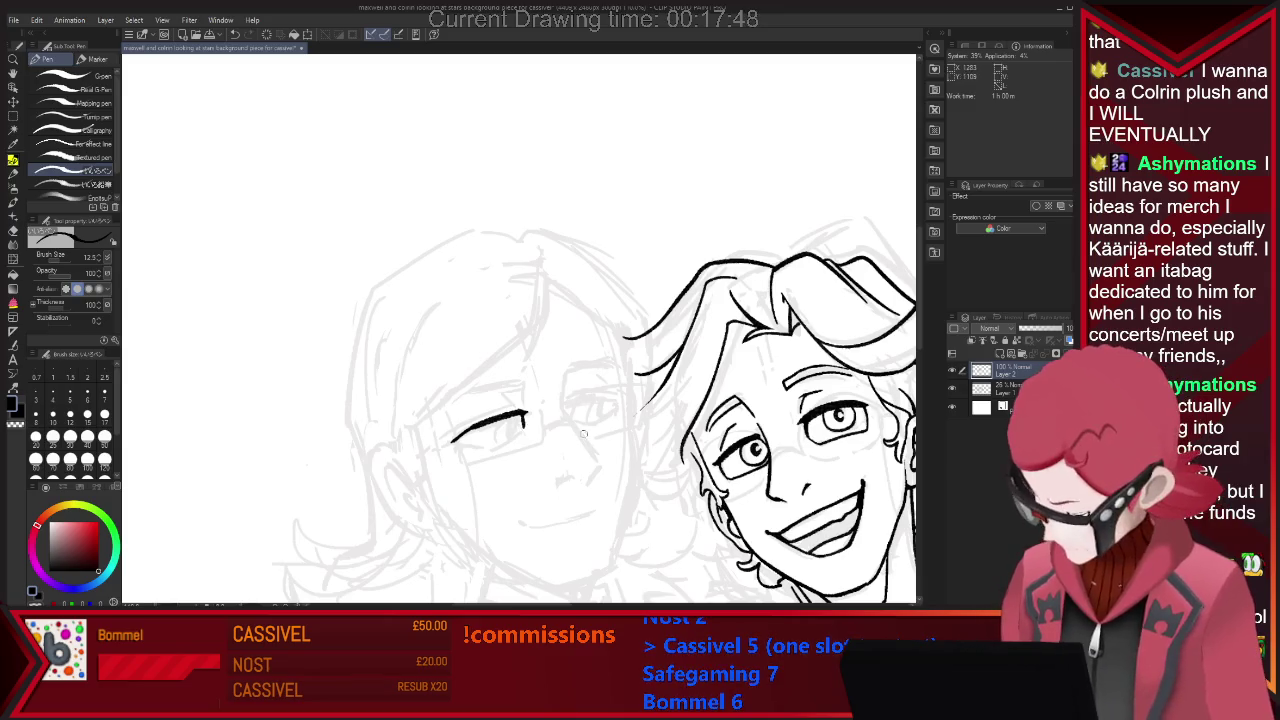
{"action": "left_click_drag", "start_coordinate": [603, 397], "coordinate": [611, 399]}
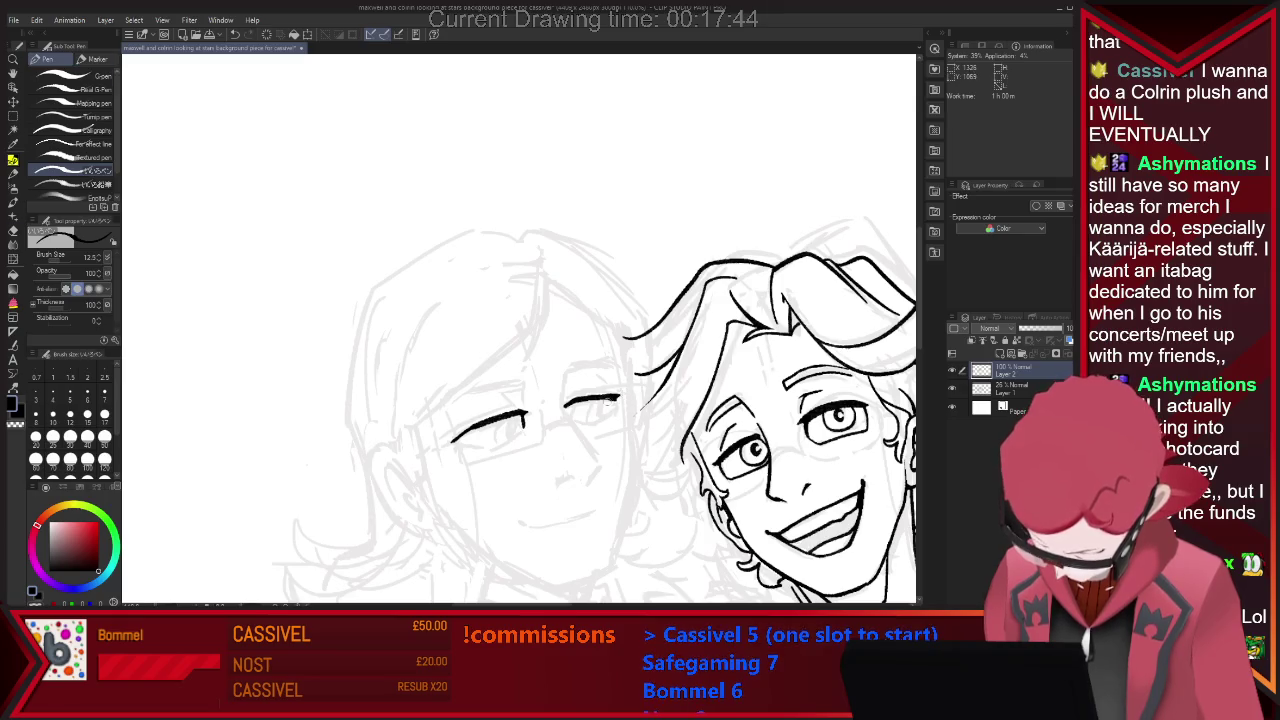
{"action": "key", "text": "e"}
{"action": "key", "text": "p"}
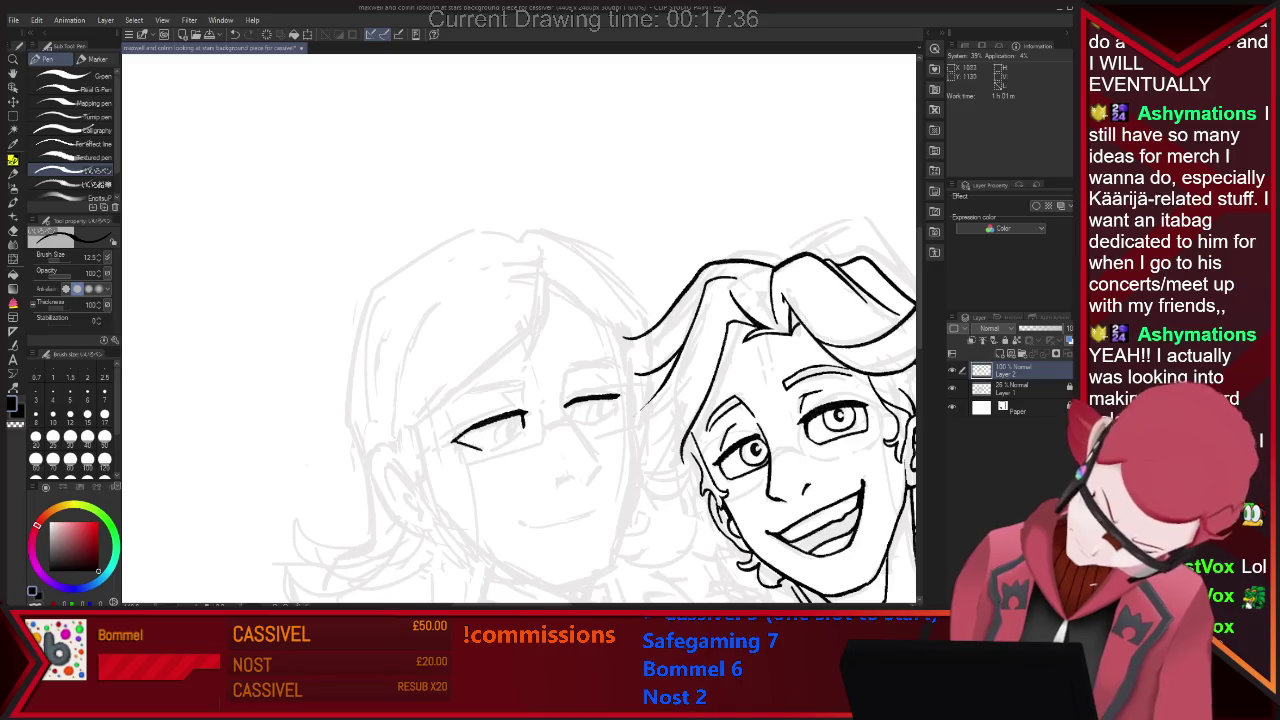
{"action": "left_click_drag", "start_coordinate": [453, 440], "coordinate": [487, 450]}
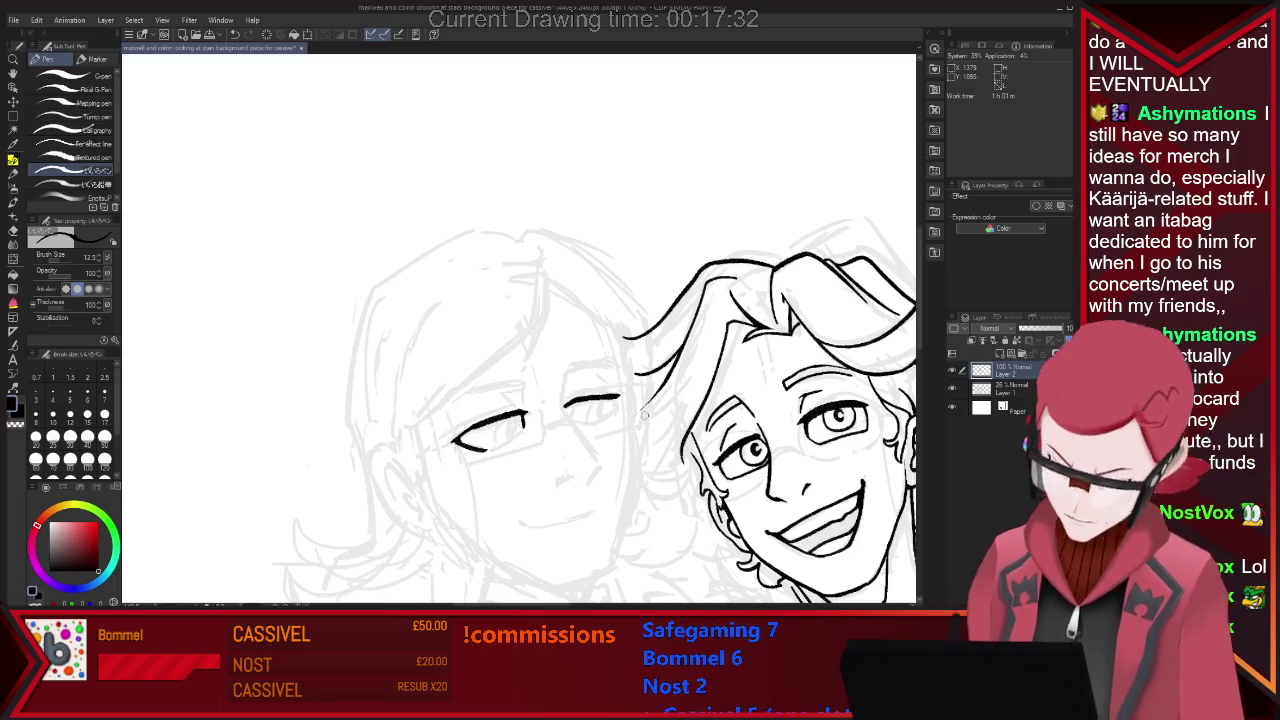
{"action": "key", "text": "e"}
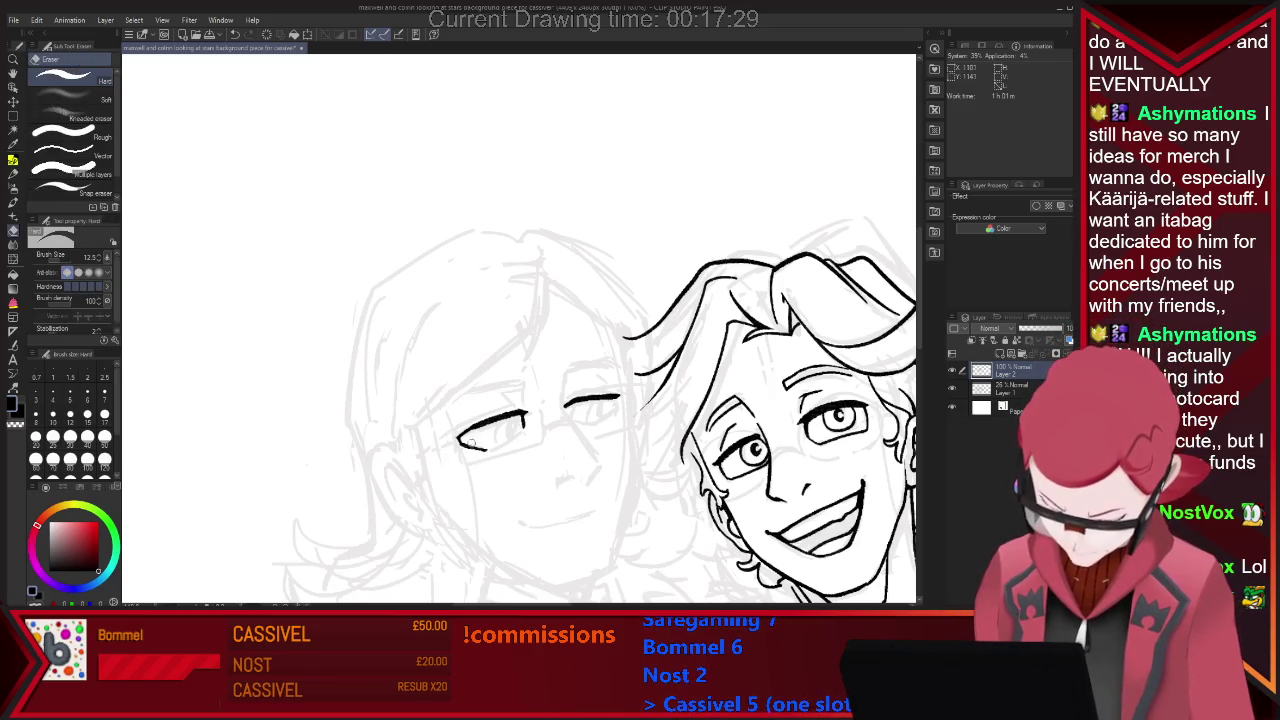
{"action": "key", "text": "p"}
{"action": "left_click_drag", "start_coordinate": [487, 450], "coordinate": [525, 430]}
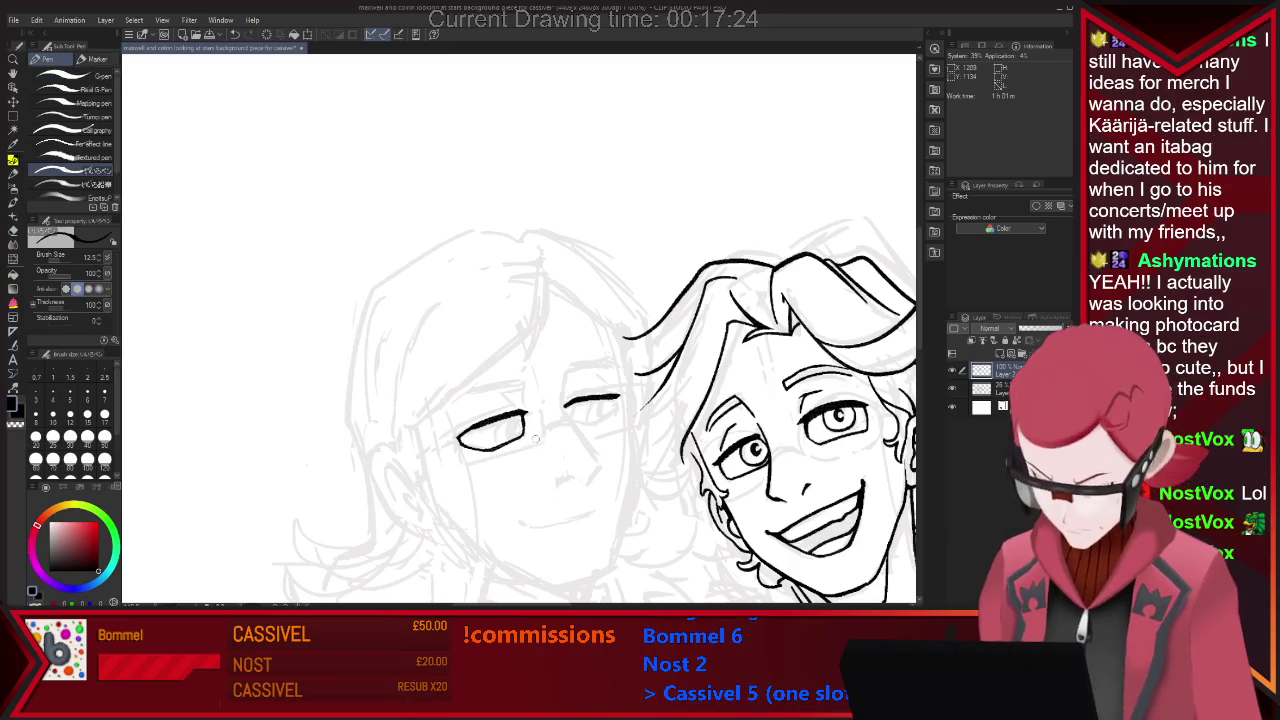
Redraw the left character's nose line and add a crease stroke above the open eye.
{"action": "key", "text": "e"}
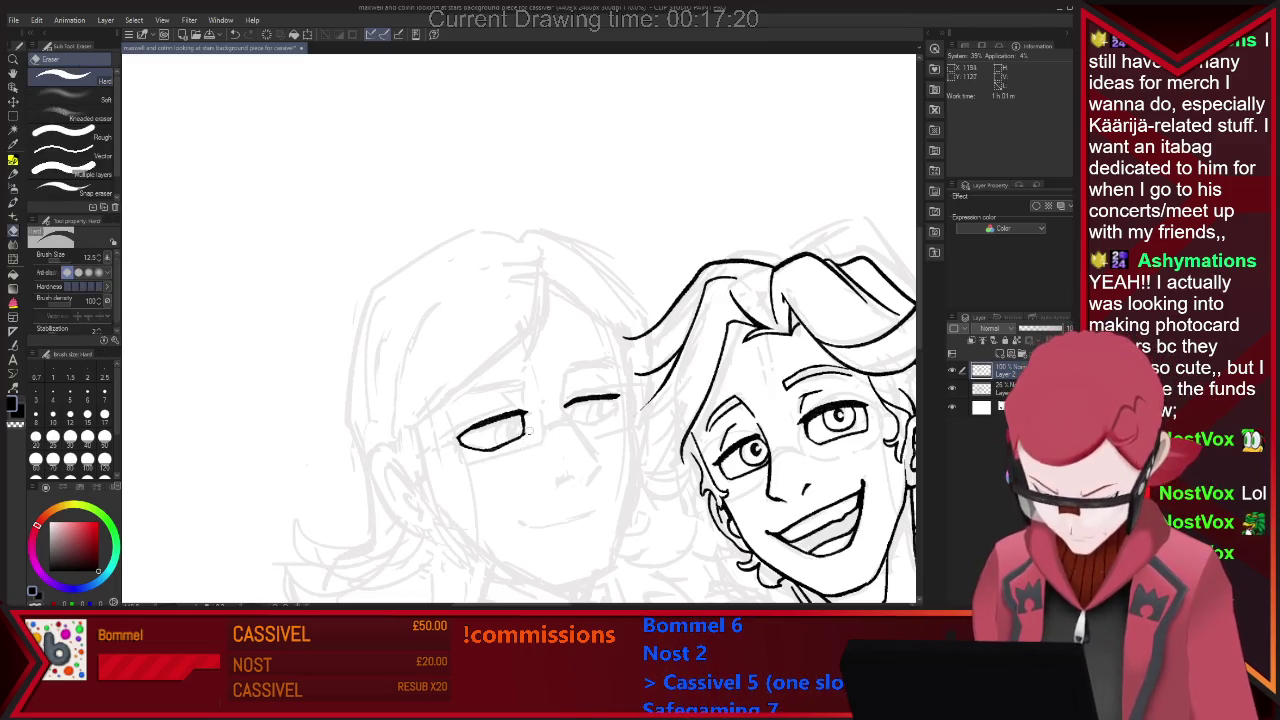
{"action": "key", "text": "p"}
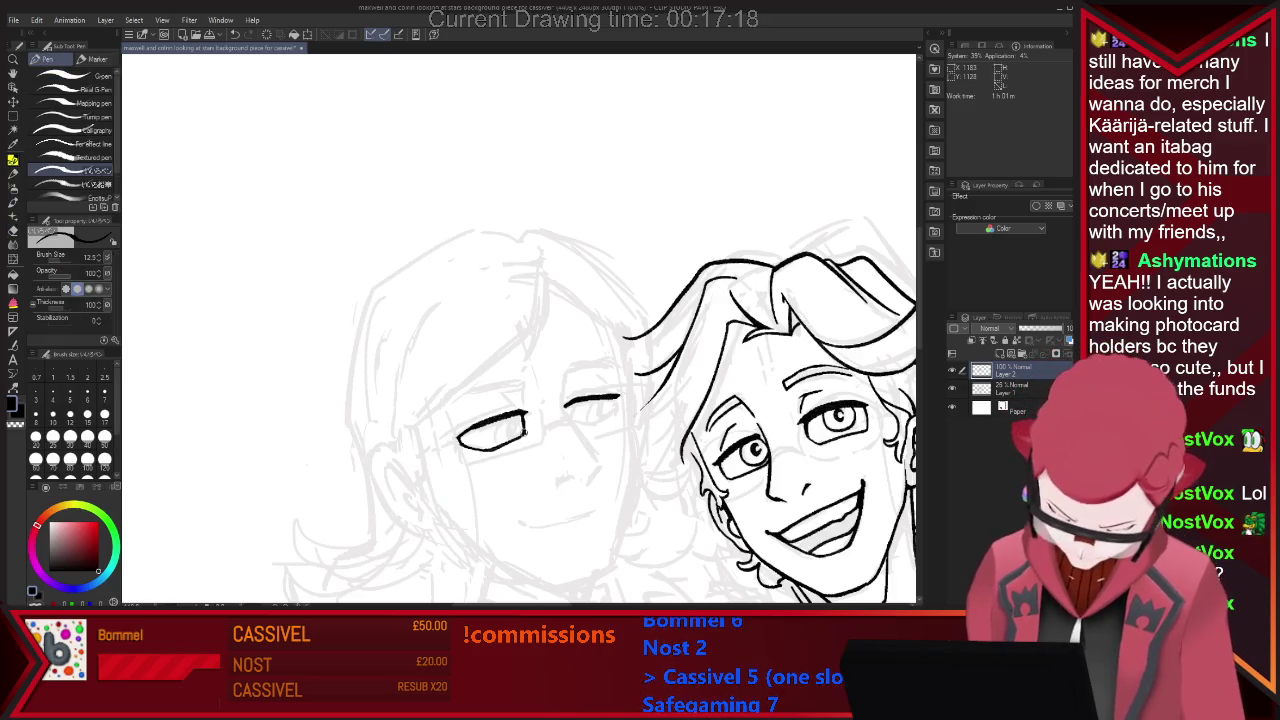
{"action": "key", "text": "e"}
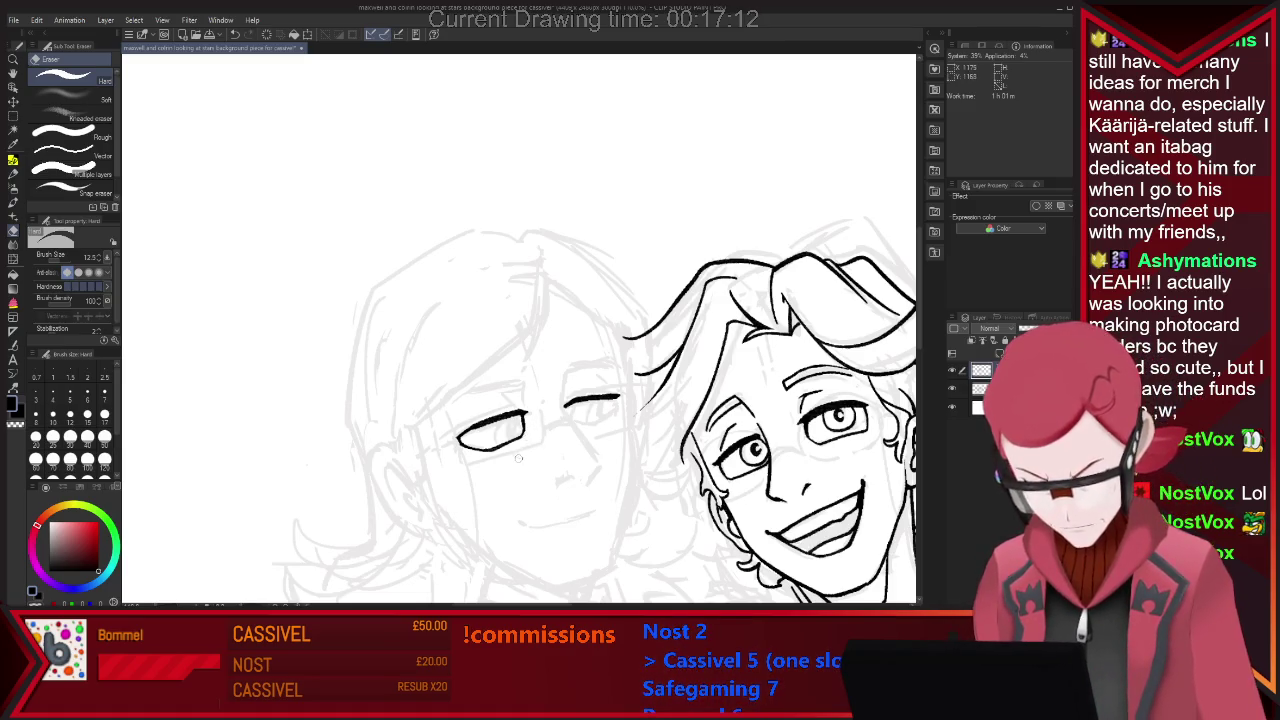
{"action": "key", "text": "p"}
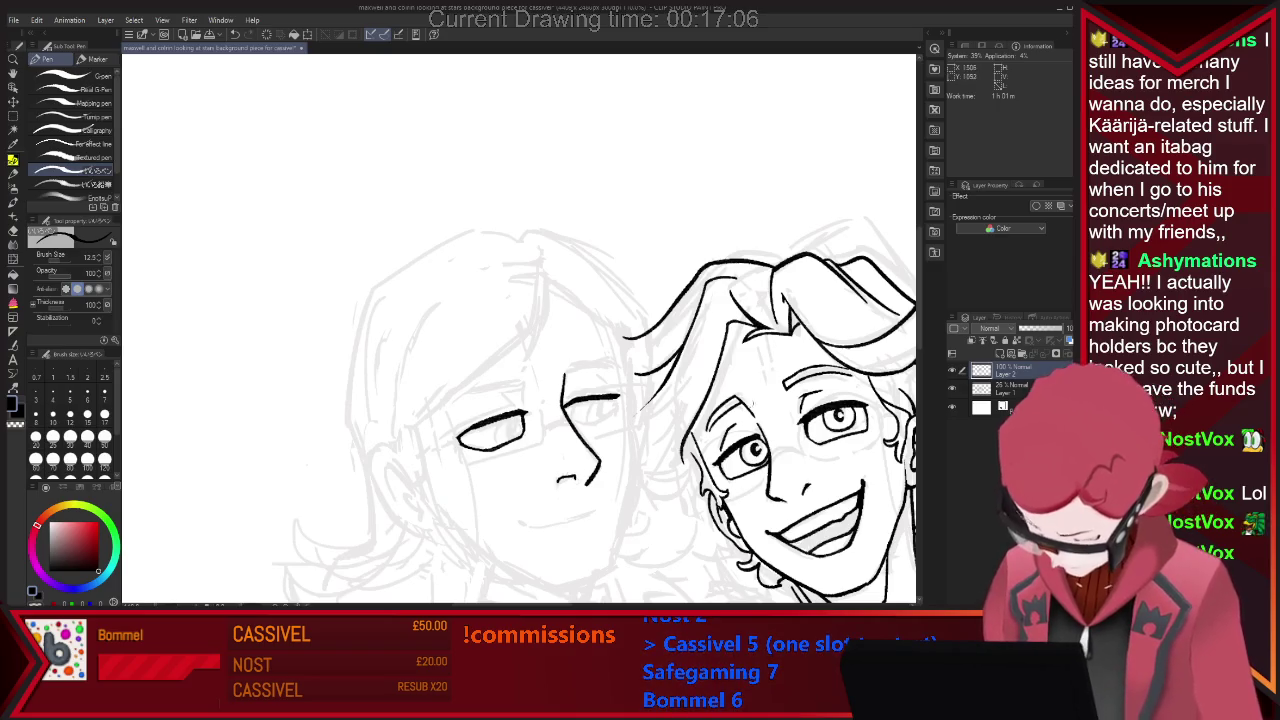
{"action": "key", "text": "ctrl+z"}
{"action": "left_click_drag", "start_coordinate": [558, 482], "coordinate": [577, 478]}
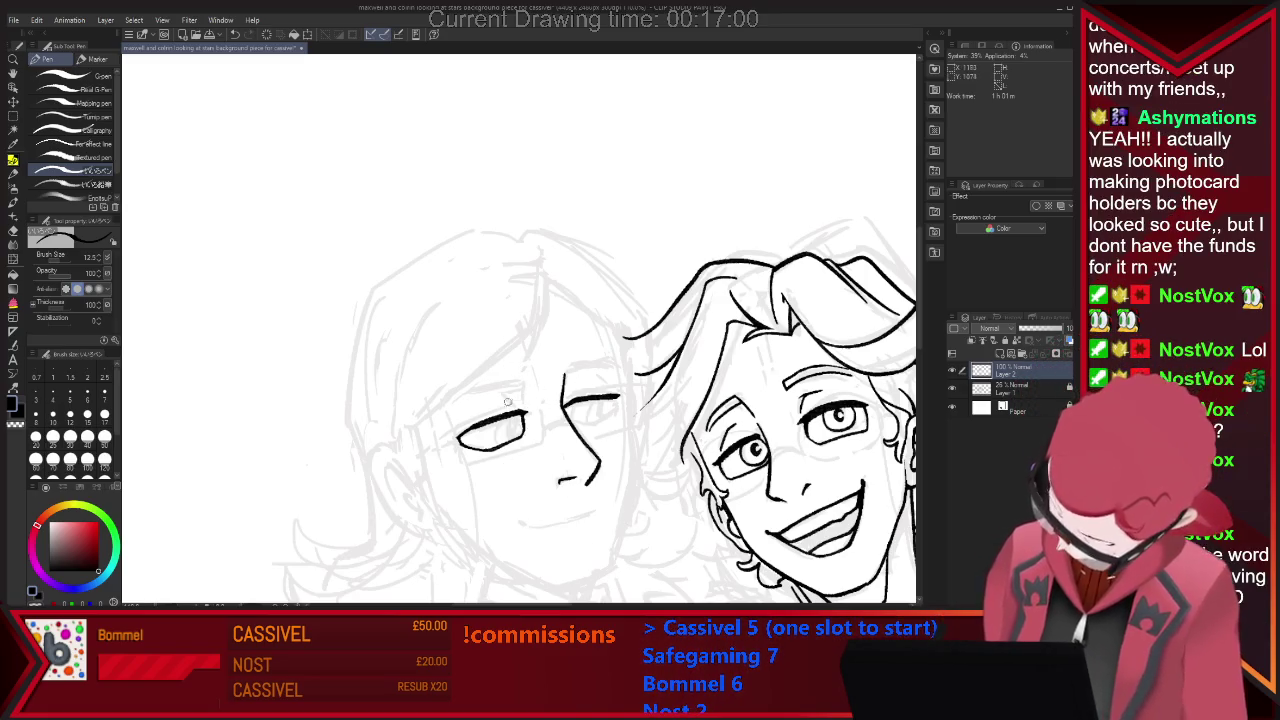
{"action": "left_click_drag", "start_coordinate": [504, 396], "coordinate": [518, 406]}
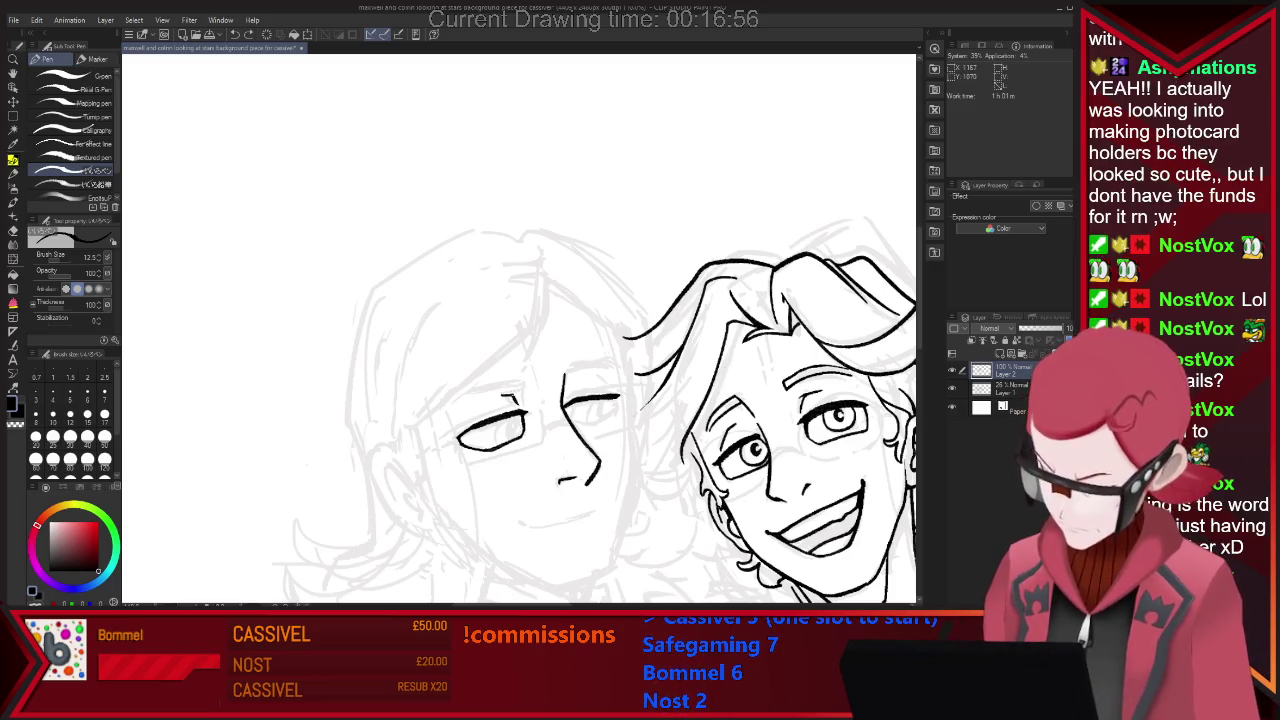
{"action": "key", "text": "e"}
{"action": "key", "text": "p"}
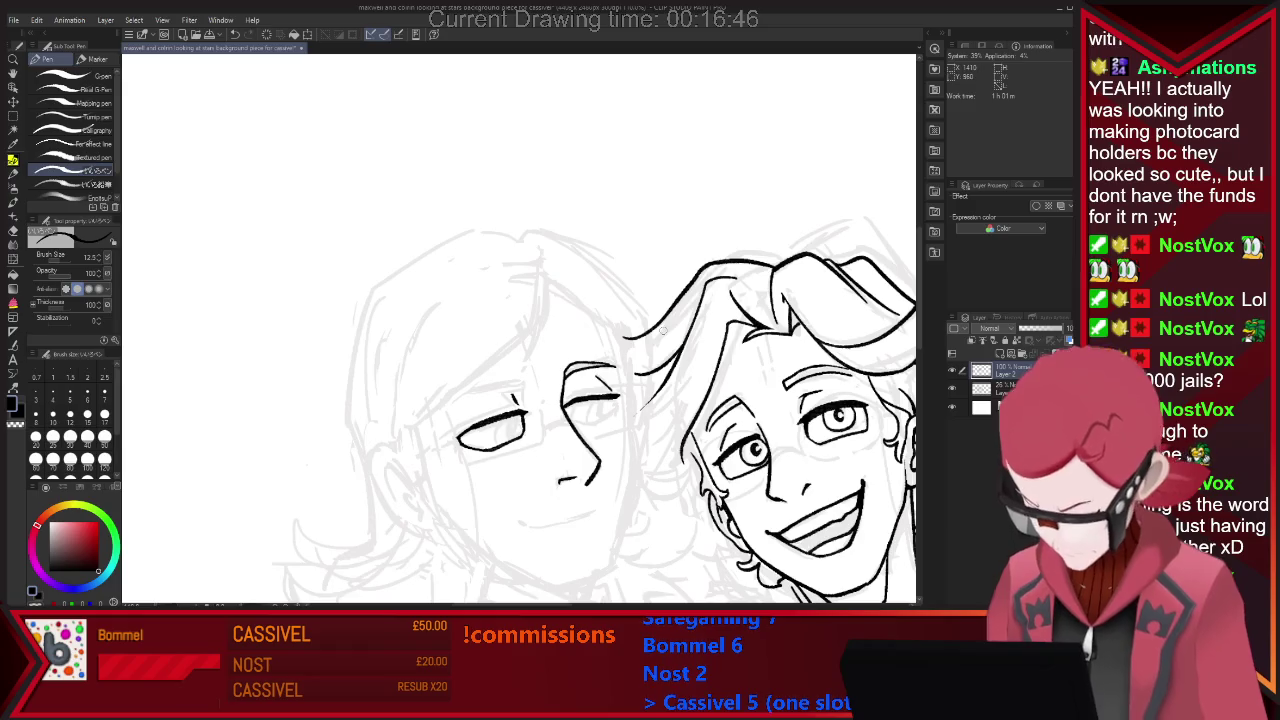
{"action": "scroll", "coordinate": [662, 331], "scroll_direction": "down", "scroll_amount": 2}
Ink the eyebrow above the left character's open eye with the Pen.
{"action": "scroll", "coordinate": [662, 331], "scroll_direction": "down", "scroll_amount": 2}
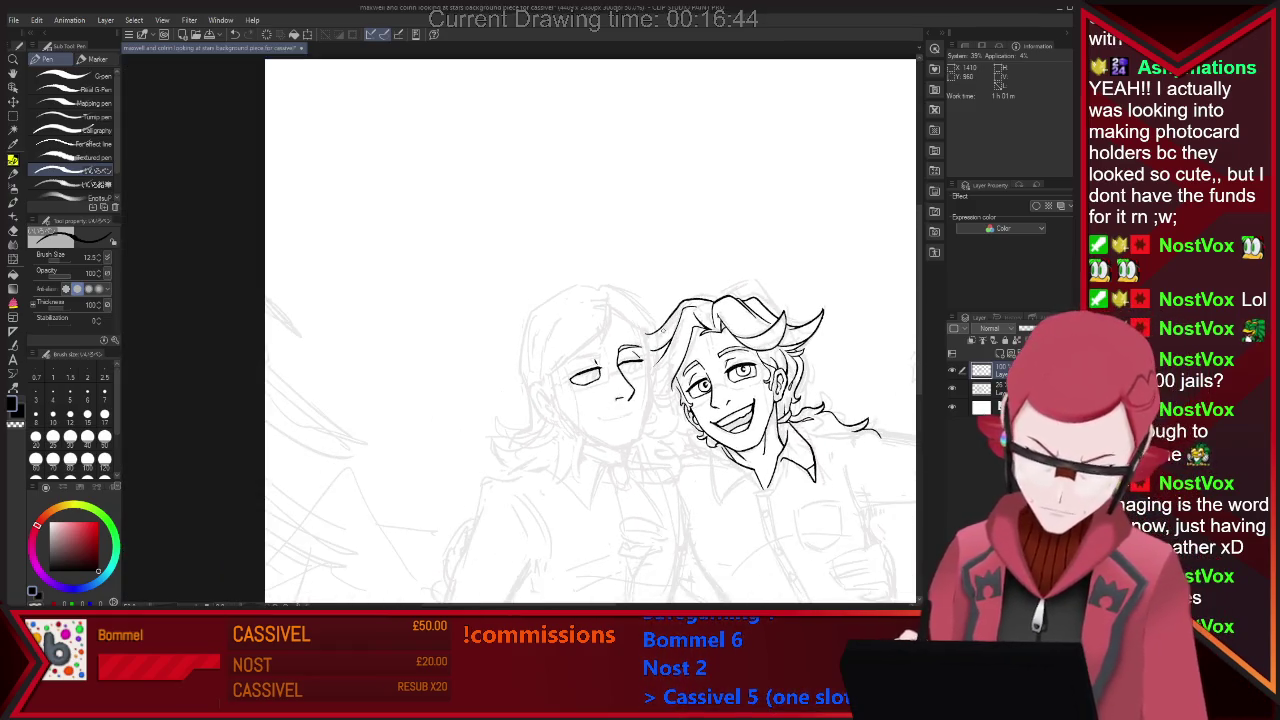
{"action": "scroll", "coordinate": [662, 330], "scroll_direction": "up", "scroll_amount": 1}
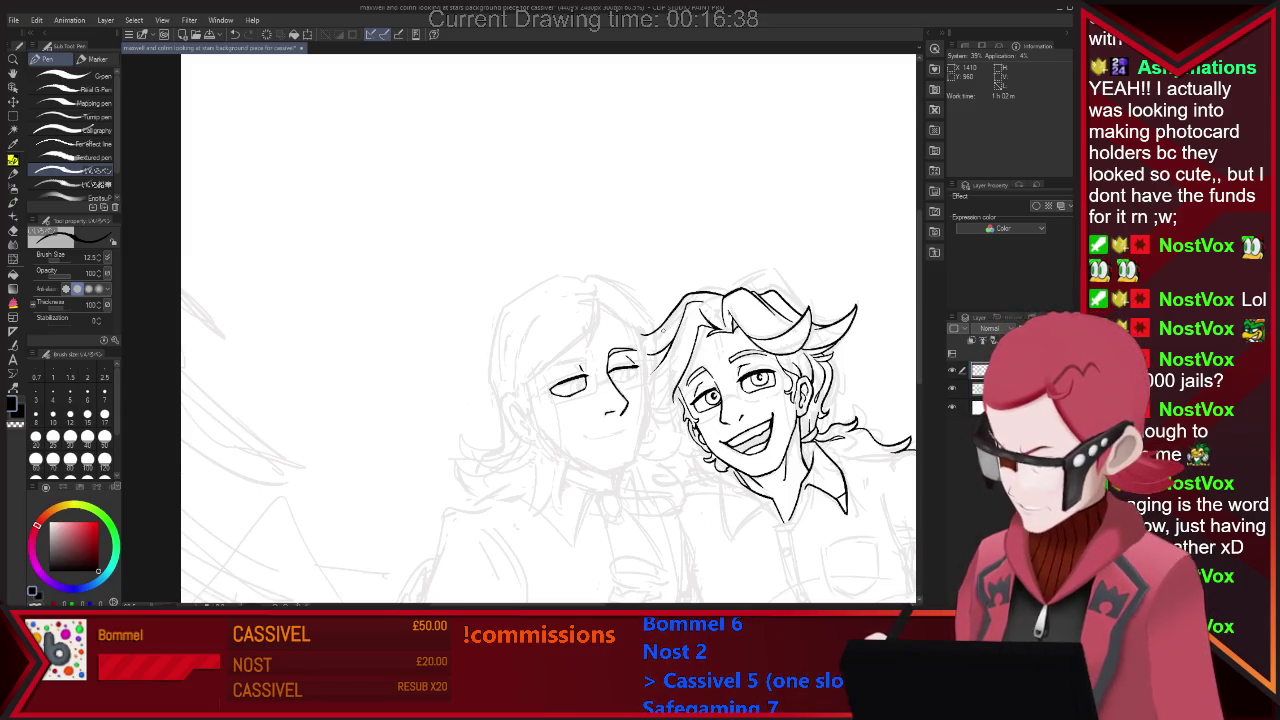
{"action": "scroll", "coordinate": [662, 330], "scroll_direction": "up", "scroll_amount": 1}
{"action": "scroll", "coordinate": [664, 331], "scroll_direction": "up", "scroll_amount": 1}
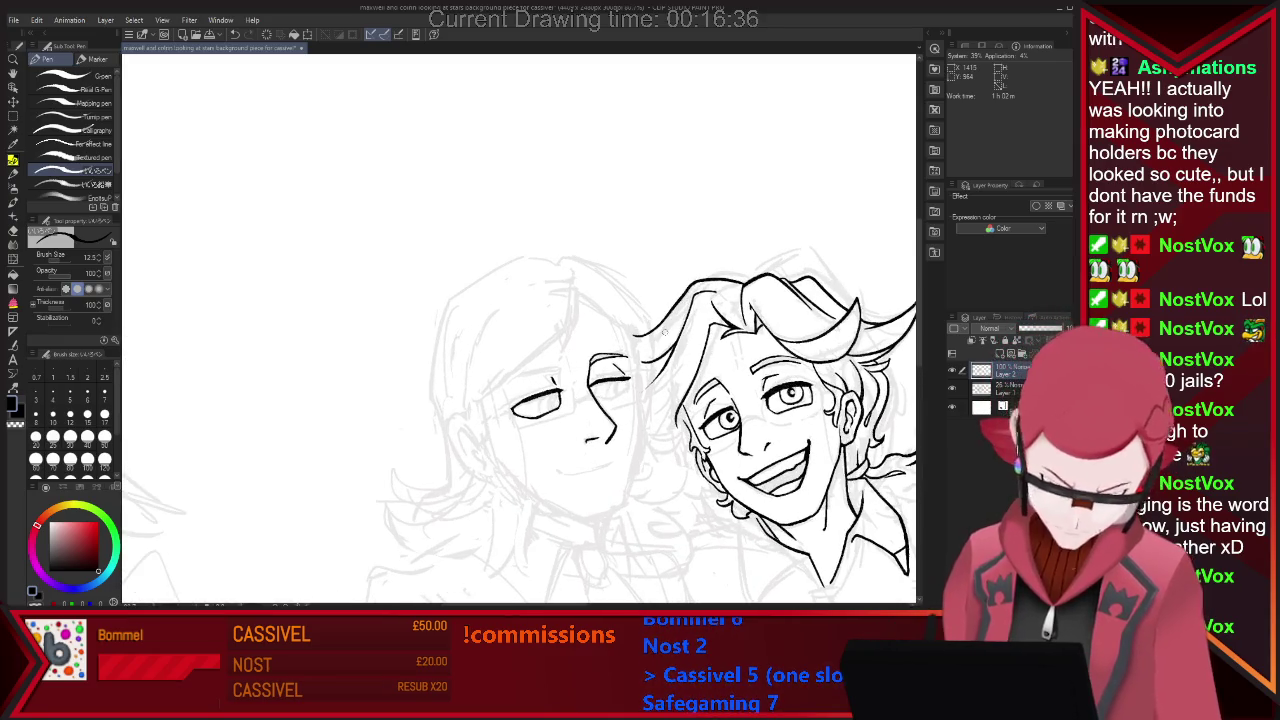
{"action": "key", "text": "e"}
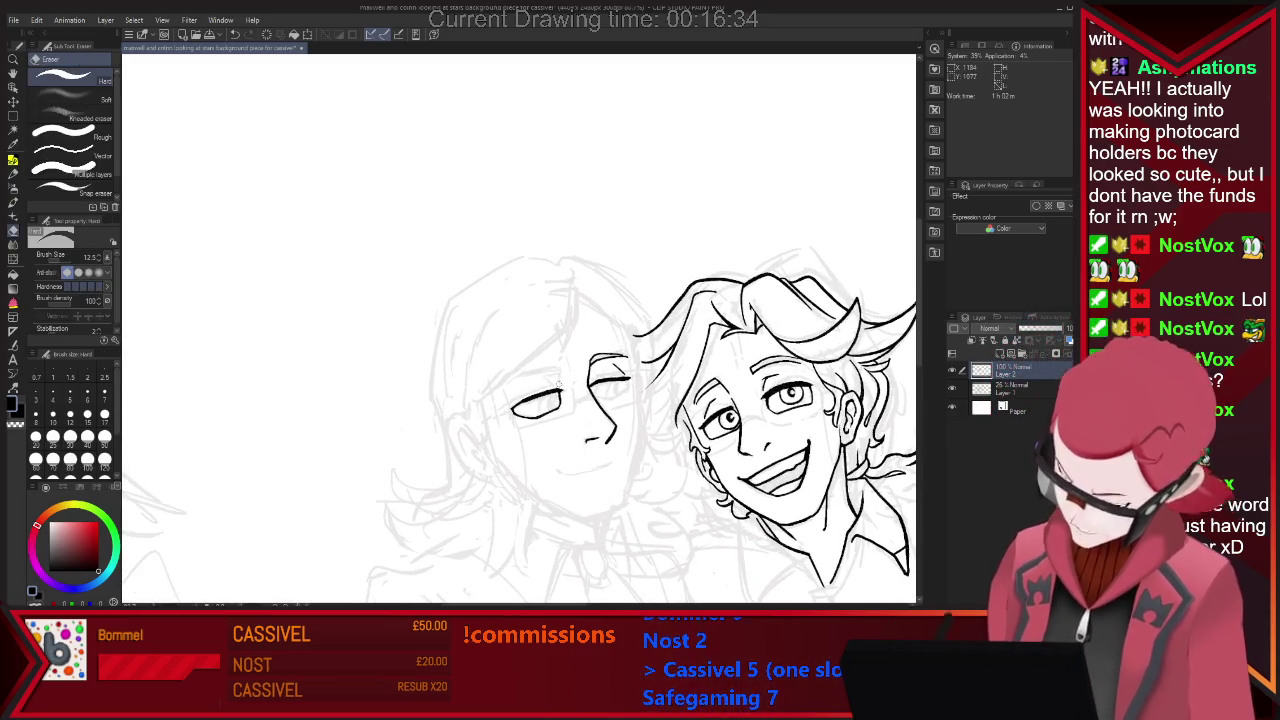
{"action": "key", "text": "p"}
{"action": "left_click_drag", "start_coordinate": [551, 375], "coordinate": [557, 388]}
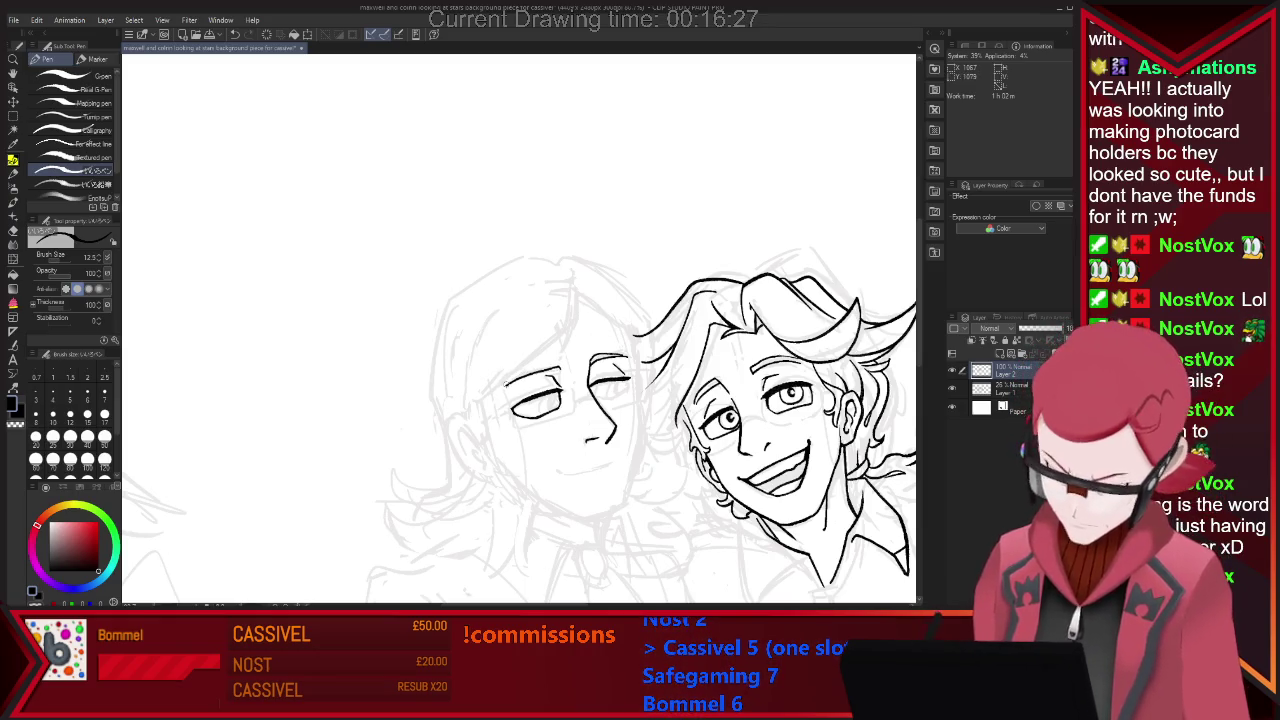
Erase a small stray sketch mark near the left character's hair.
{"action": "key", "text": "e"}
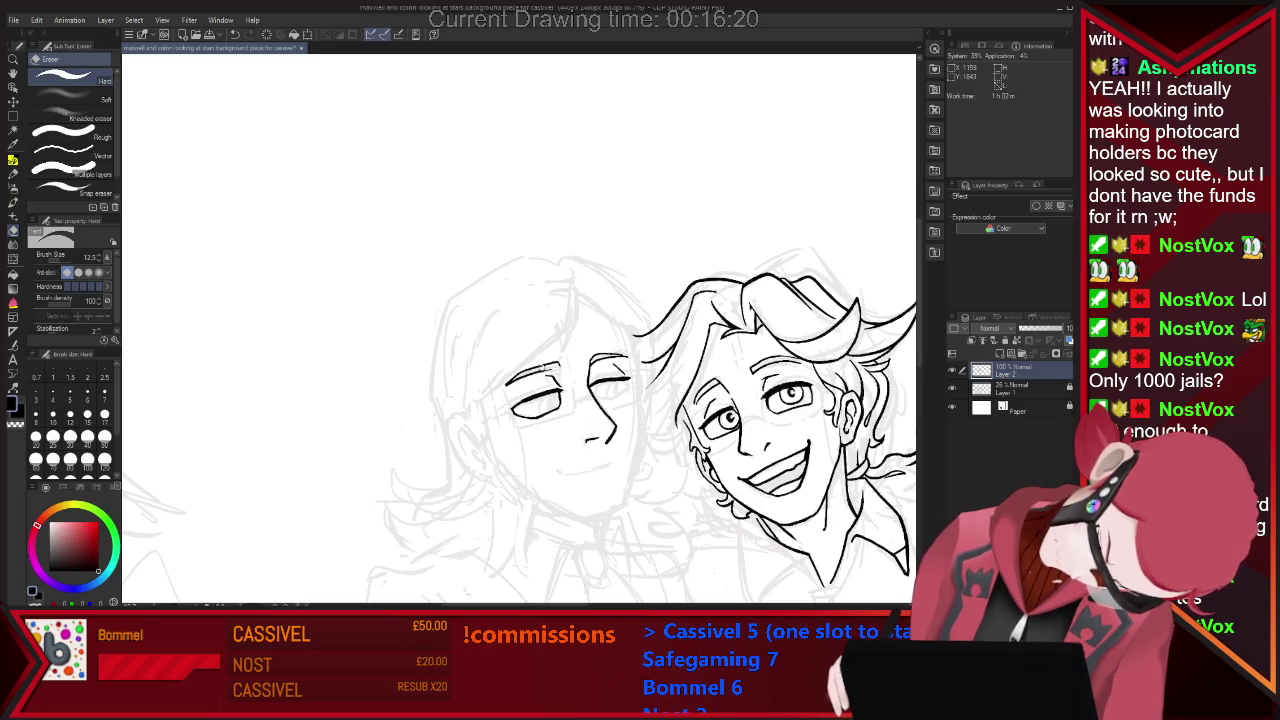
{"action": "key", "text": "p"}
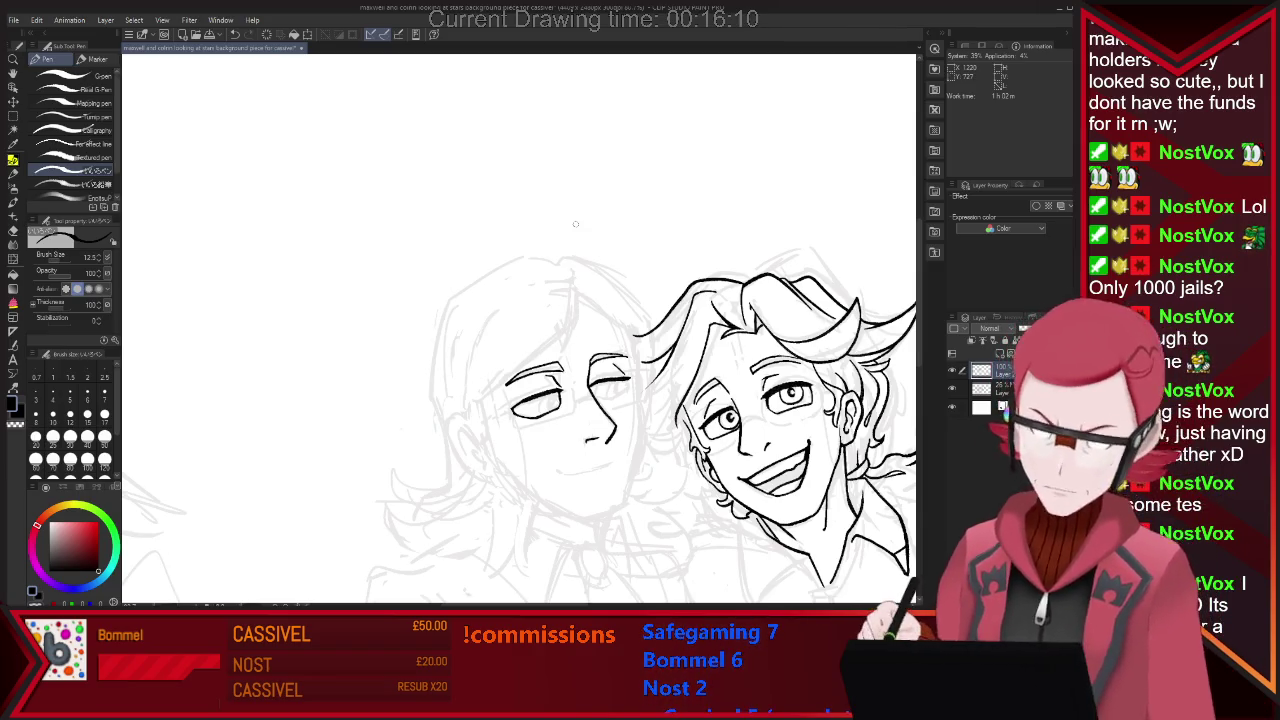
{"action": "key", "text": "e"}
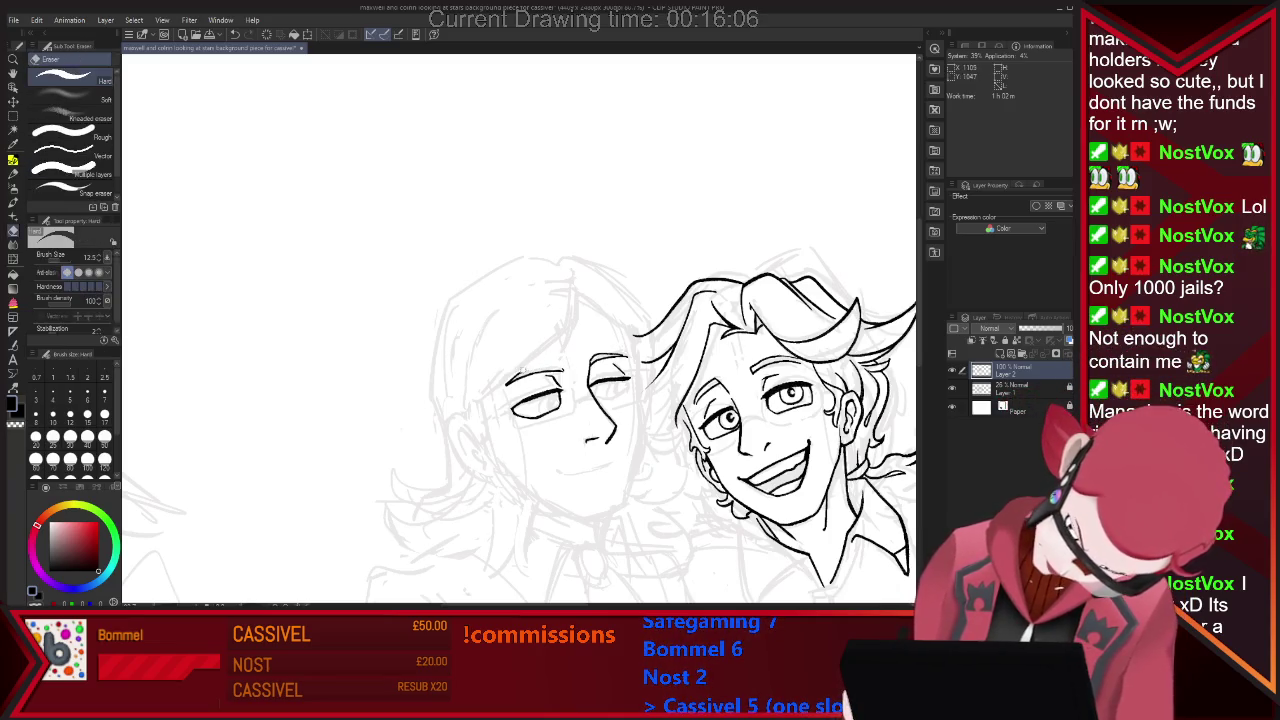
{"action": "key", "text": "p"}
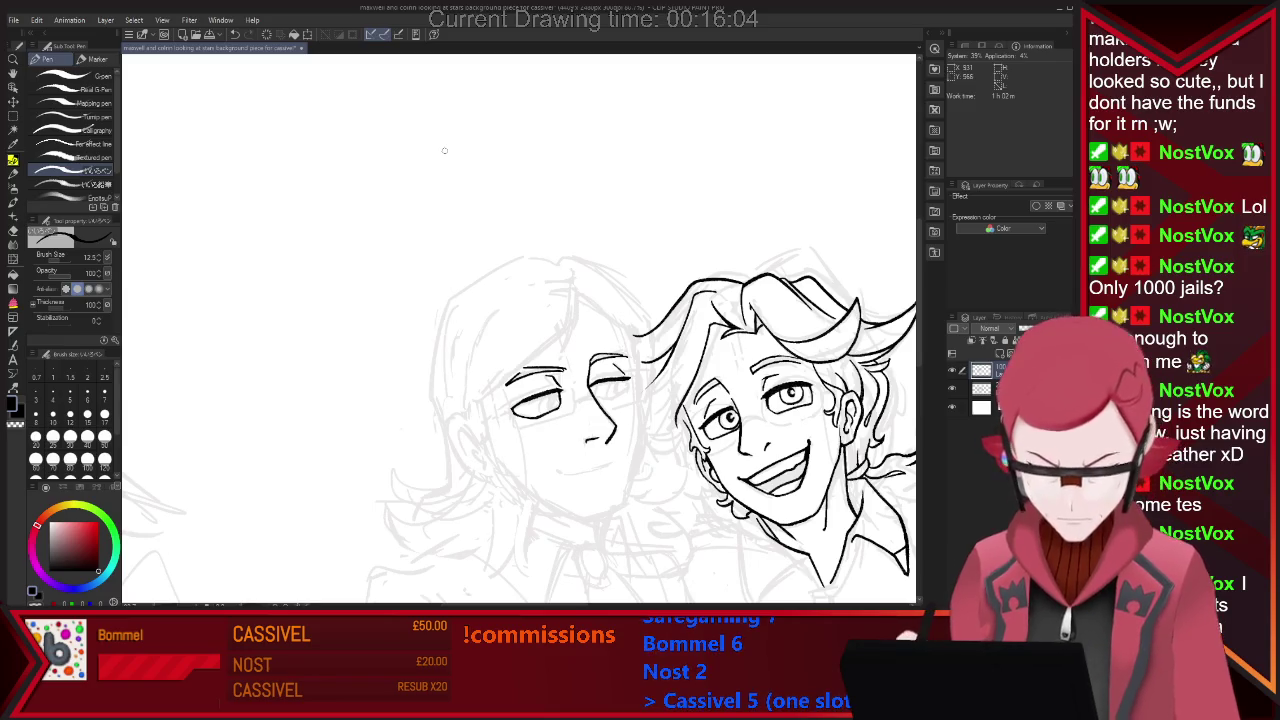
{"action": "key", "text": "e"}
{"action": "key", "text": "p"}
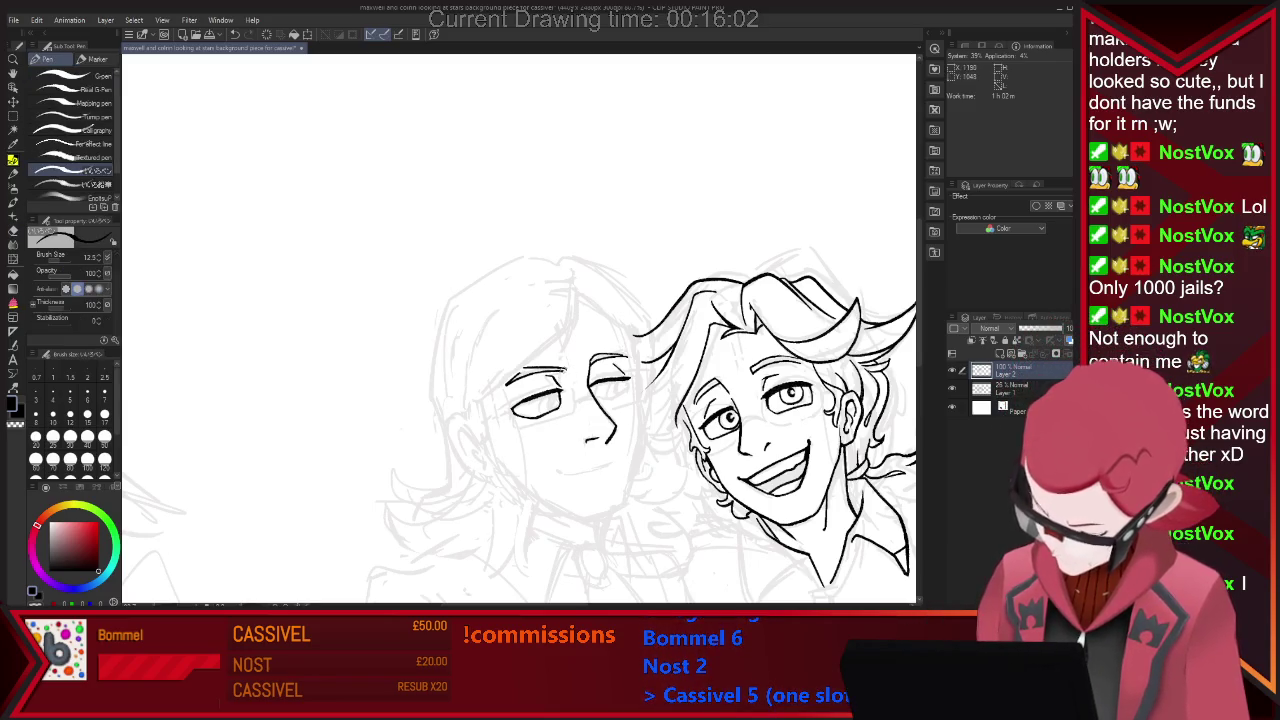
{"action": "key", "text": "e"}
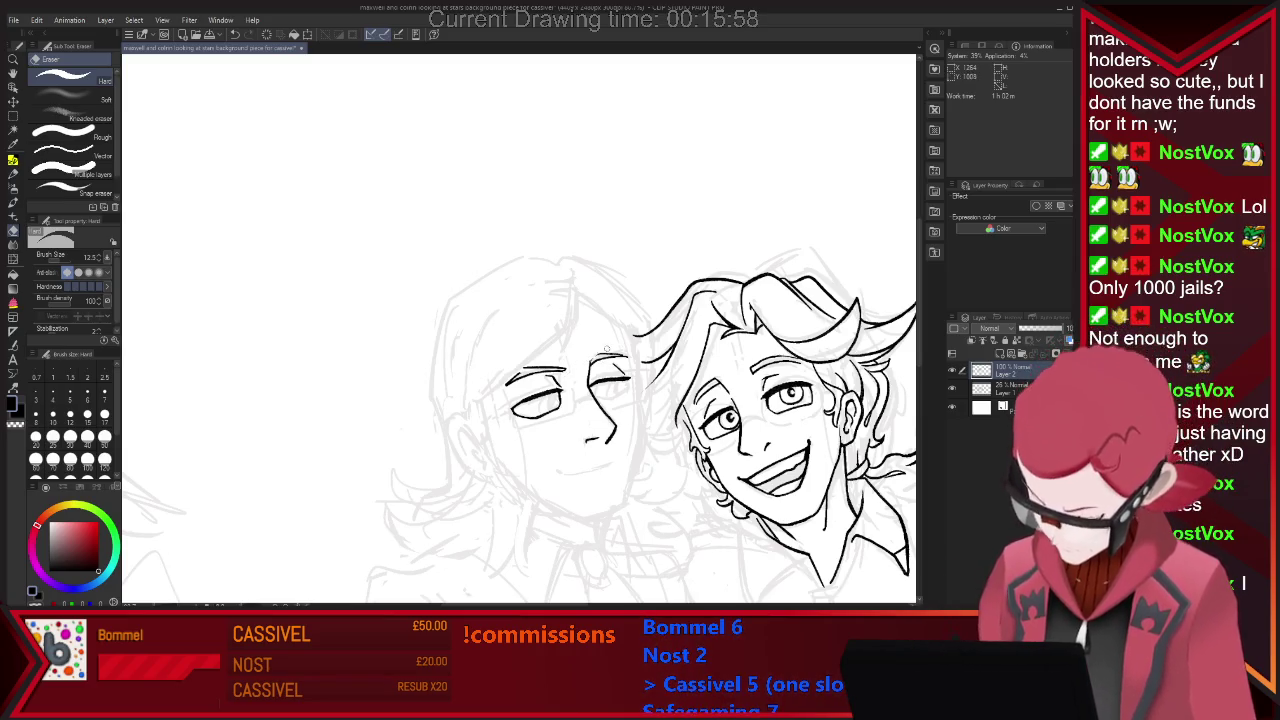
{"action": "key", "text": "p"}
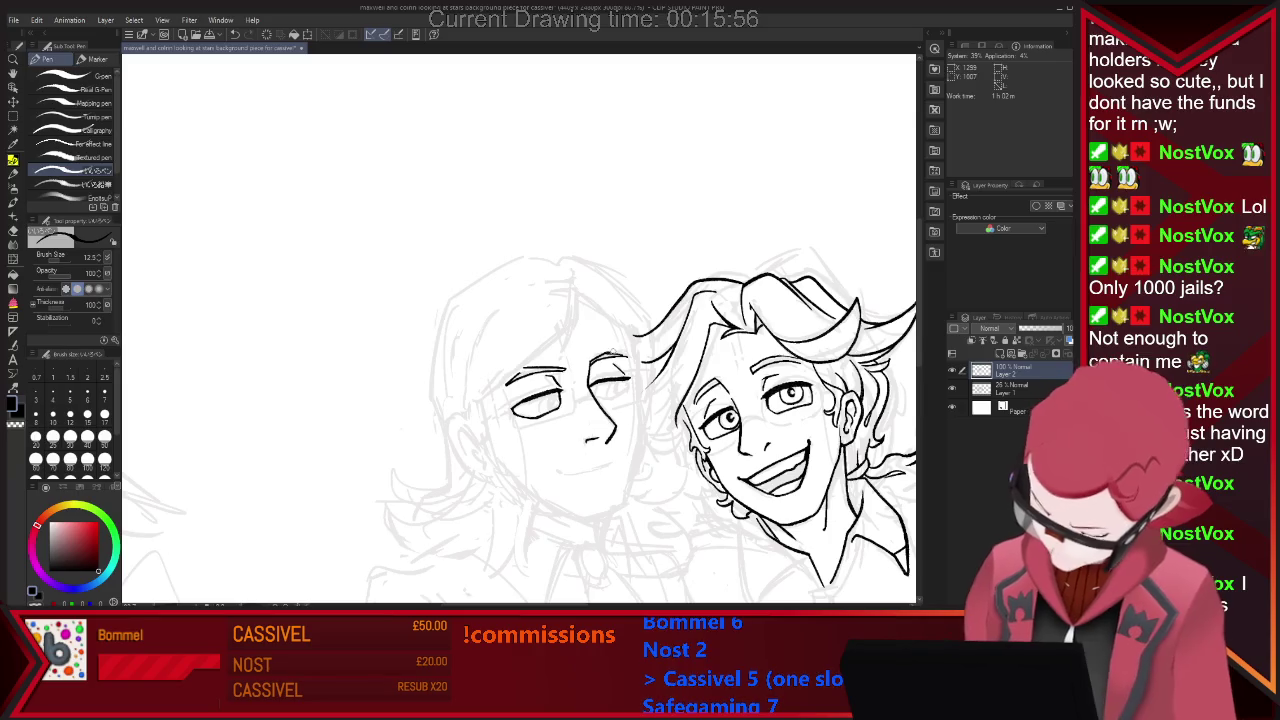
{"action": "key", "text": "e"}
{"action": "left_click_drag", "start_coordinate": [610, 353], "coordinate": [626, 355]}
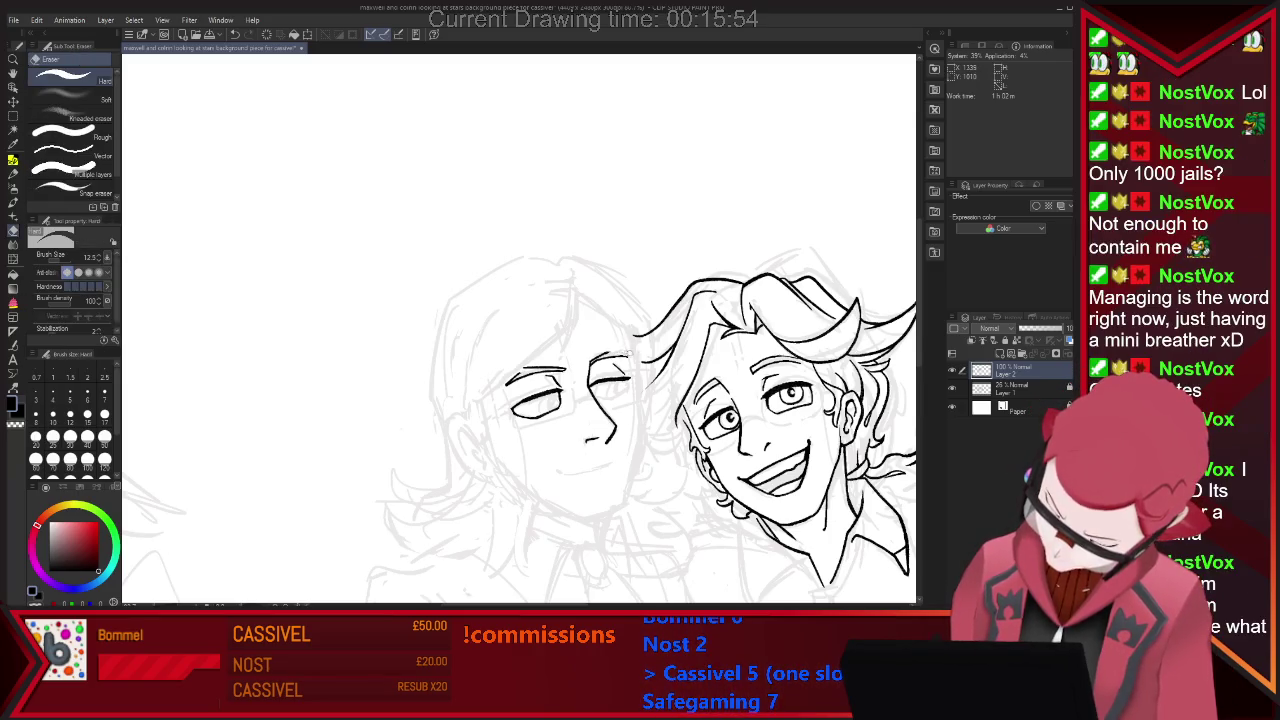
{"action": "key", "text": "p"}
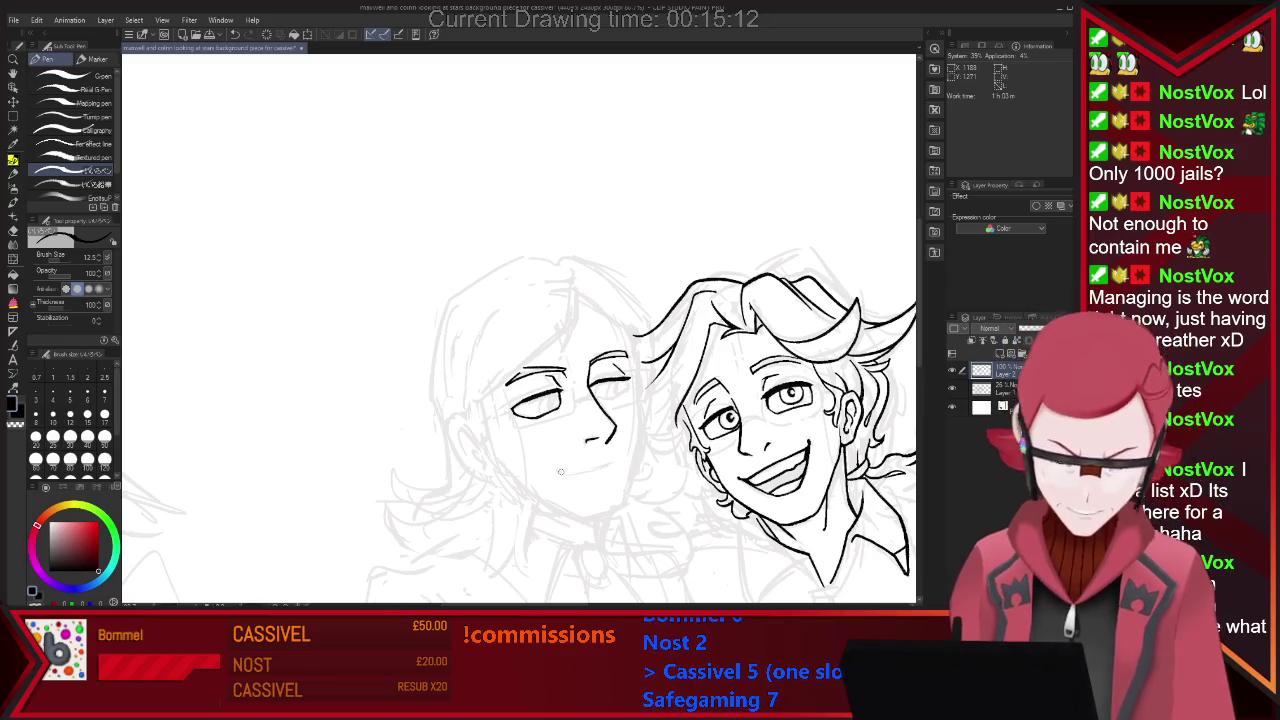
{"action": "left_click_drag", "start_coordinate": [556, 468], "coordinate": [566, 473]}
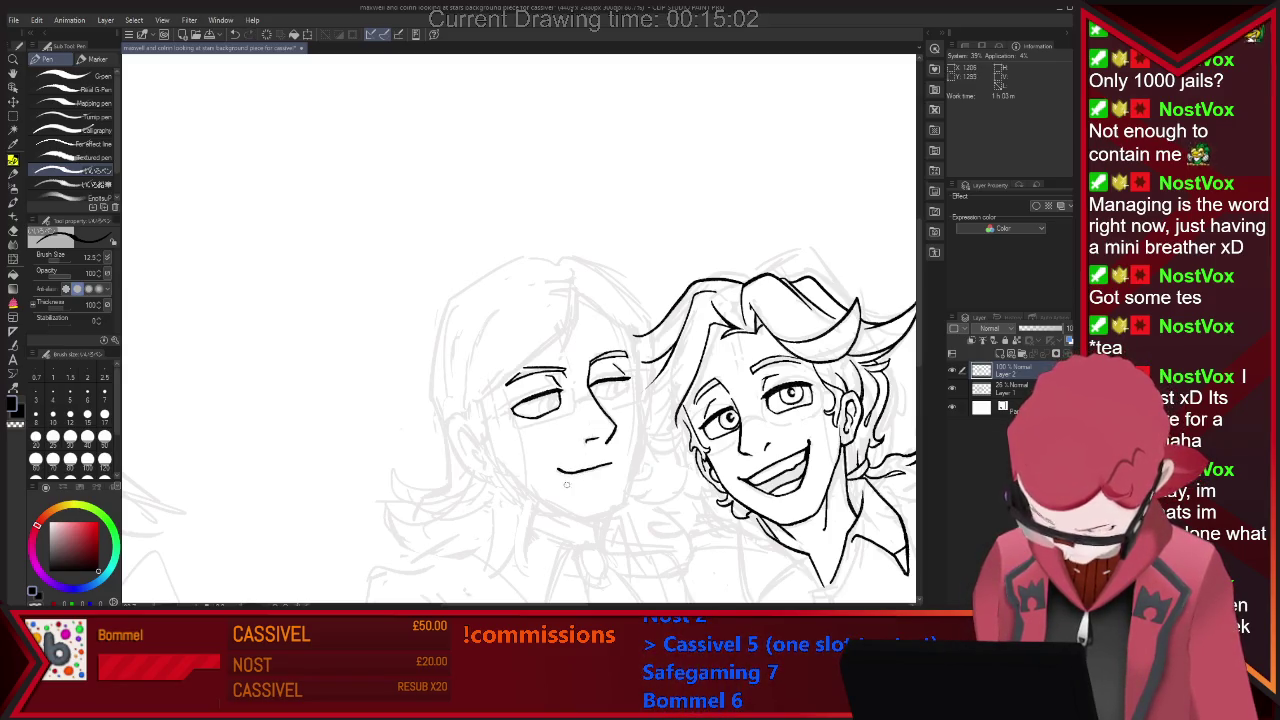
Ink the left character's jawline down to the chin, then undo the stroke.
{"action": "key", "text": "e"}
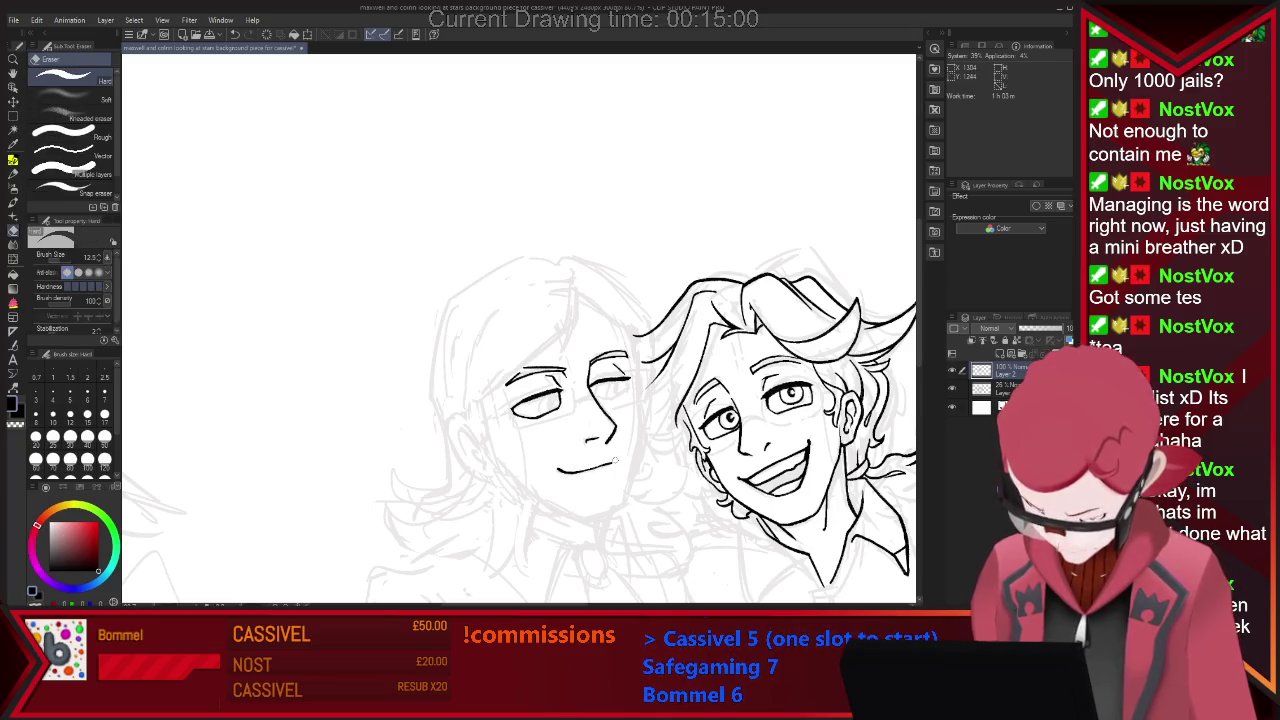
{"action": "key", "text": "p"}
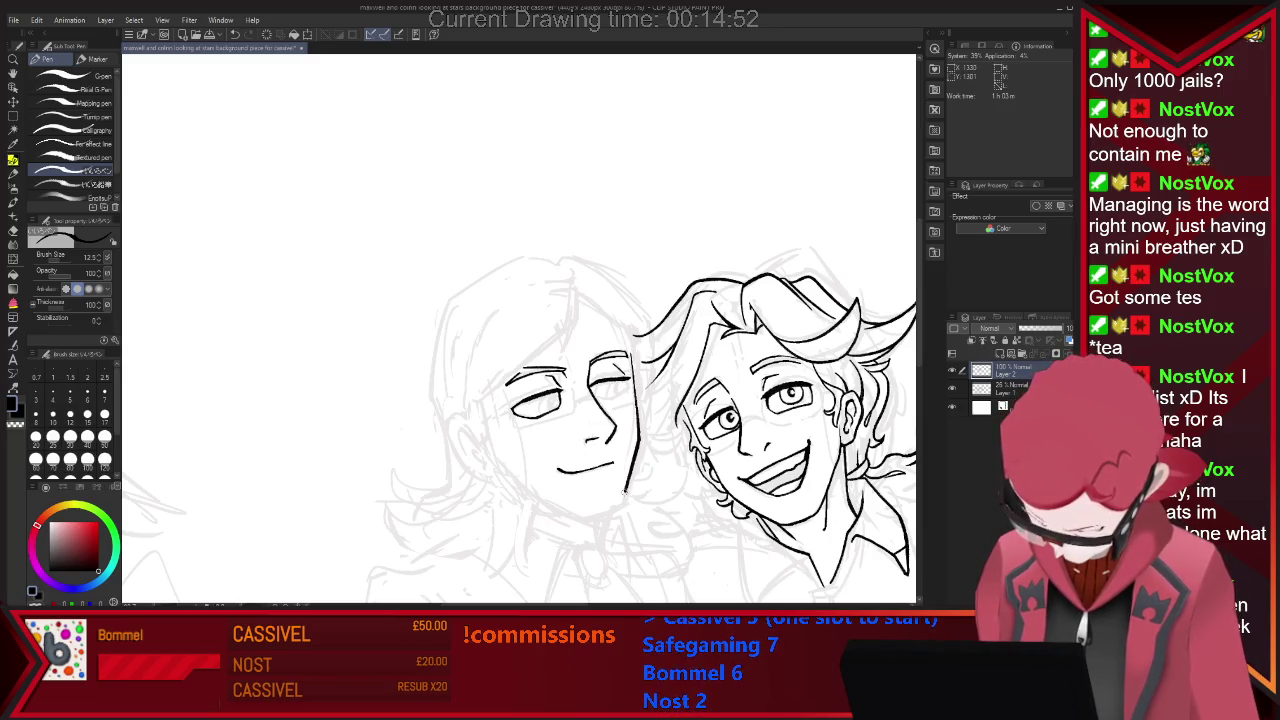
{"action": "left_click_drag", "start_coordinate": [621, 499], "coordinate": [604, 512]}
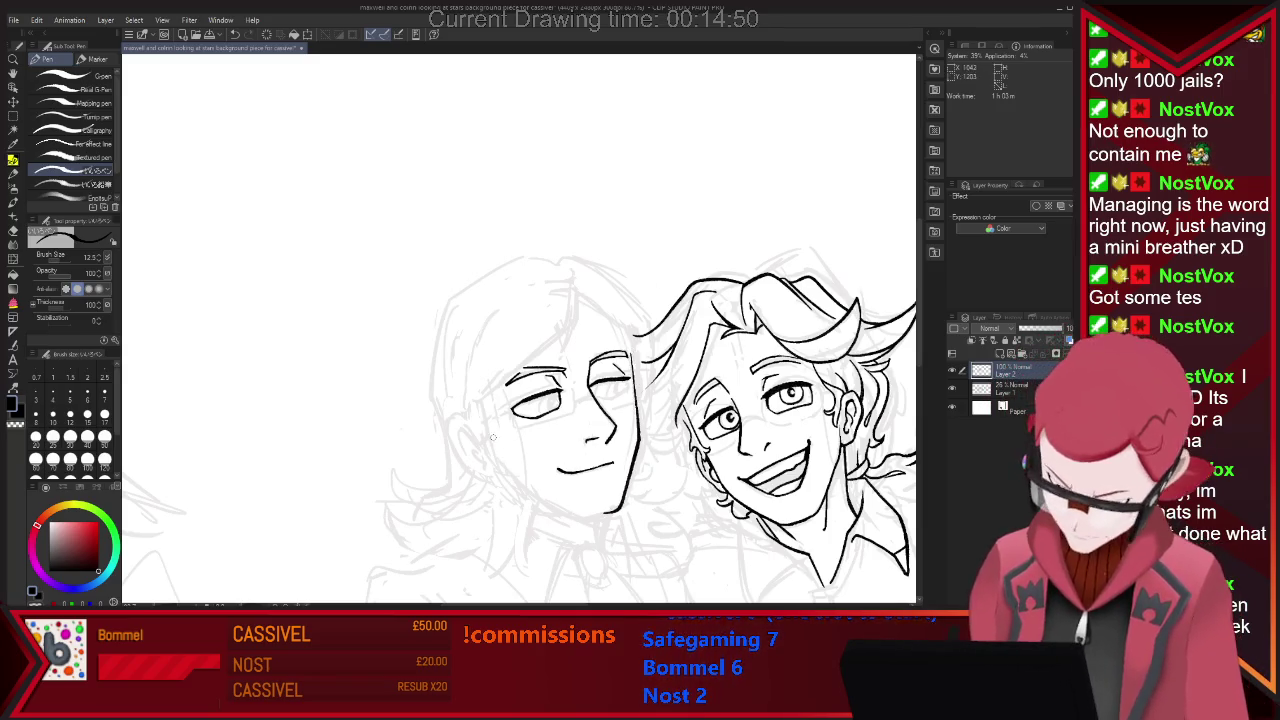
{"action": "key", "text": "ctrl+z"}
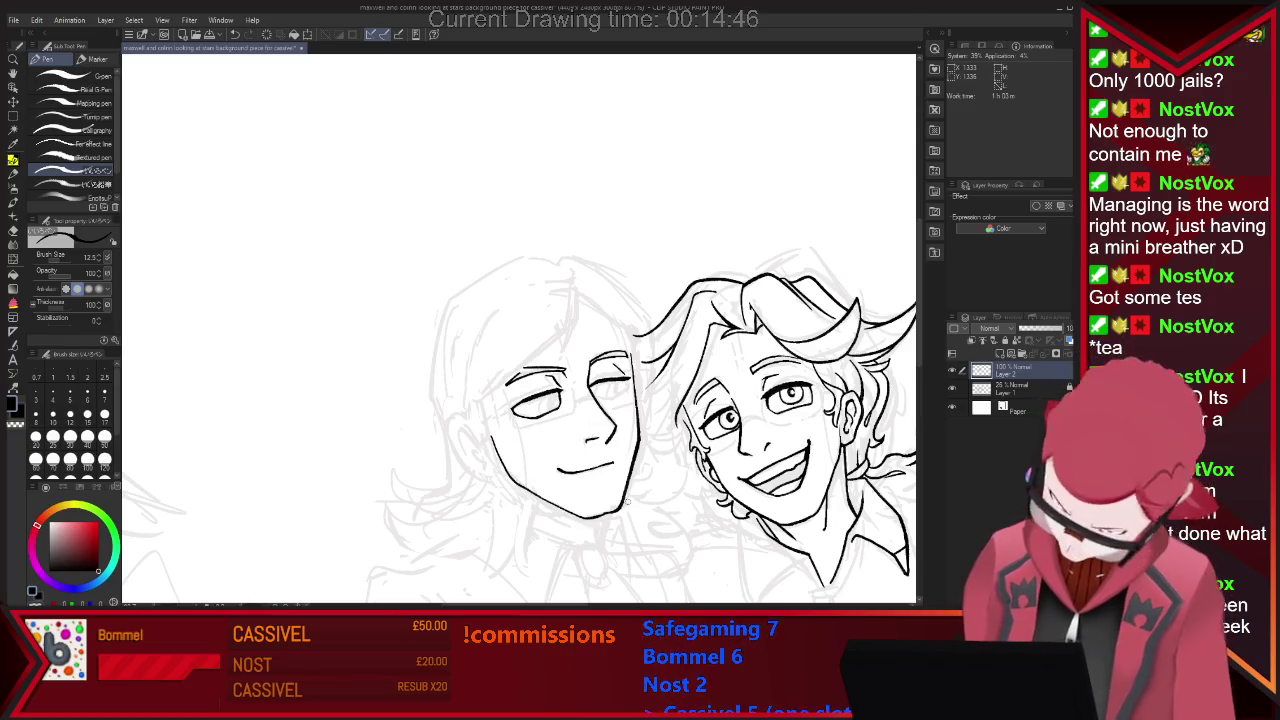
Redraw and trim the jawline, alternating between Eraser and Pen.
{"action": "key", "text": "e"}
{"action": "key", "text": "p"}
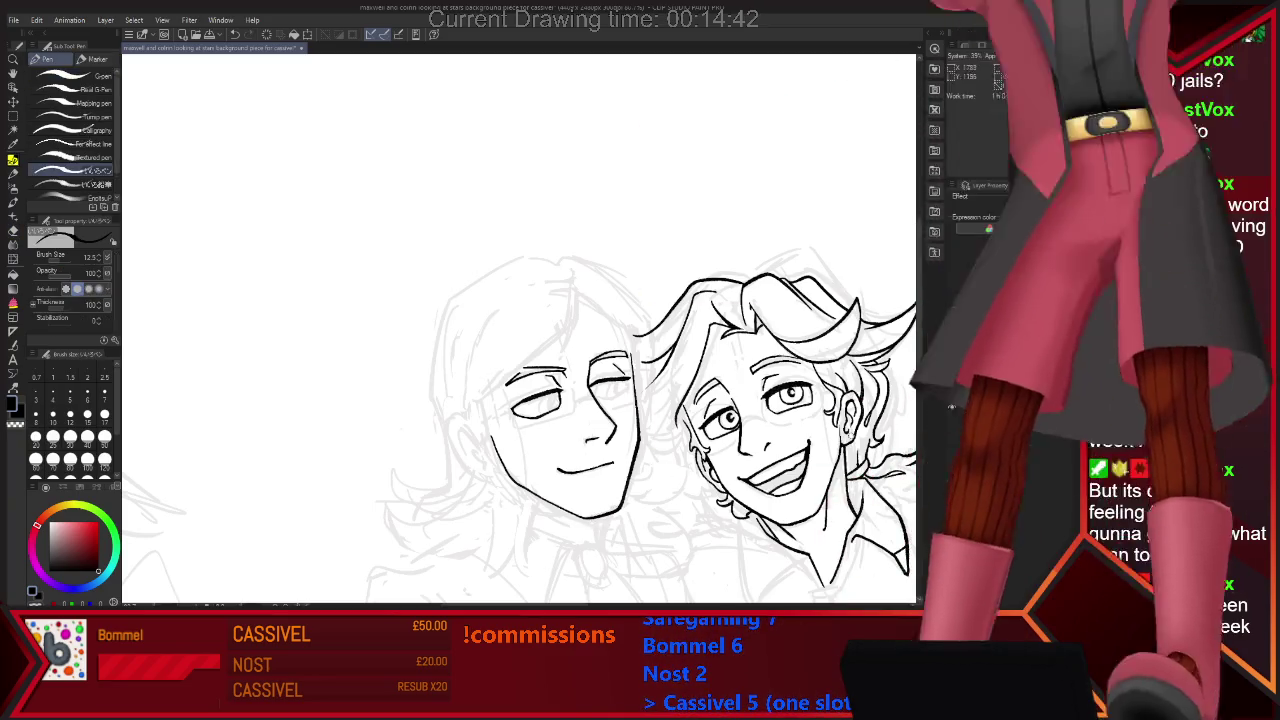
{"action": "key", "text": "e"}
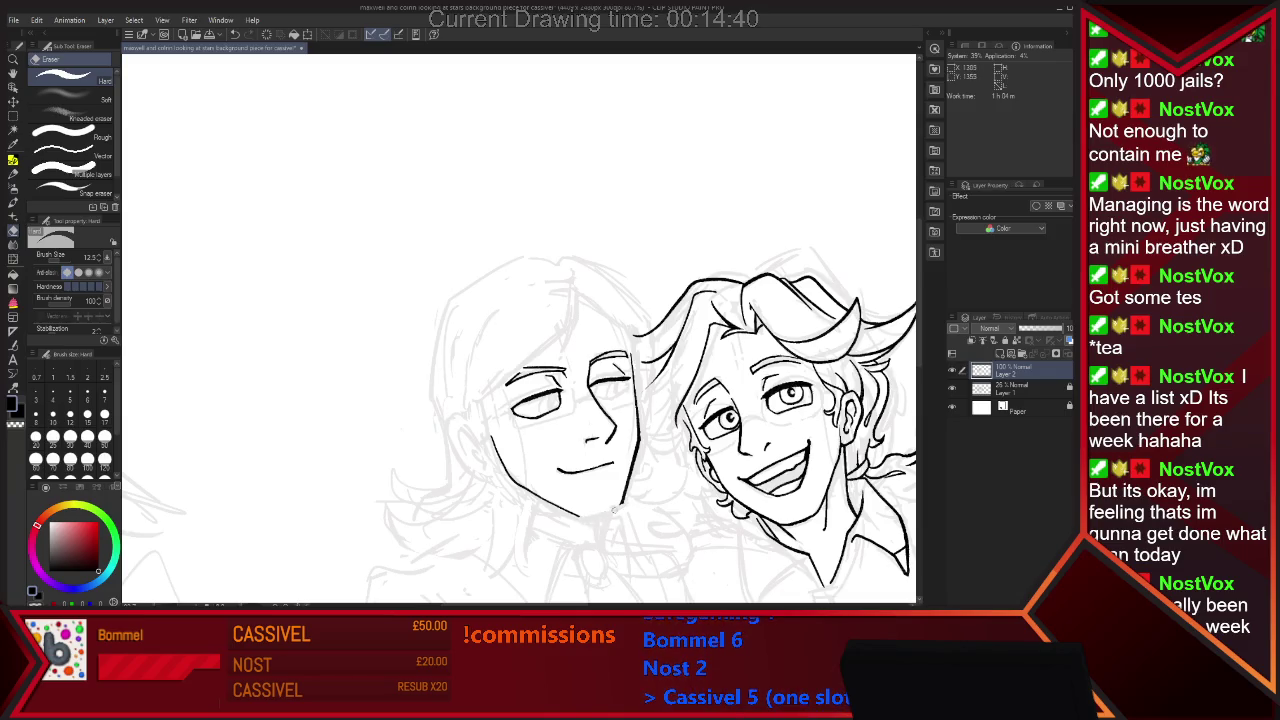
{"action": "key", "text": "p"}
{"action": "key", "text": "e"}
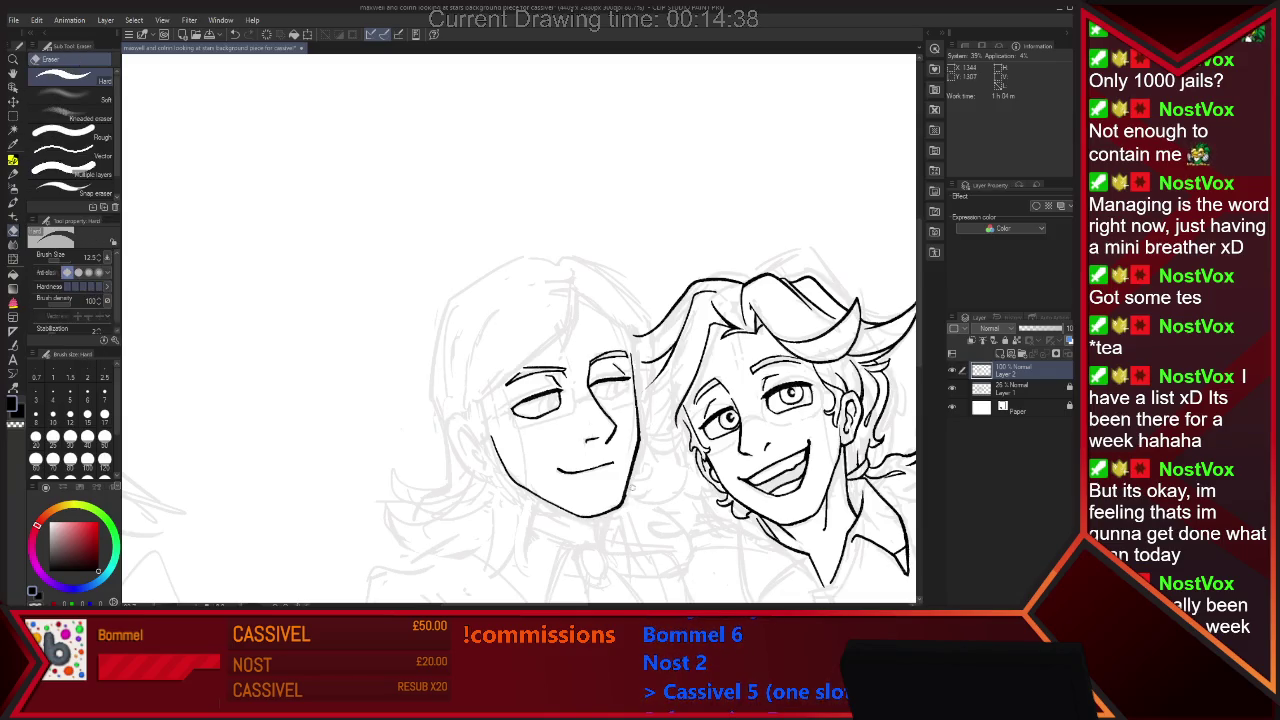
{"action": "key", "text": "p"}
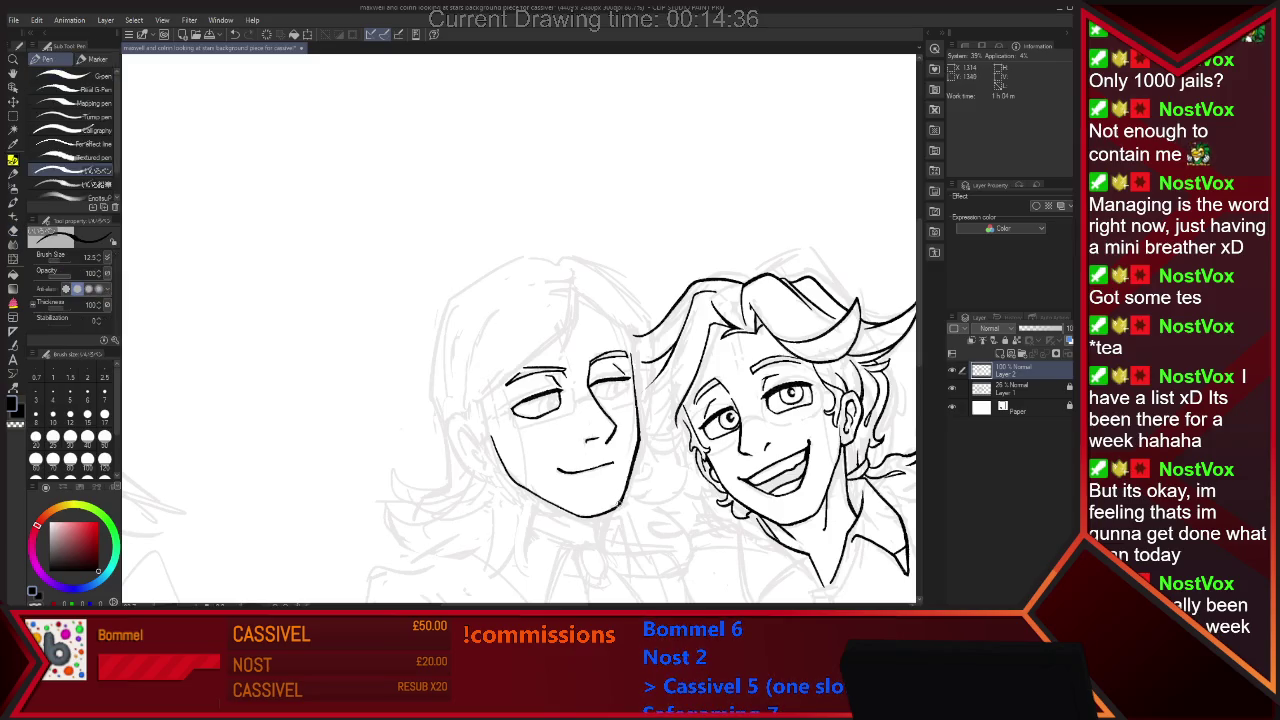
{"action": "key", "text": "e"}
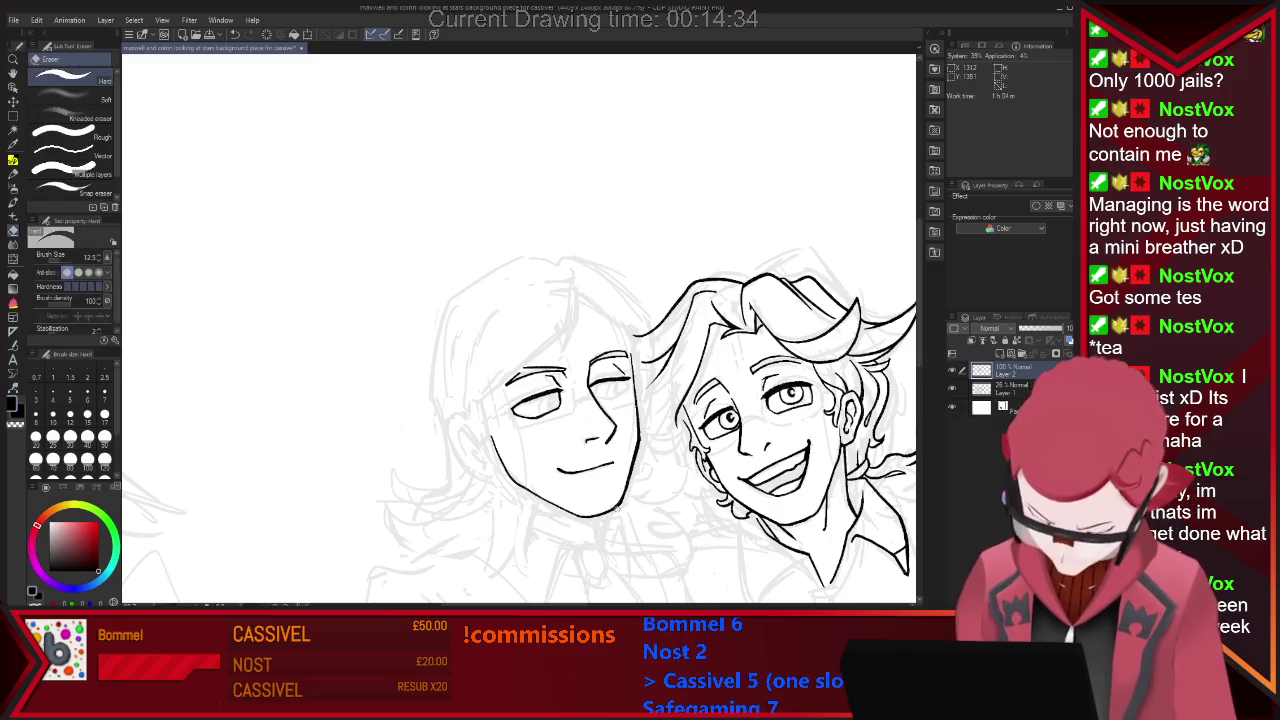
{"action": "key", "text": "p"}
{"action": "key", "text": "e"}
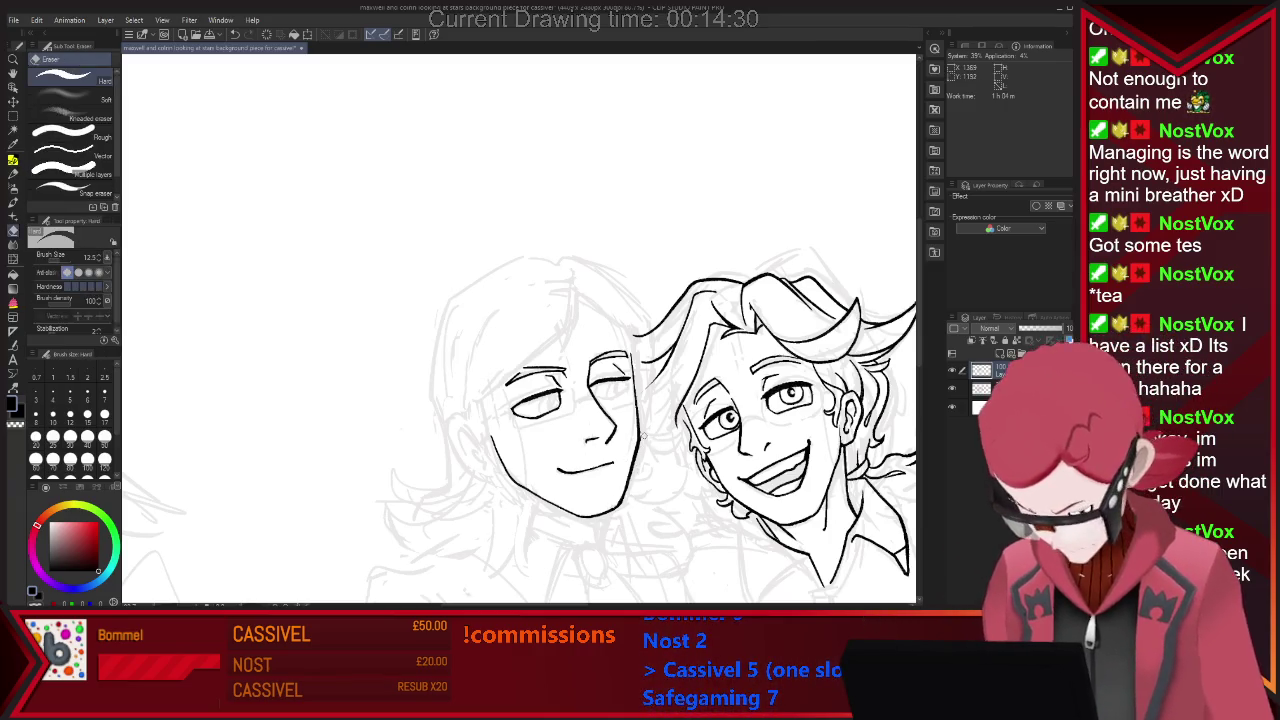
{"action": "key", "text": "p"}
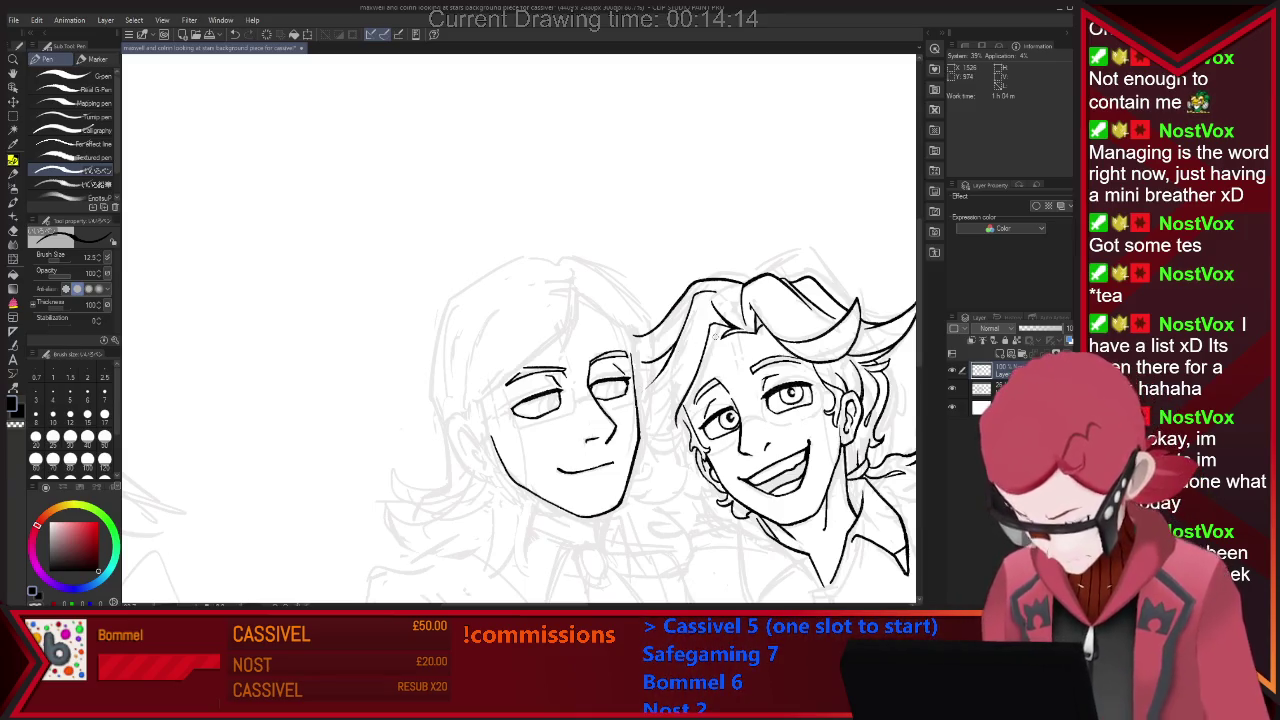
Redraw the left character's eye as open, alternating Pen and Eraser for fixes.
{"action": "key", "text": "e"}
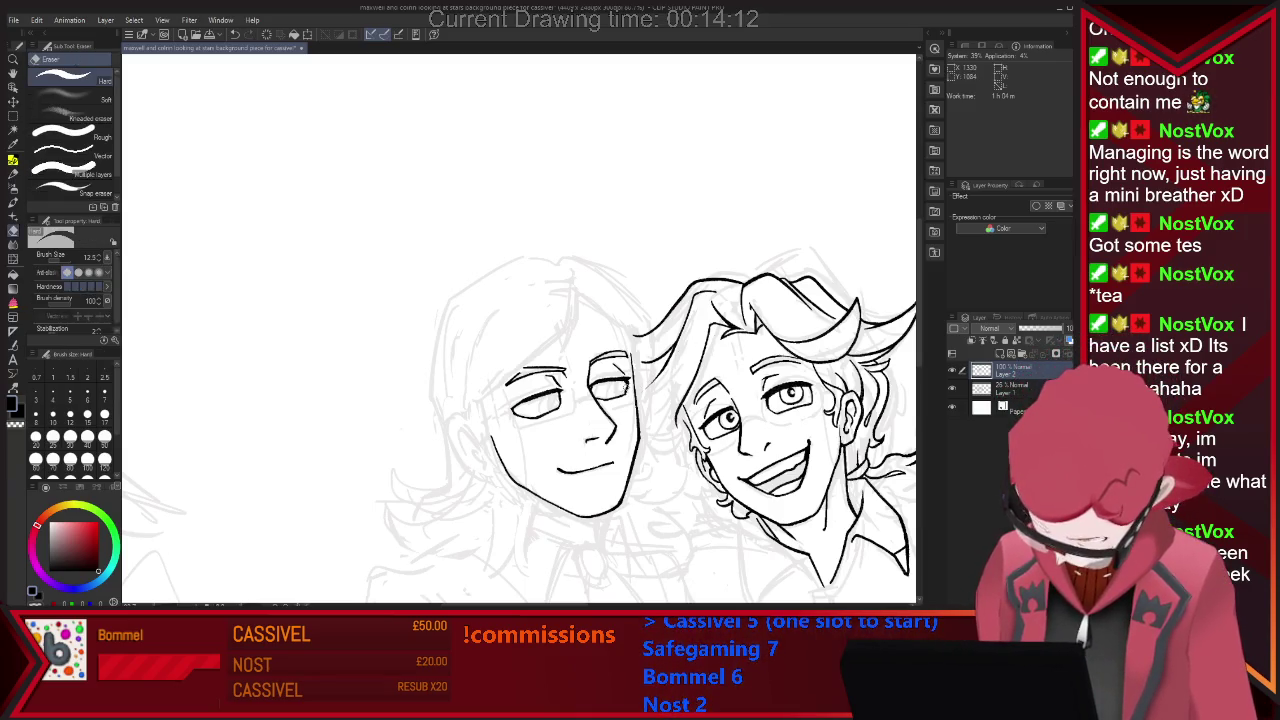
{"action": "key", "text": "p"}
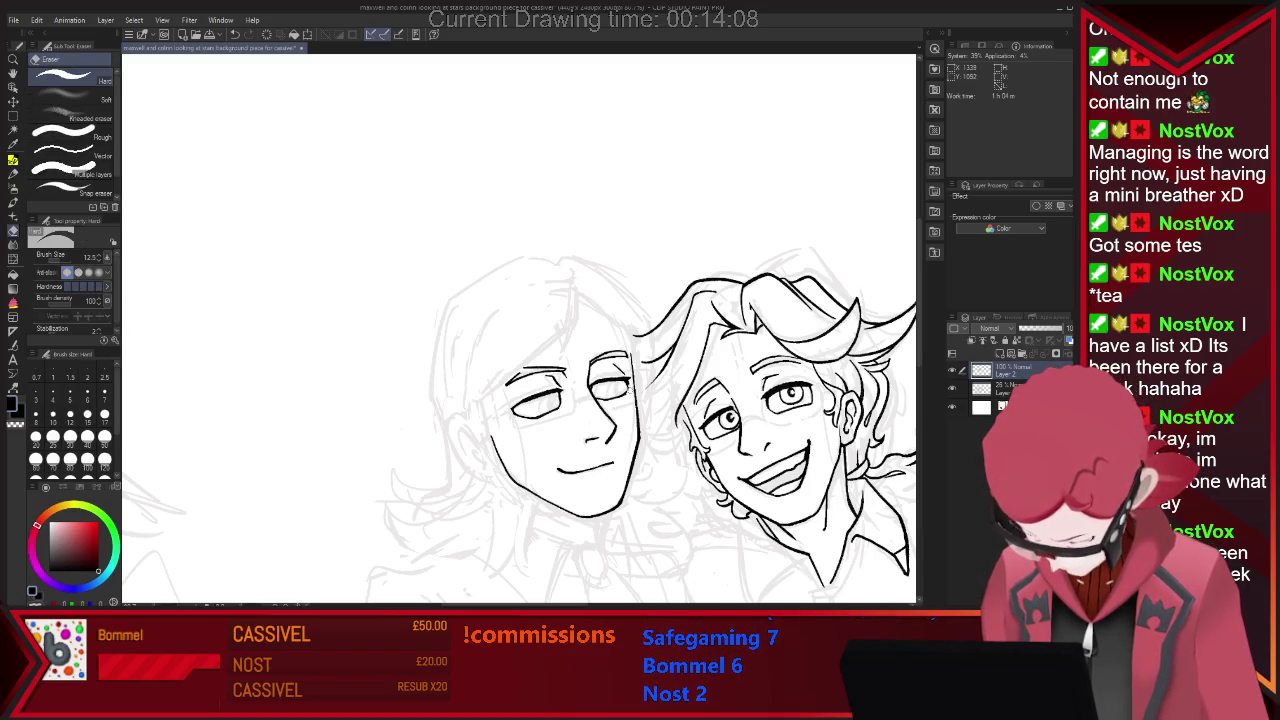
{"action": "key", "text": "p"}
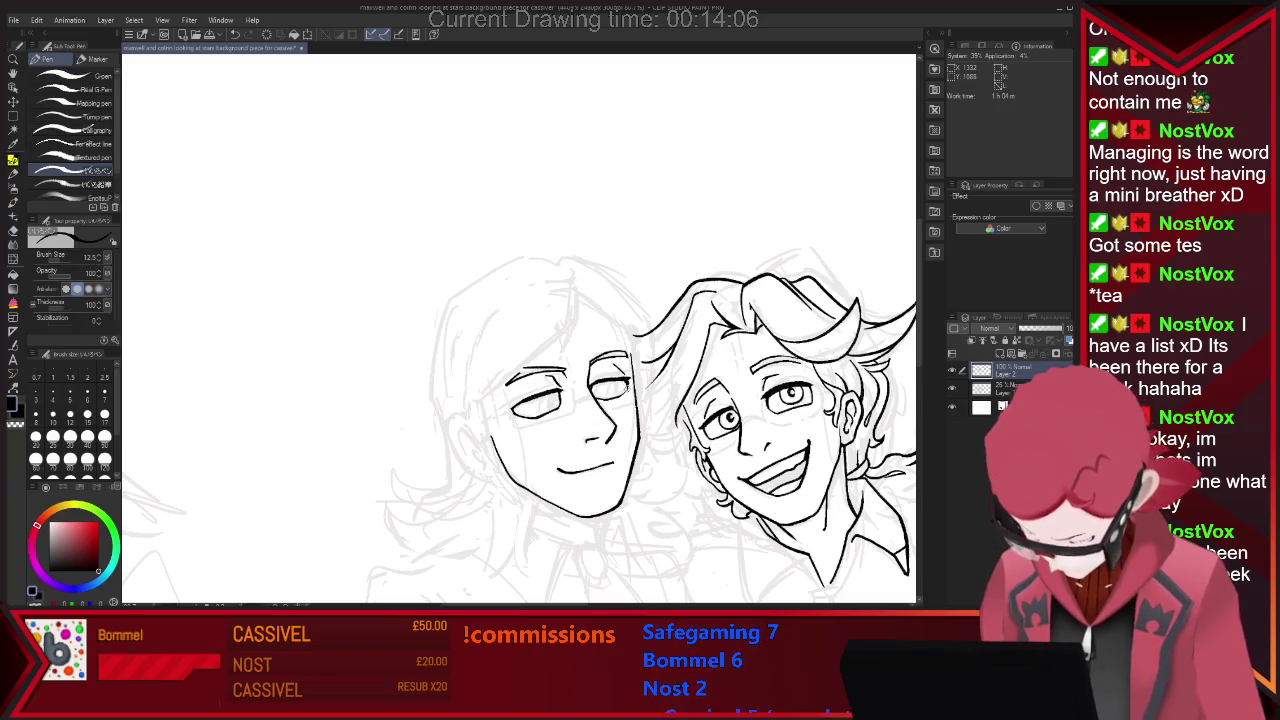
{"action": "key", "text": "e"}
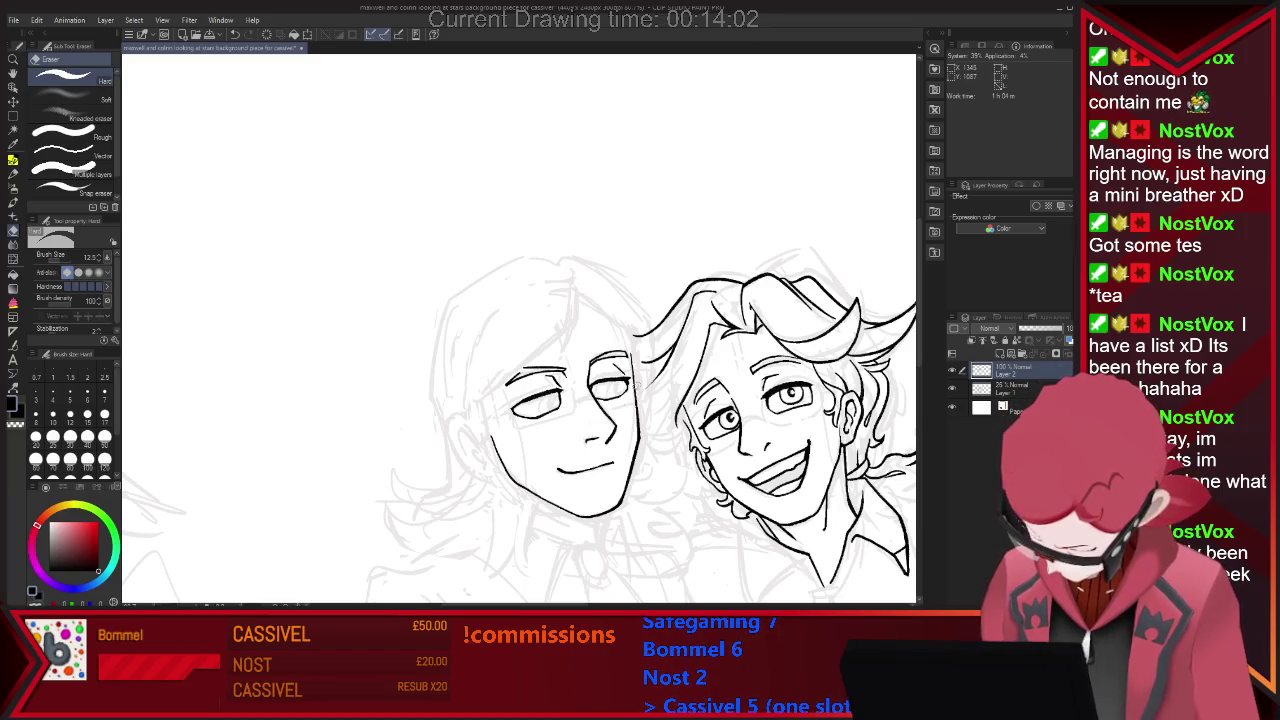
{"action": "key", "text": "p"}
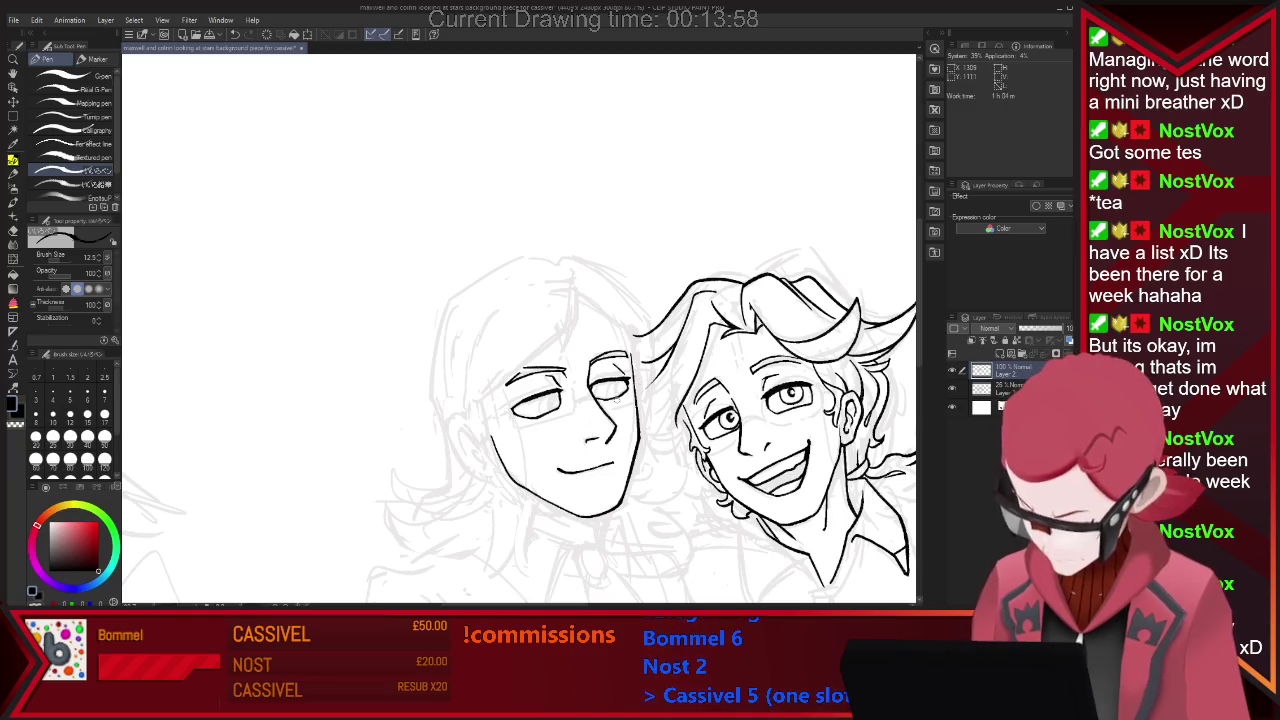
{"action": "key", "text": "e"}
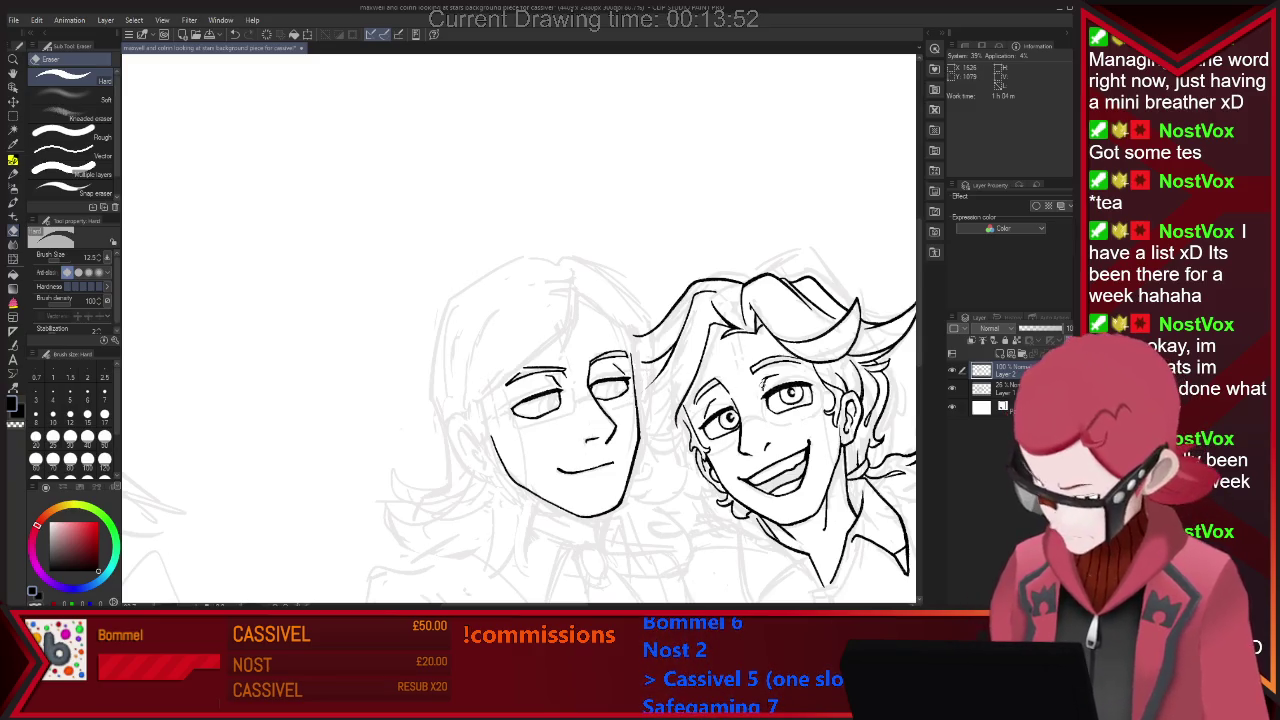
{"action": "key", "text": "p"}
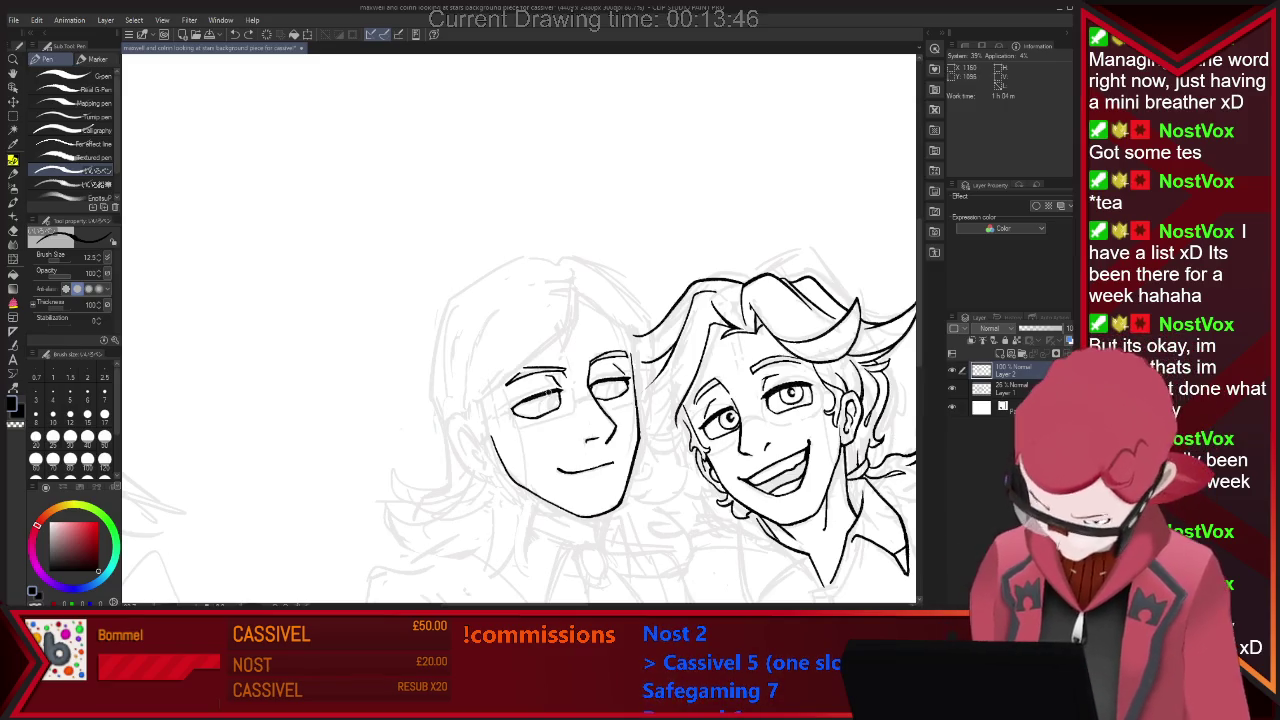
Draw the iris and fill the dark pupil in the left character's eye.
{"action": "left_click_drag", "start_coordinate": [604, 386], "coordinate": [618, 386]}
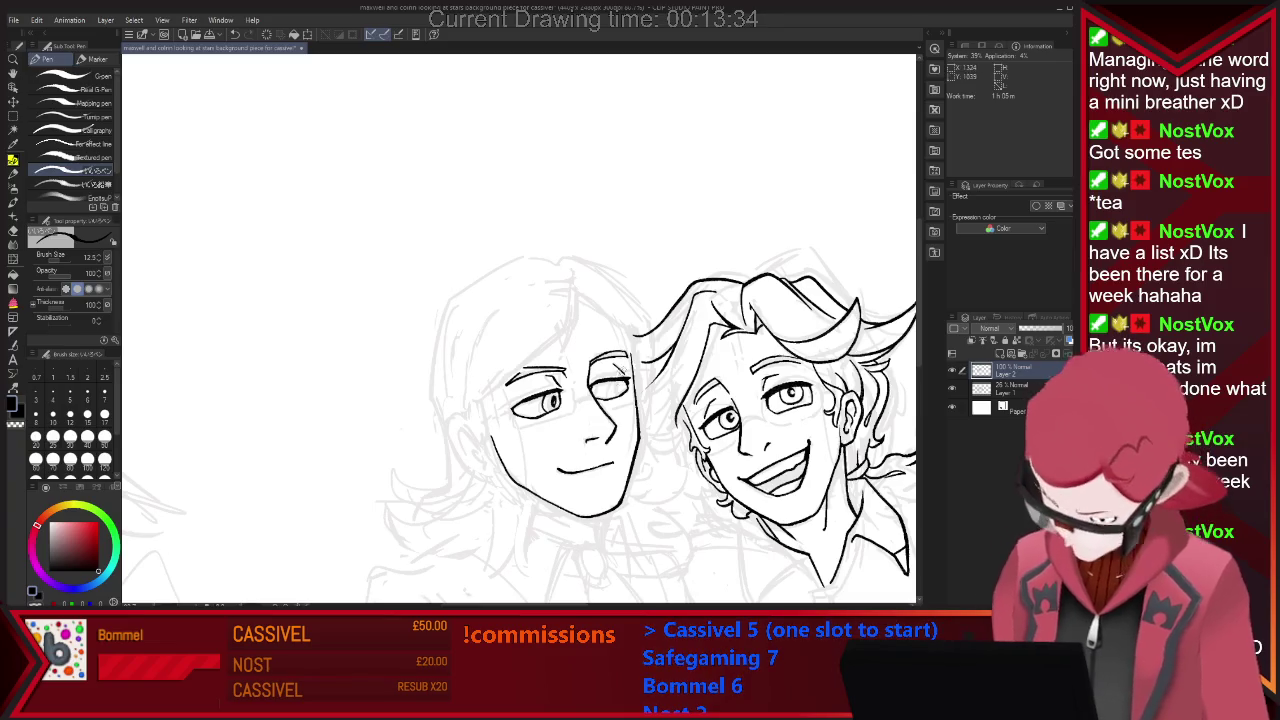
{"action": "left_click_drag", "start_coordinate": [614, 384], "coordinate": [622, 390]}
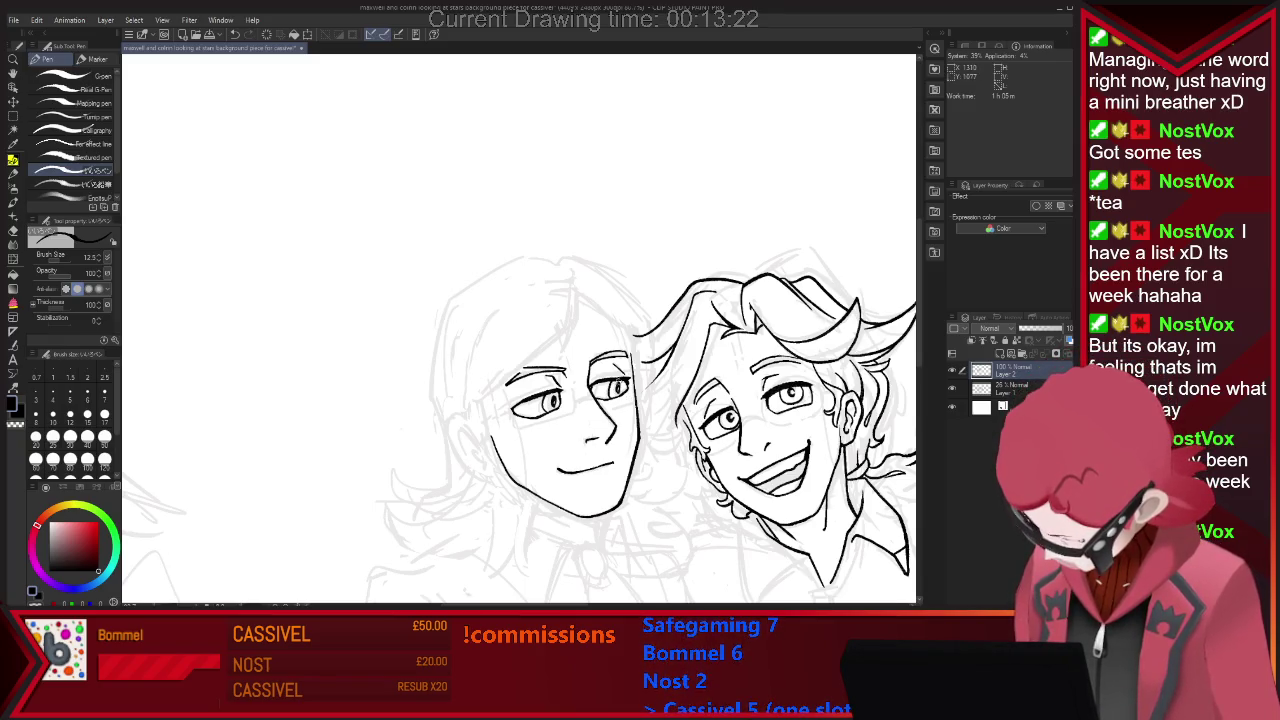
{"action": "key", "text": "e"}
{"action": "key", "text": "p"}
{"action": "key", "text": "e"}
{"action": "key", "text": "p"}
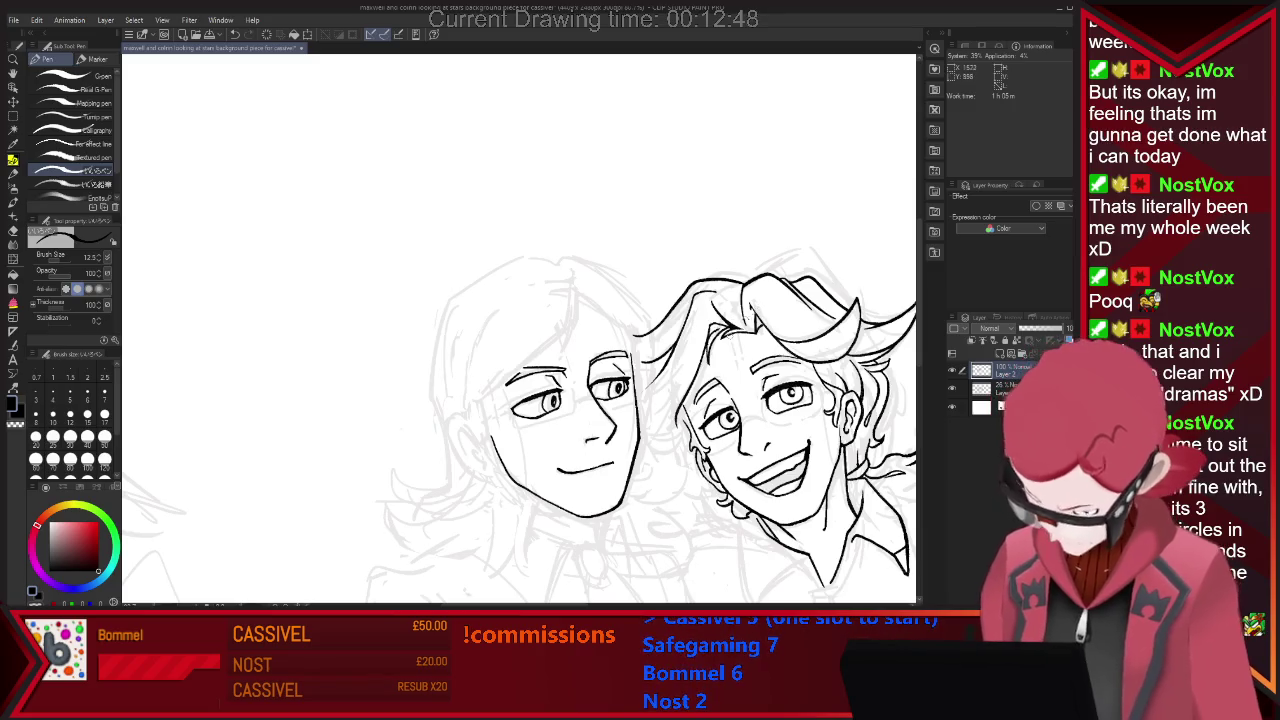
Ink a line along the right character's face.
{"action": "key", "text": "e"}
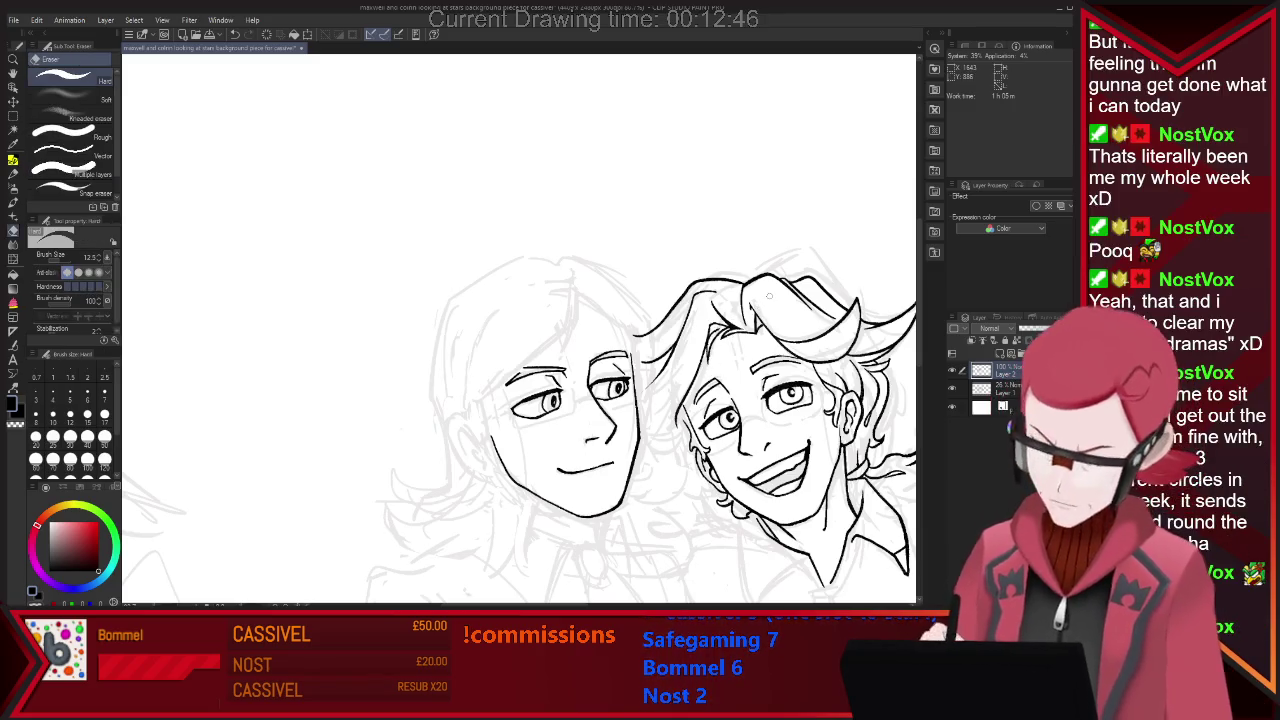
{"action": "key", "text": "ctrl+minus"}
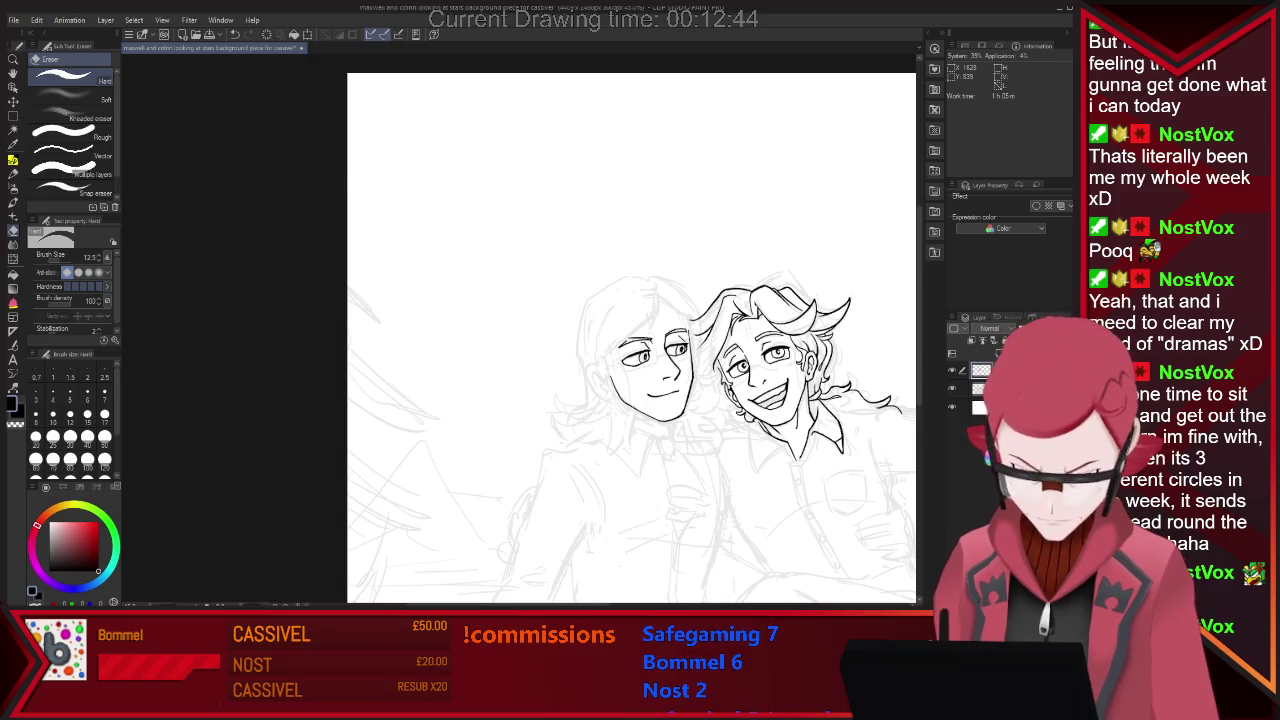
{"action": "key", "text": "ctrl+plus"}
{"action": "key", "text": "ctrl+plus"}
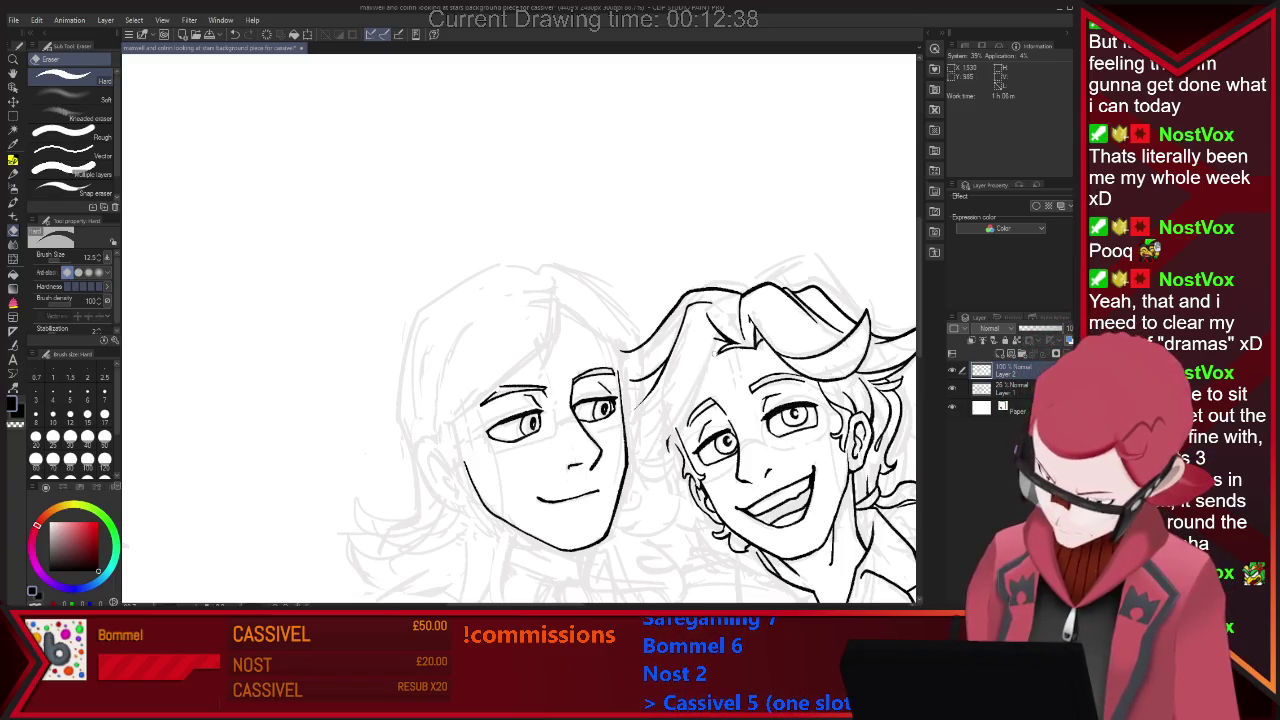
{"action": "left_click_drag", "start_coordinate": [690, 398], "coordinate": [661, 452]}
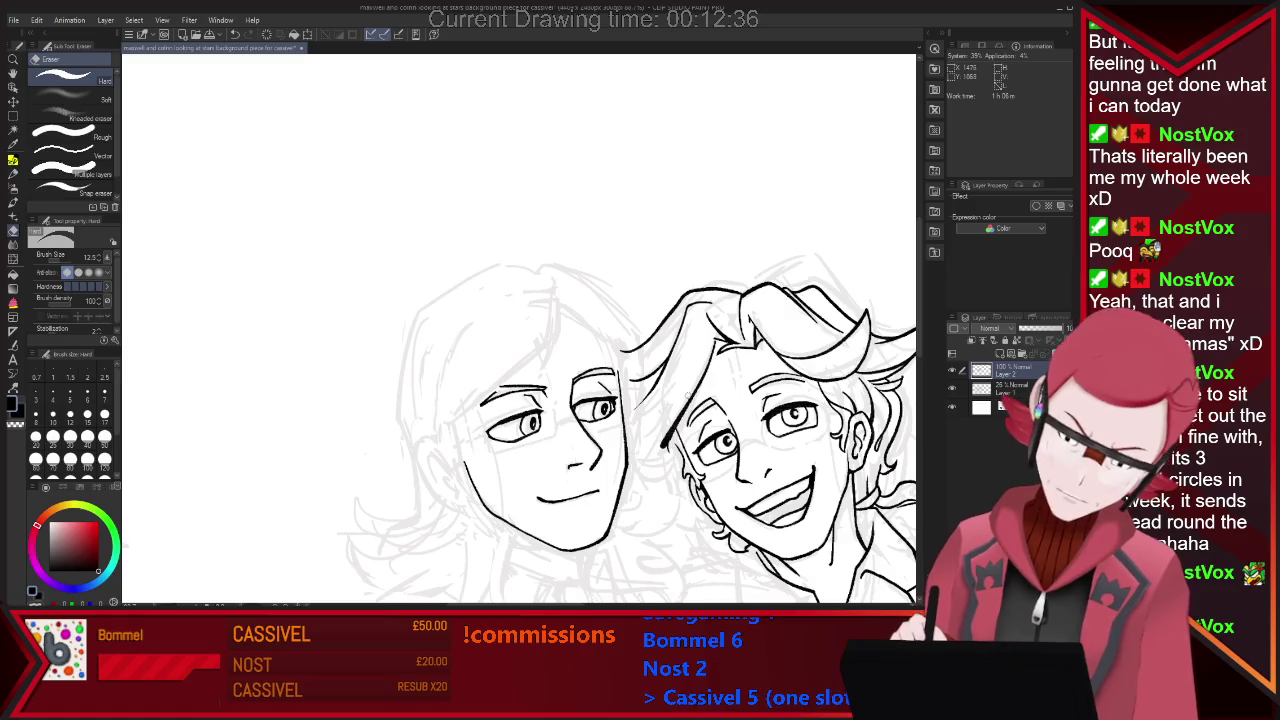
Ink a hair strand above the left character's face, with eraser touch-ups.
{"action": "key", "text": "ctrl+minus"}
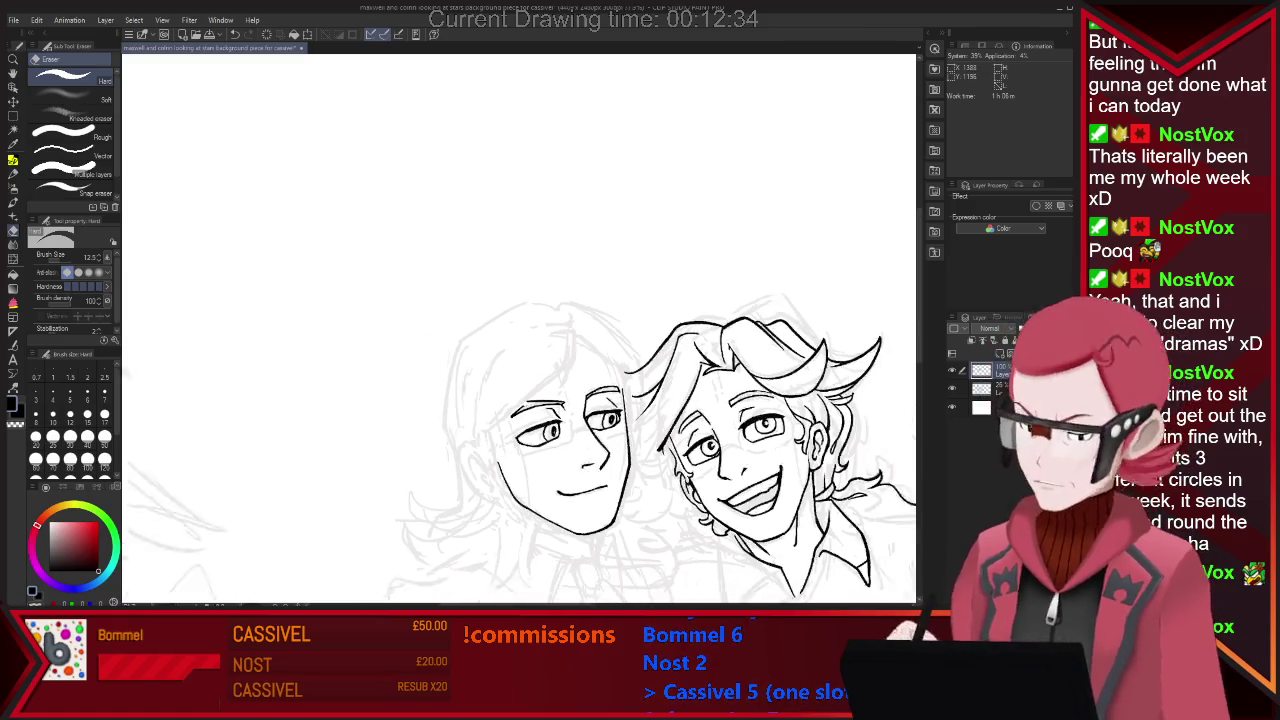
{"action": "key", "text": "ctrl+minus"}
{"action": "key", "text": "ctrl+plus"}
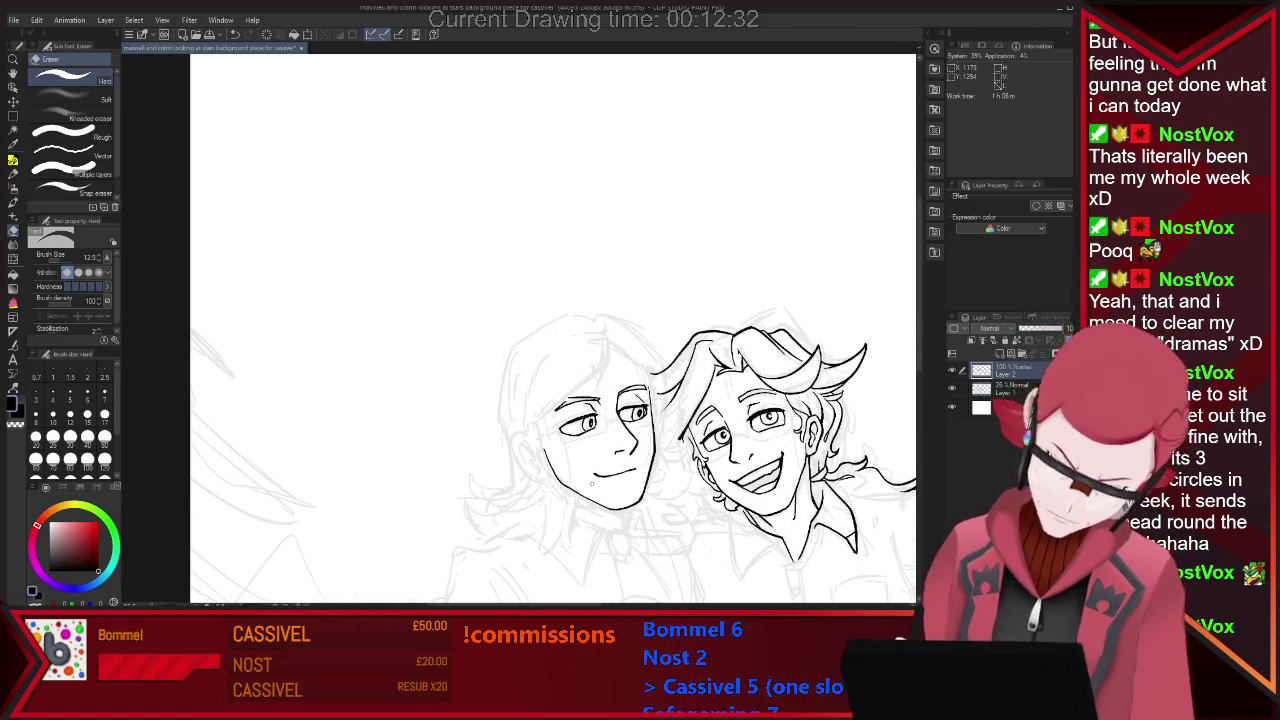
{"action": "key", "text": "p"}
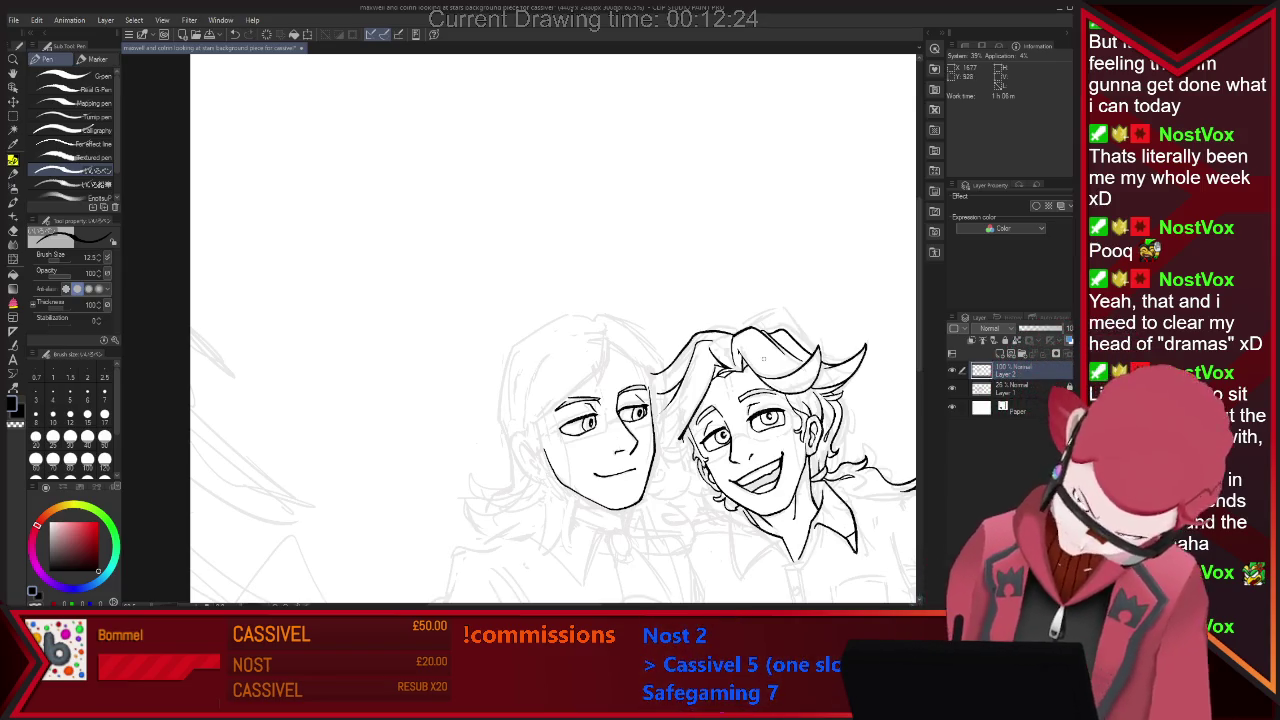
{"action": "left_click_drag", "start_coordinate": [607, 338], "coordinate": [598, 386]}
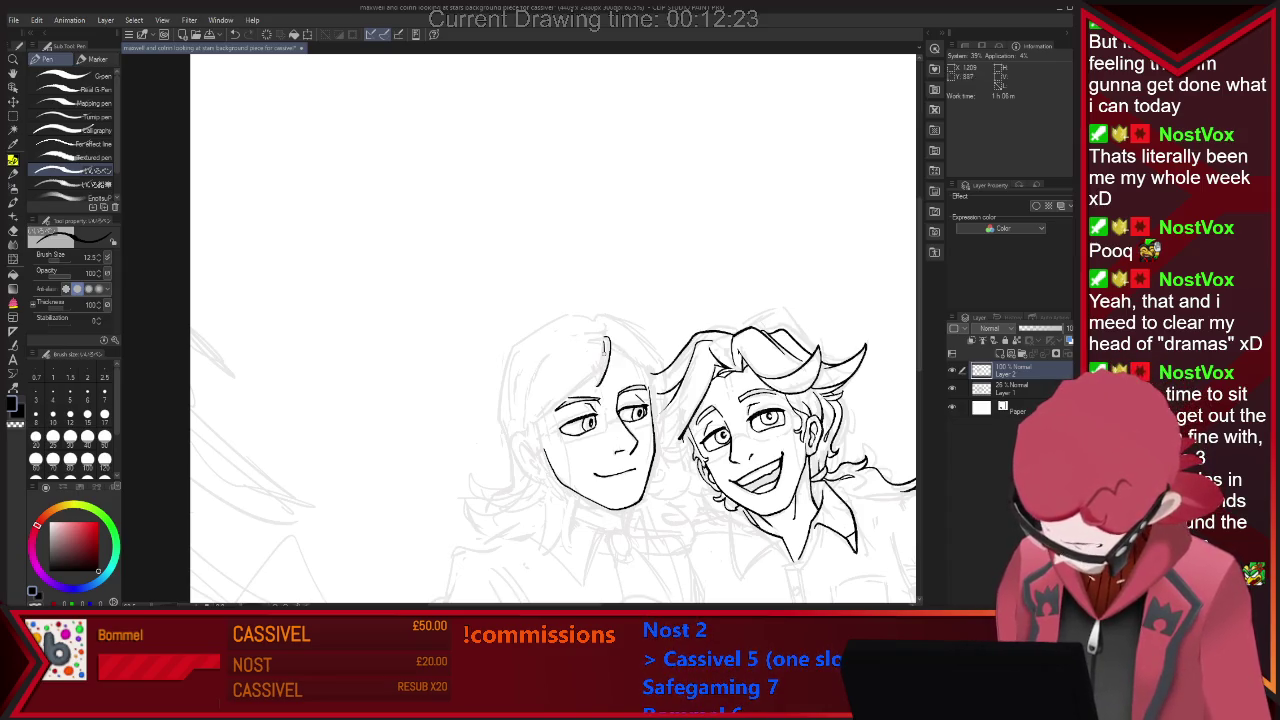
{"action": "key", "text": "e"}
{"action": "key", "text": "p"}
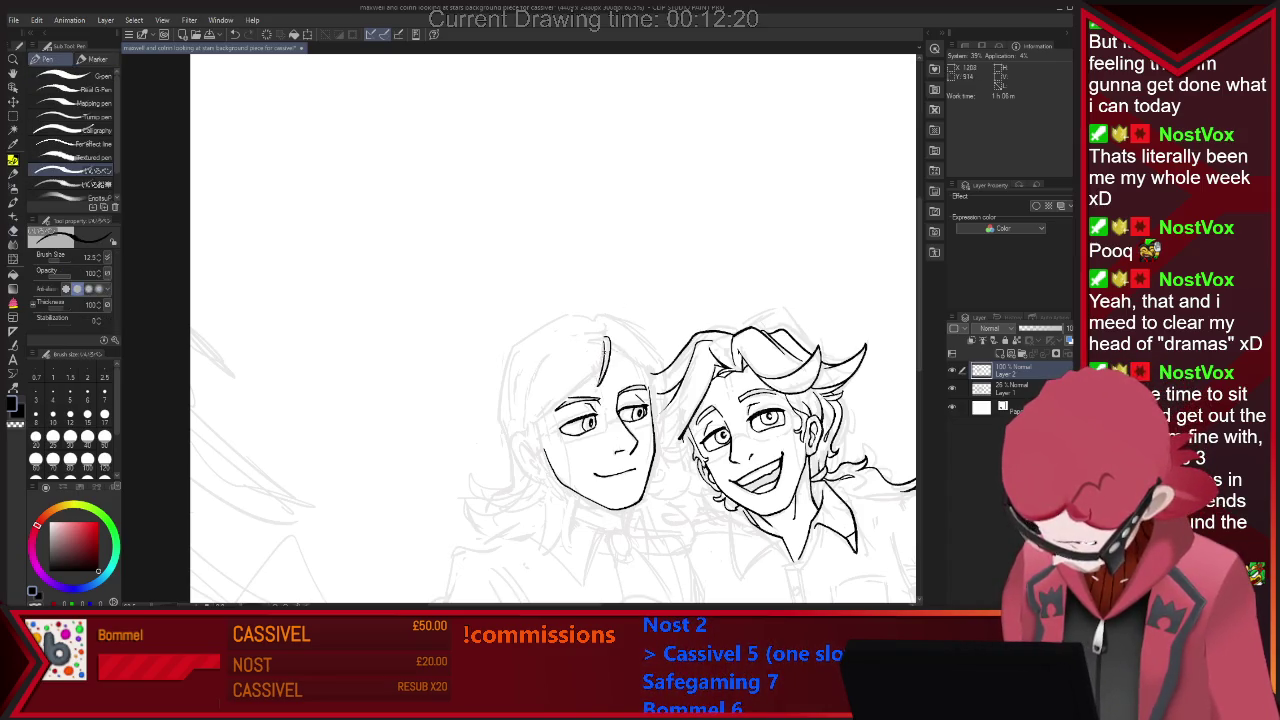
{"action": "key", "text": "e"}
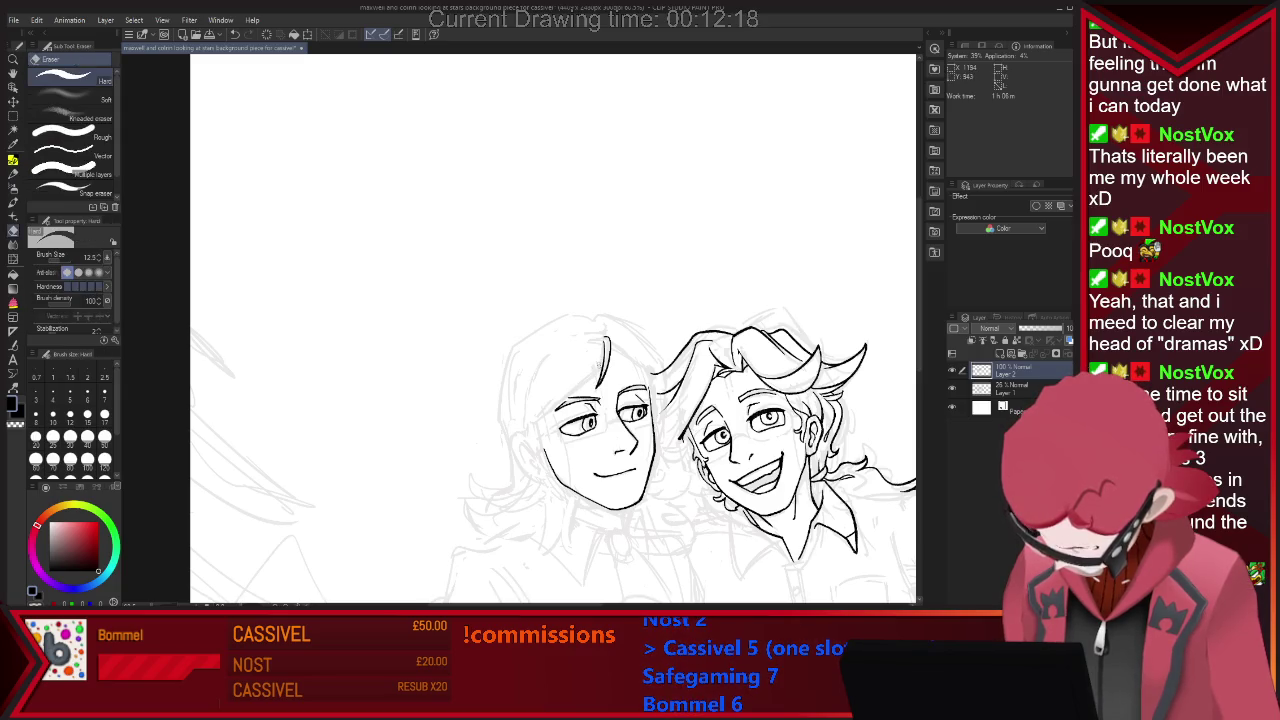
{"action": "key", "text": "p"}
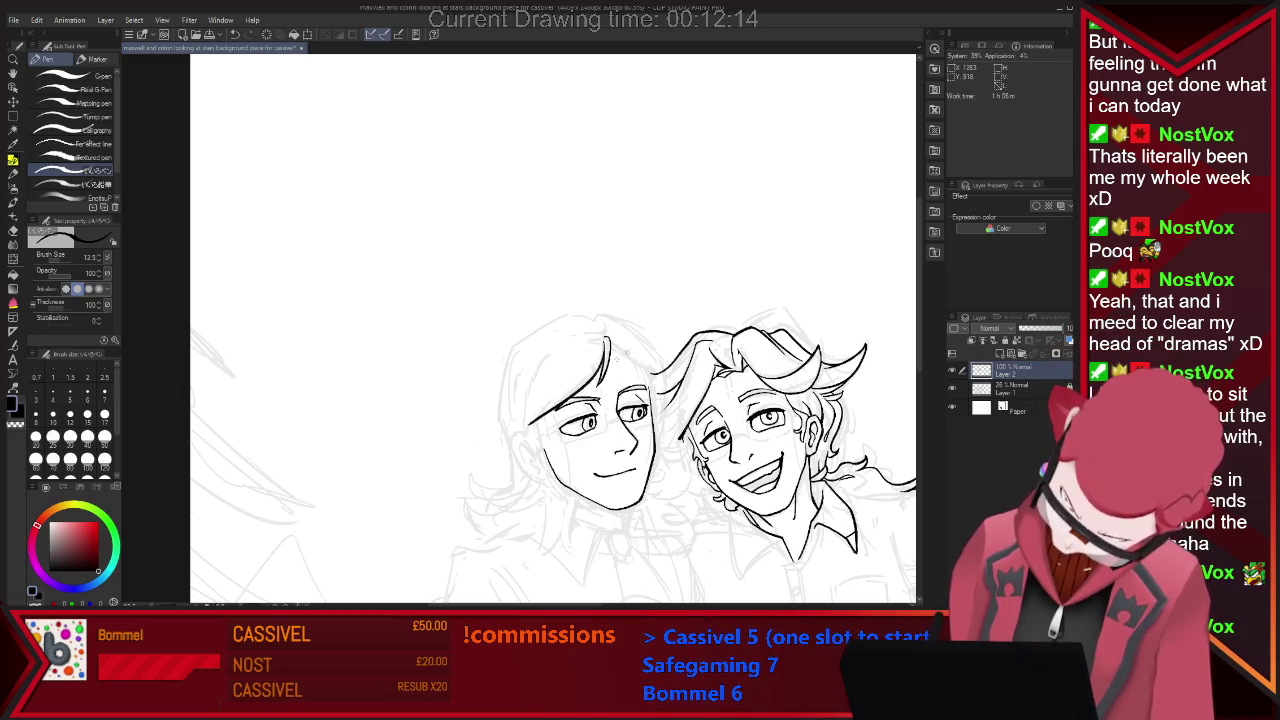
Ink the left character's hairline across the forehead, then select the Lasso tool.
{"action": "left_click_drag", "start_coordinate": [604, 356], "coordinate": [521, 444]}
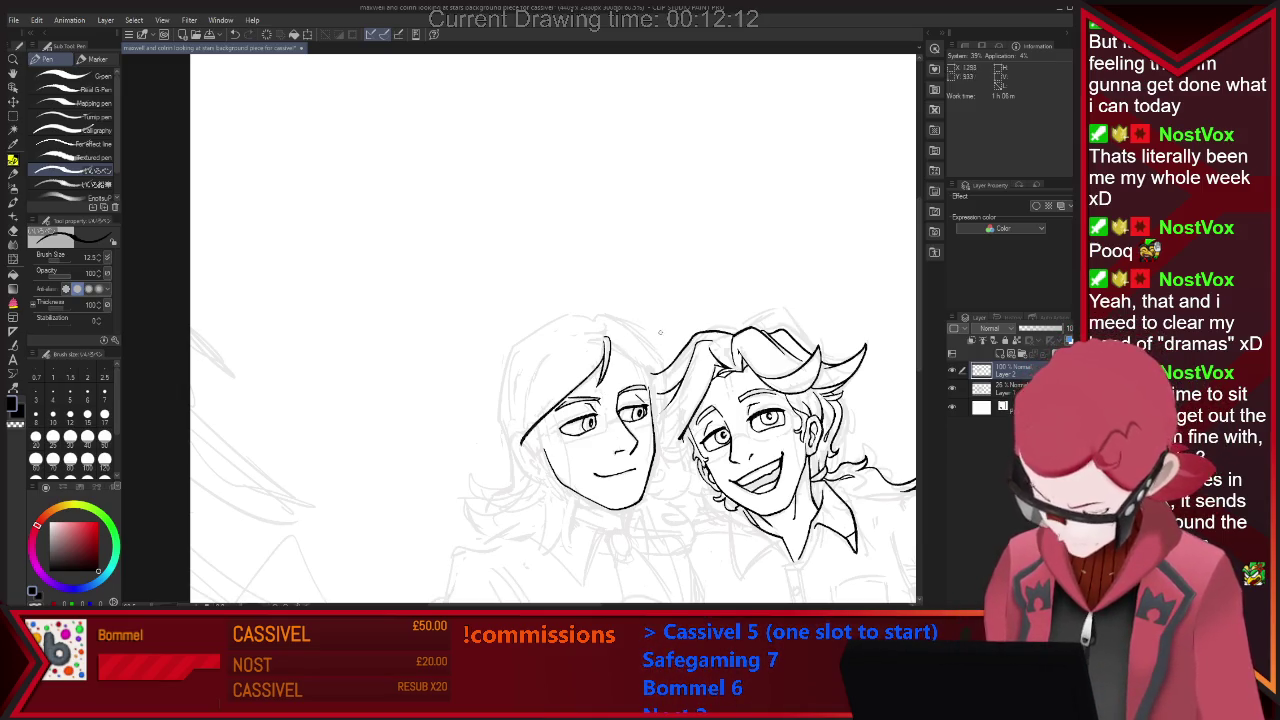
{"action": "key", "text": "e"}
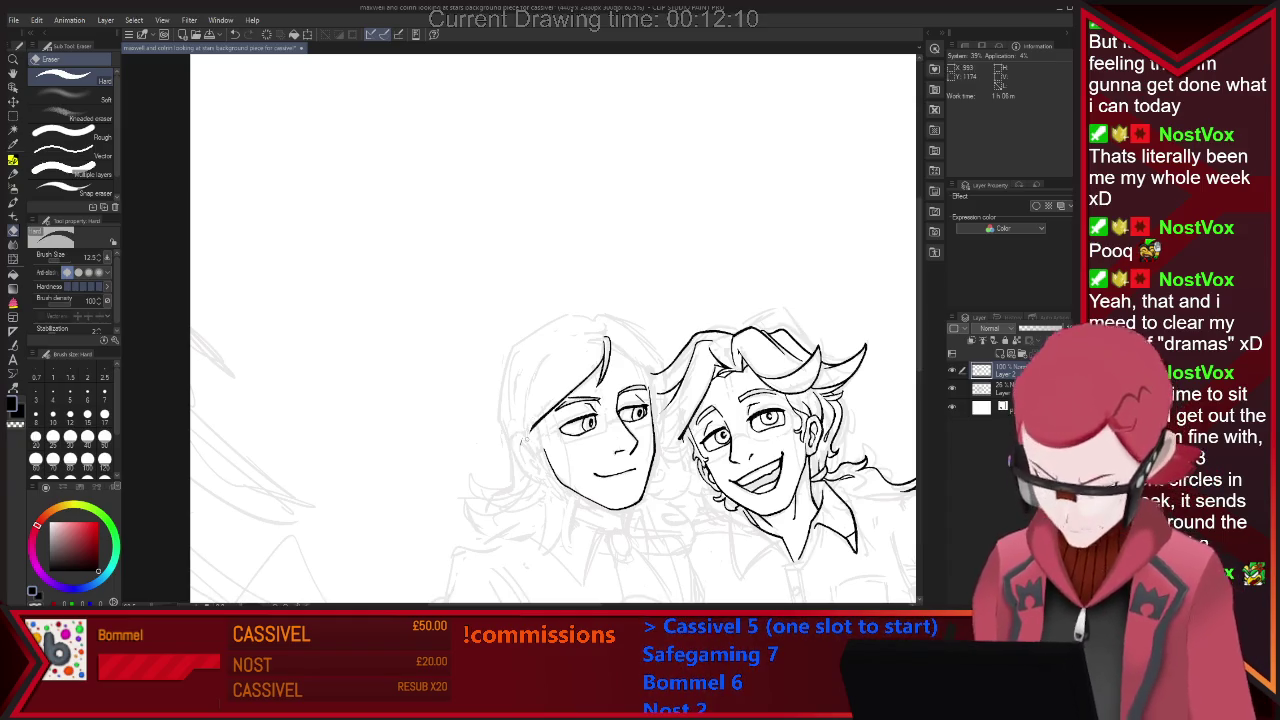
{"action": "key", "text": "p"}
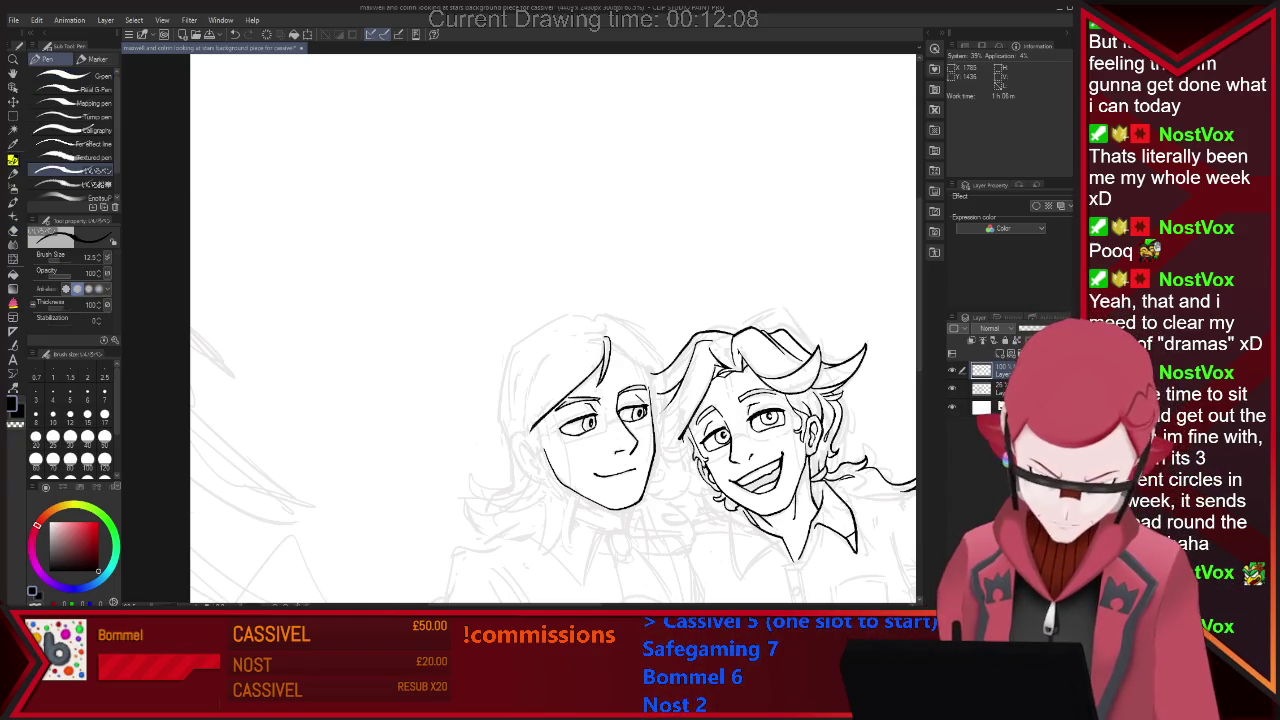
{"action": "scroll", "coordinate": [775, 500], "scroll_direction": "up", "scroll_amount": 1}
{"action": "key", "text": "m"}
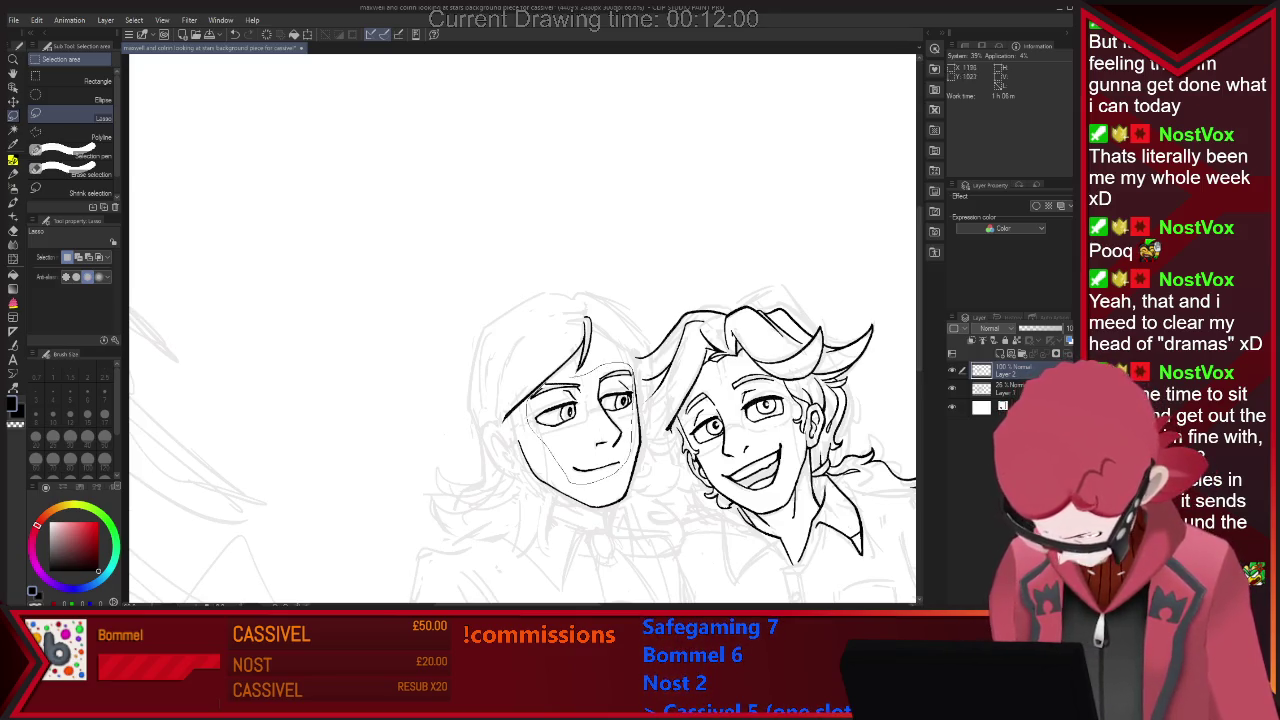
Lasso the left character's face, slightly rescale it with Scale/Rotate, commit and deselect.
{"action": "left_click_drag", "start_coordinate": [560, 480], "coordinate": [540, 395]}
{"action": "key", "text": "ctrl+t"}
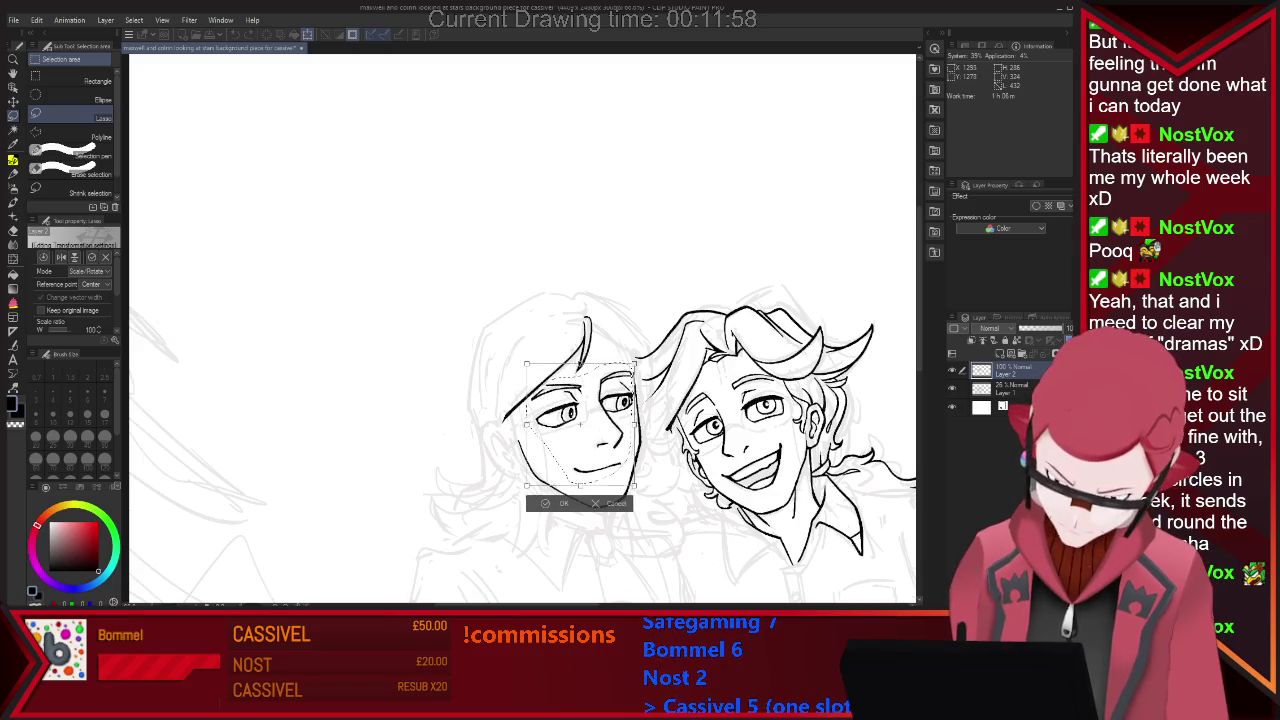
{"action": "key", "text": "Return"}
{"action": "key", "text": "ctrl+d"}
{"action": "scroll", "coordinate": [664, 386], "scroll_direction": "down", "scroll_amount": 2}
{"action": "scroll", "coordinate": [675, 400], "scroll_direction": "down", "scroll_amount": 1}
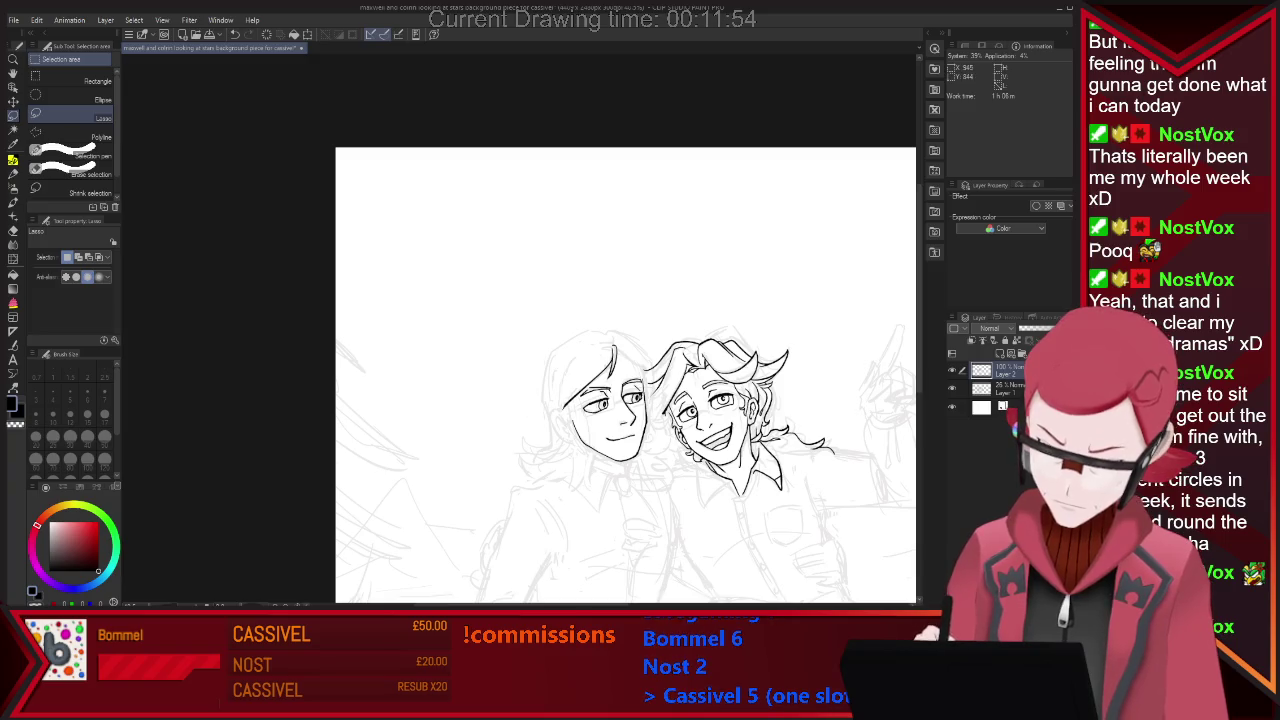
{"action": "scroll", "coordinate": [626, 387], "scroll_direction": "up", "scroll_amount": 1}
{"action": "scroll", "coordinate": [626, 387], "scroll_direction": "up", "scroll_amount": 1}
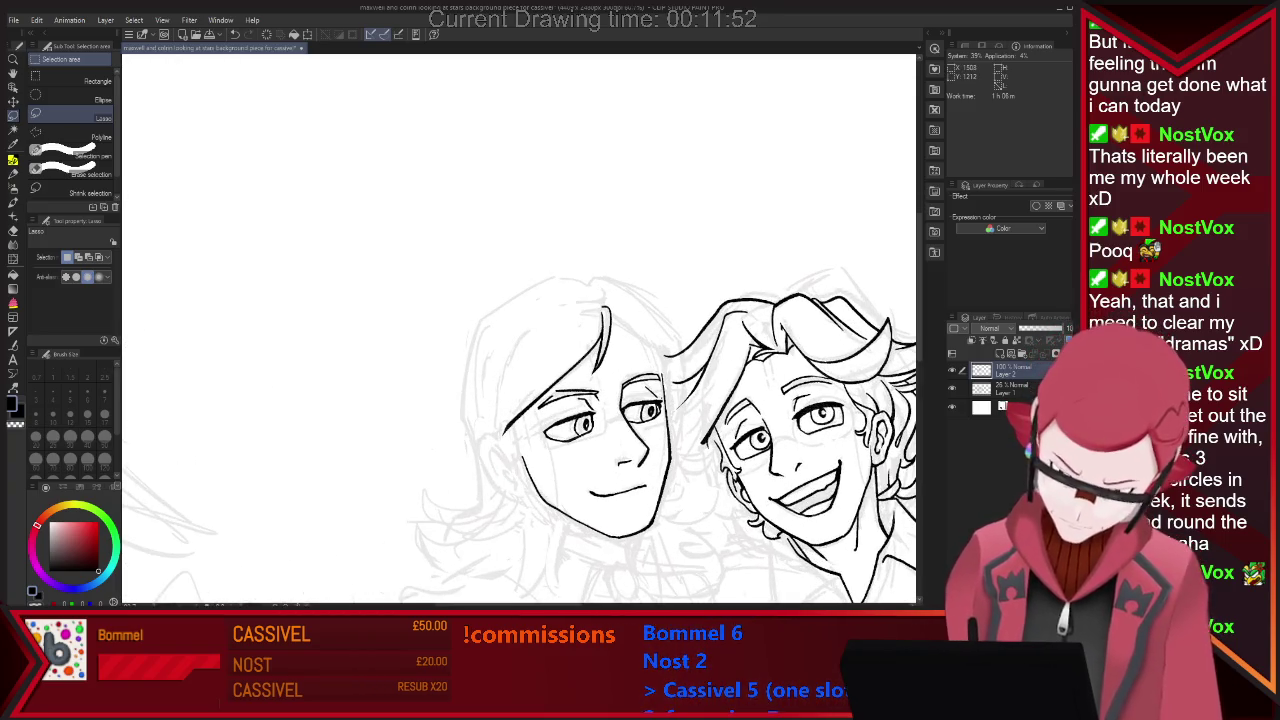
{"action": "key", "text": "e"}
{"action": "key", "text": "p"}
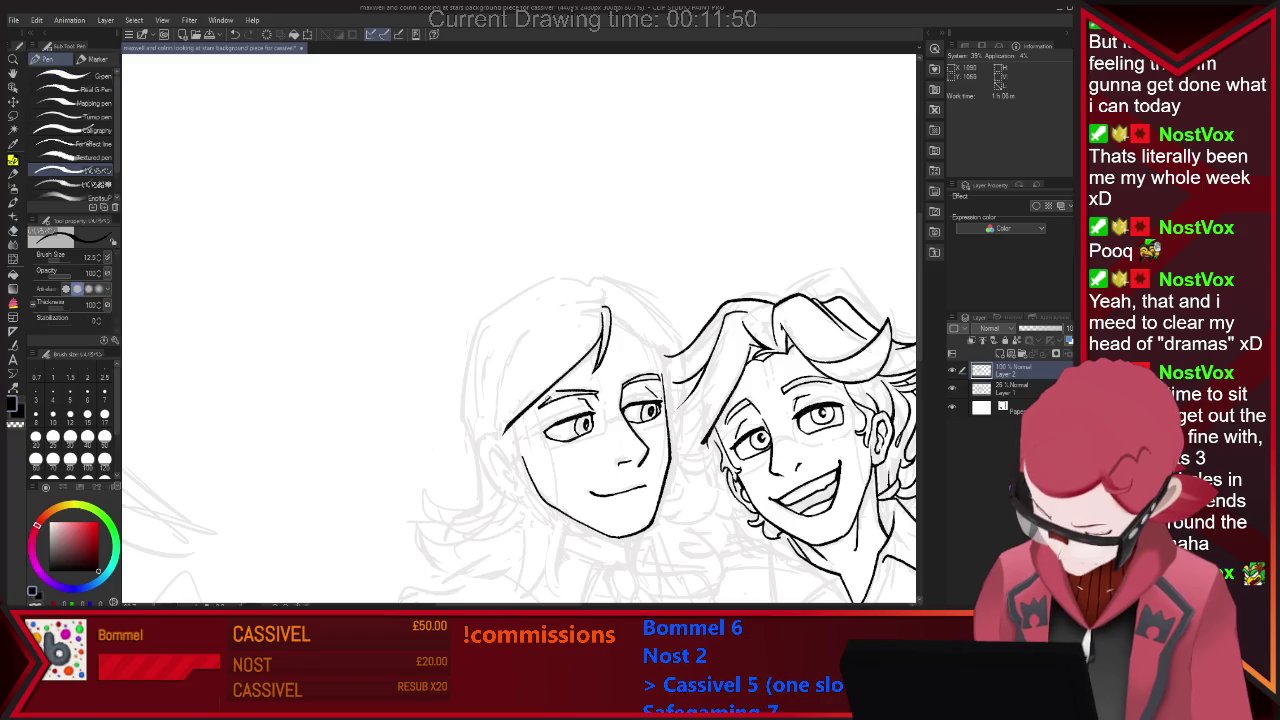
{"action": "key", "text": "e"}
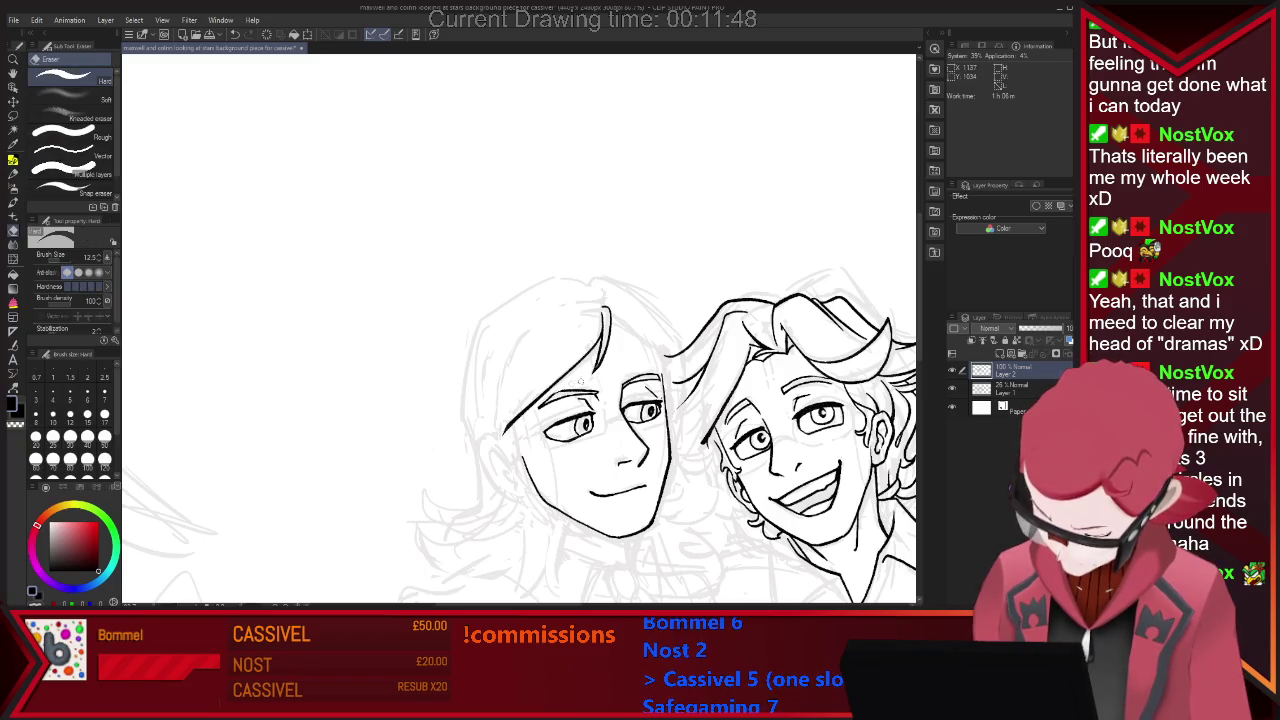
{"action": "key", "text": "p"}
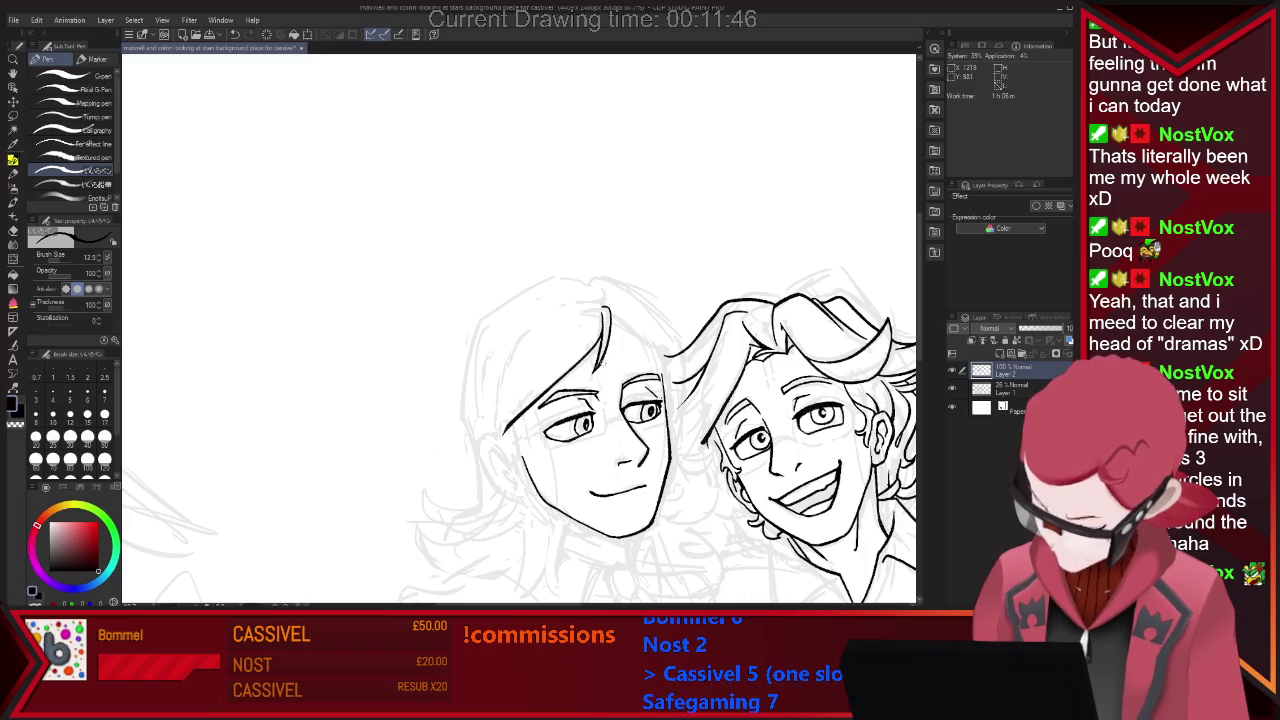
{"action": "key", "text": "e"}
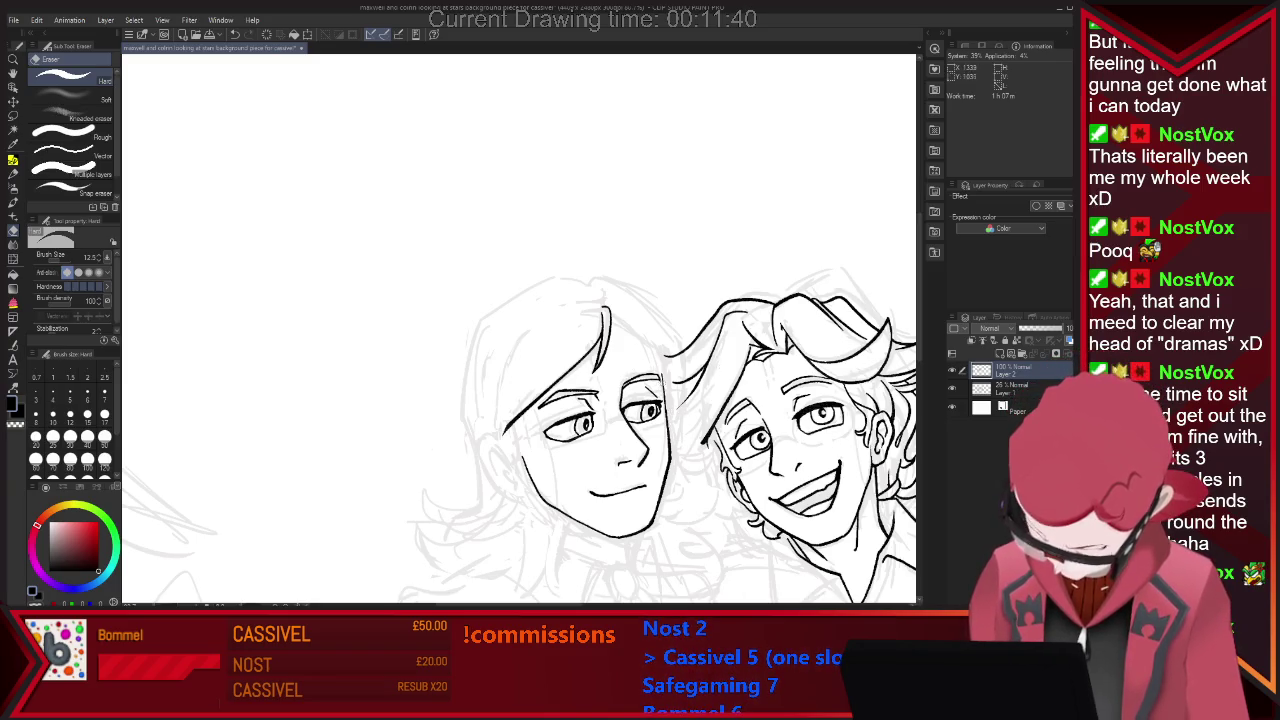
{"action": "key", "text": "p"}
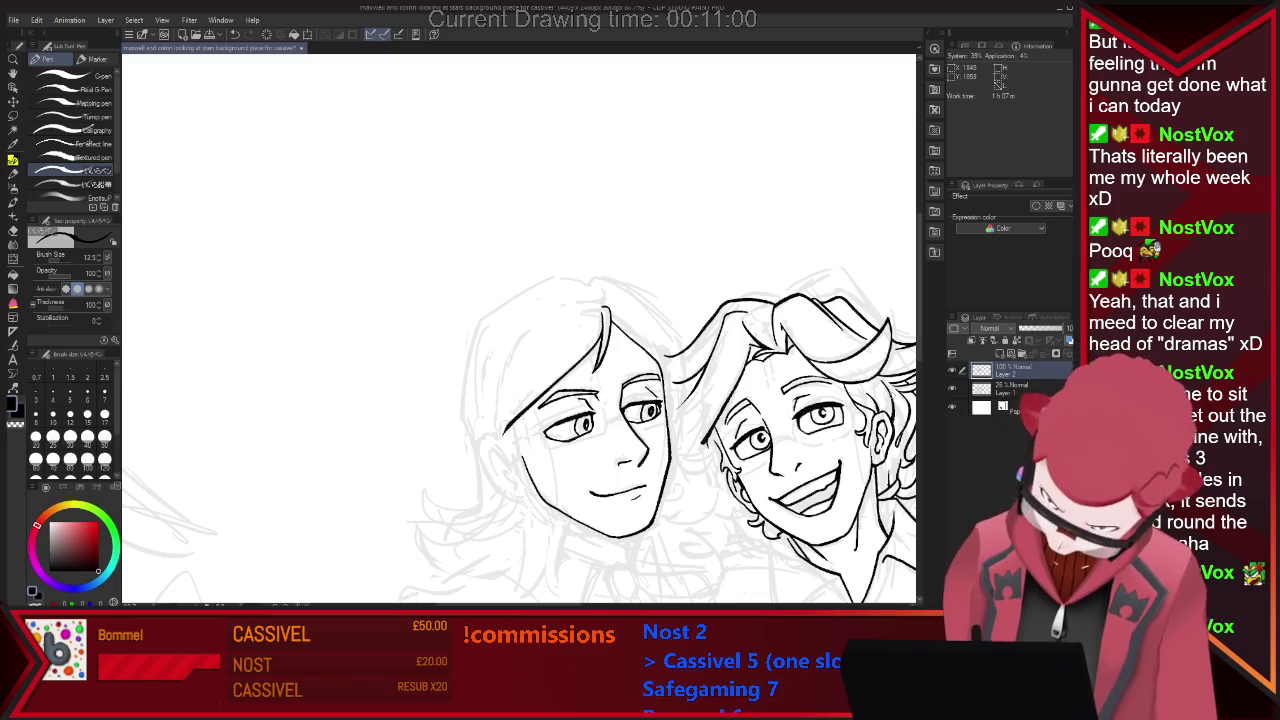
{"action": "scroll", "coordinate": [820, 353], "scroll_direction": "down", "scroll_amount": 2}
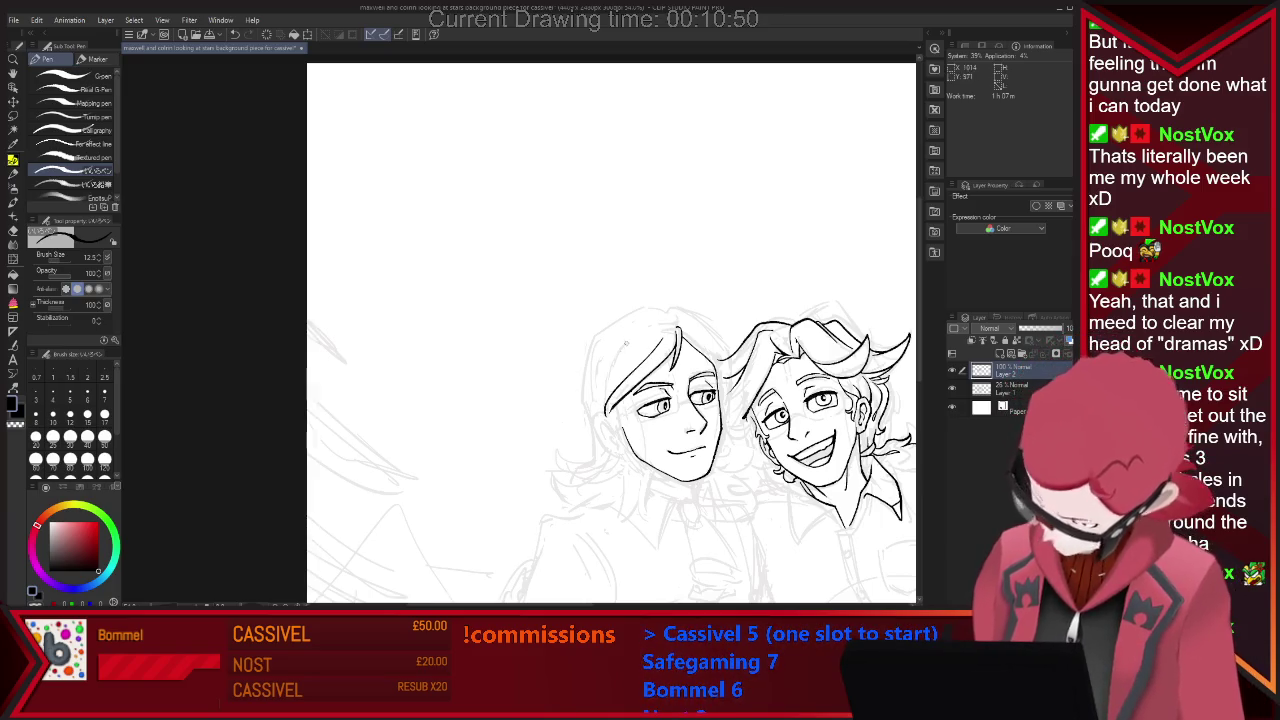
Redraw the outline of the left character's head after undoing a stray stroke.
{"action": "left_click_drag", "start_coordinate": [597, 372], "coordinate": [605, 418]}
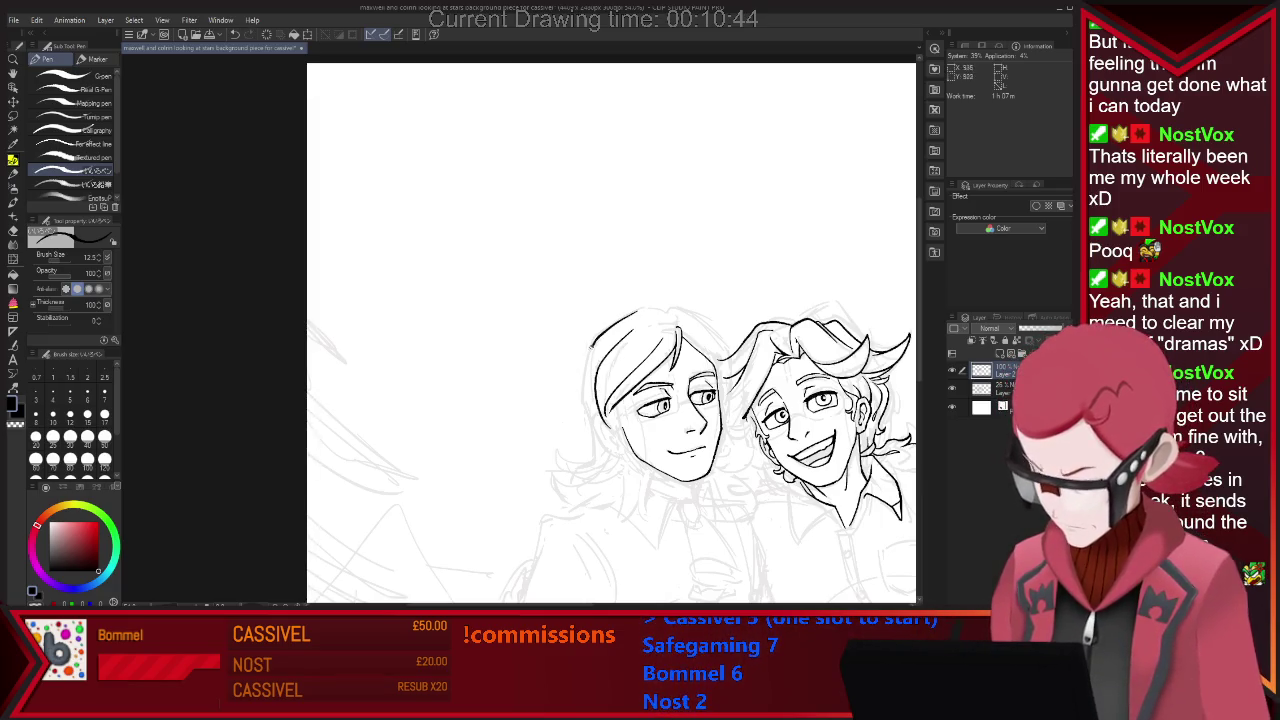
{"action": "key", "text": "ctrl+z"}
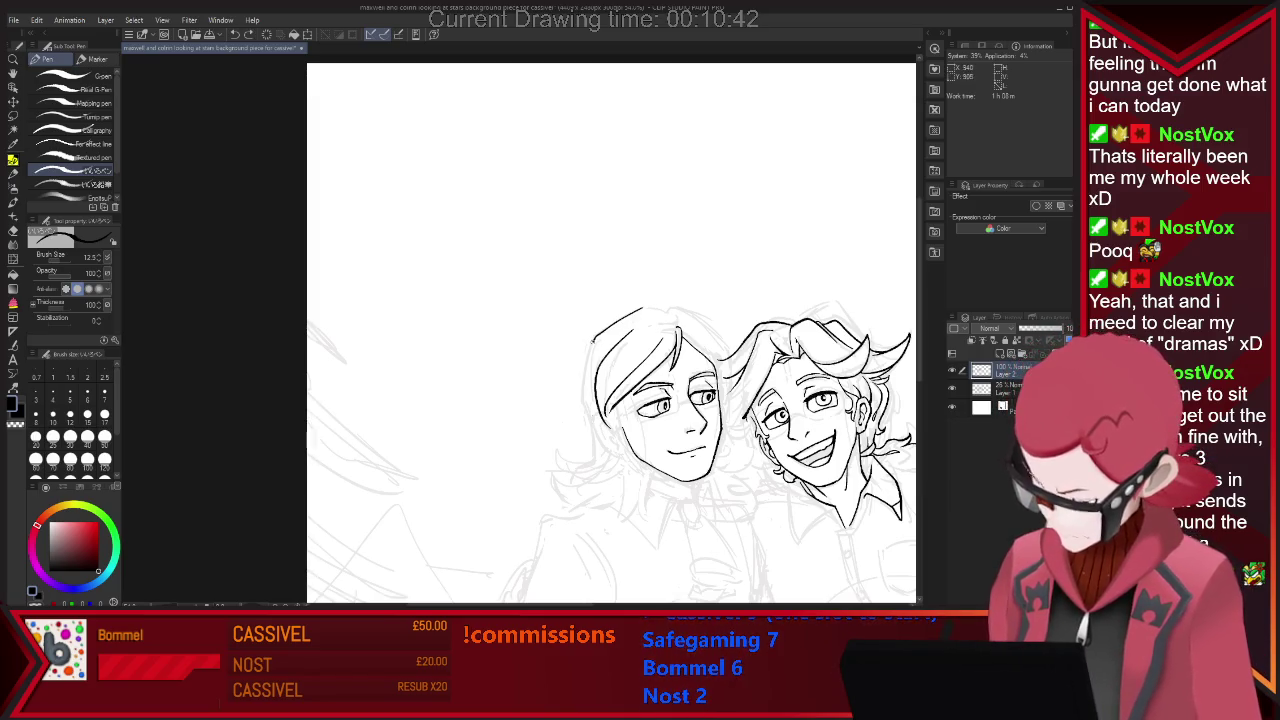
{"action": "left_click_drag", "start_coordinate": [585, 420], "coordinate": [648, 309]}
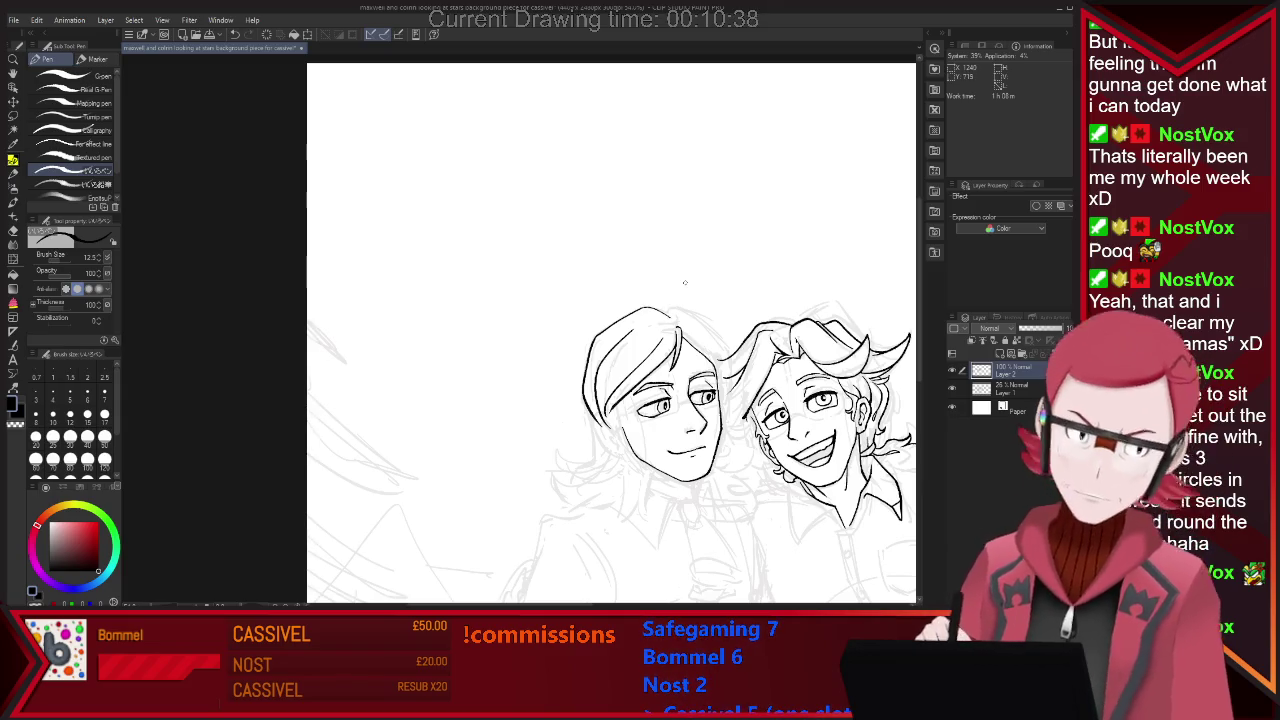
{"action": "scroll", "coordinate": [677, 269], "scroll_direction": "up", "scroll_amount": 3}
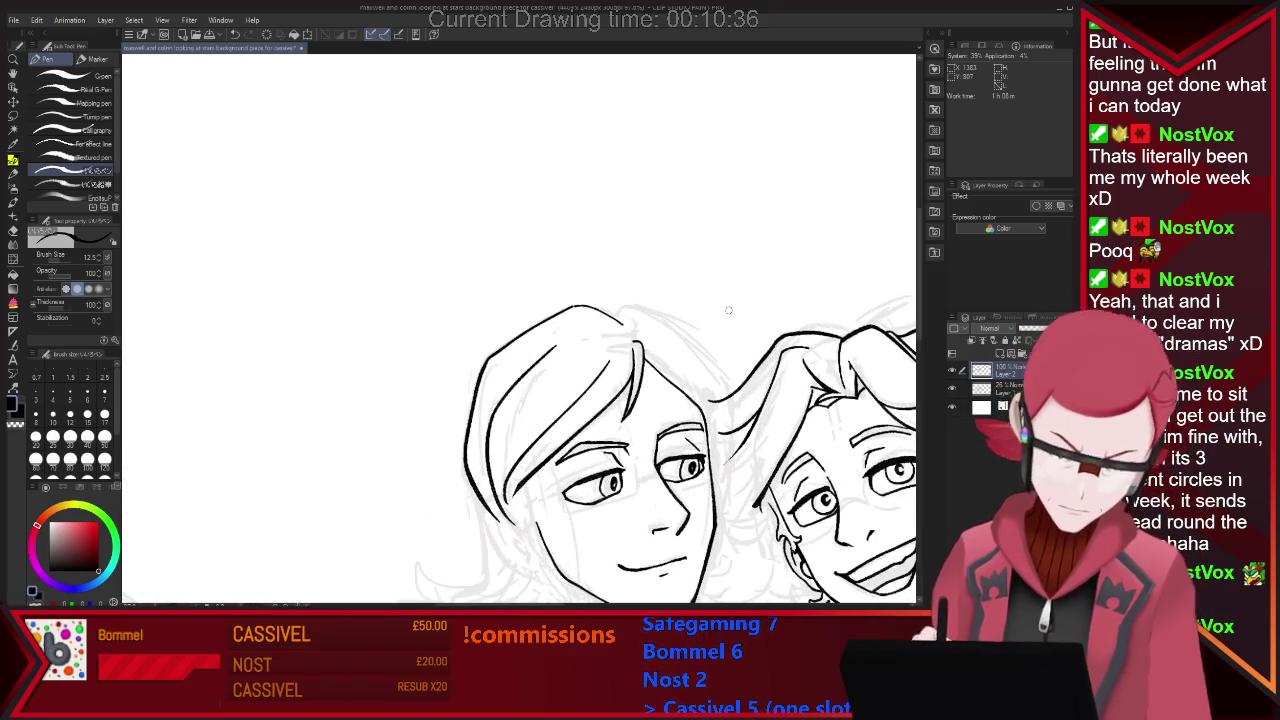
Extend the top-of-head outline downward and to the right.
{"action": "key", "text": "e"}
{"action": "key", "text": "p"}
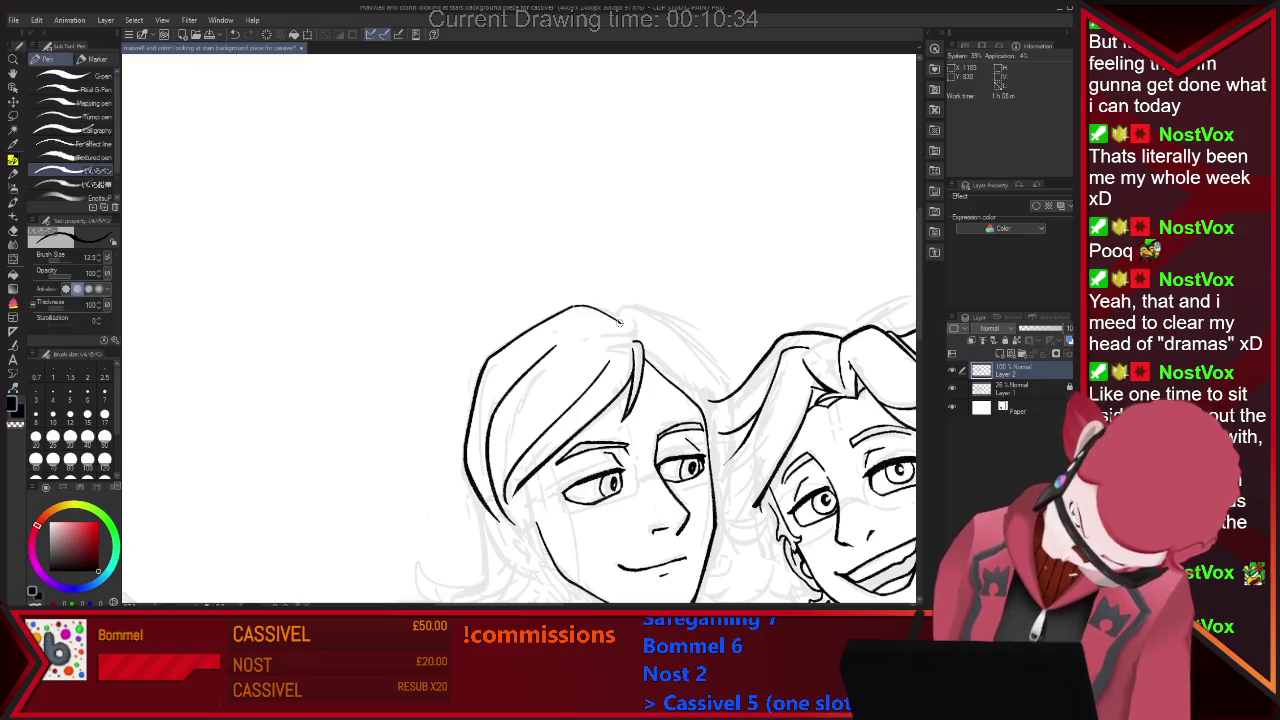
{"action": "key", "text": "e"}
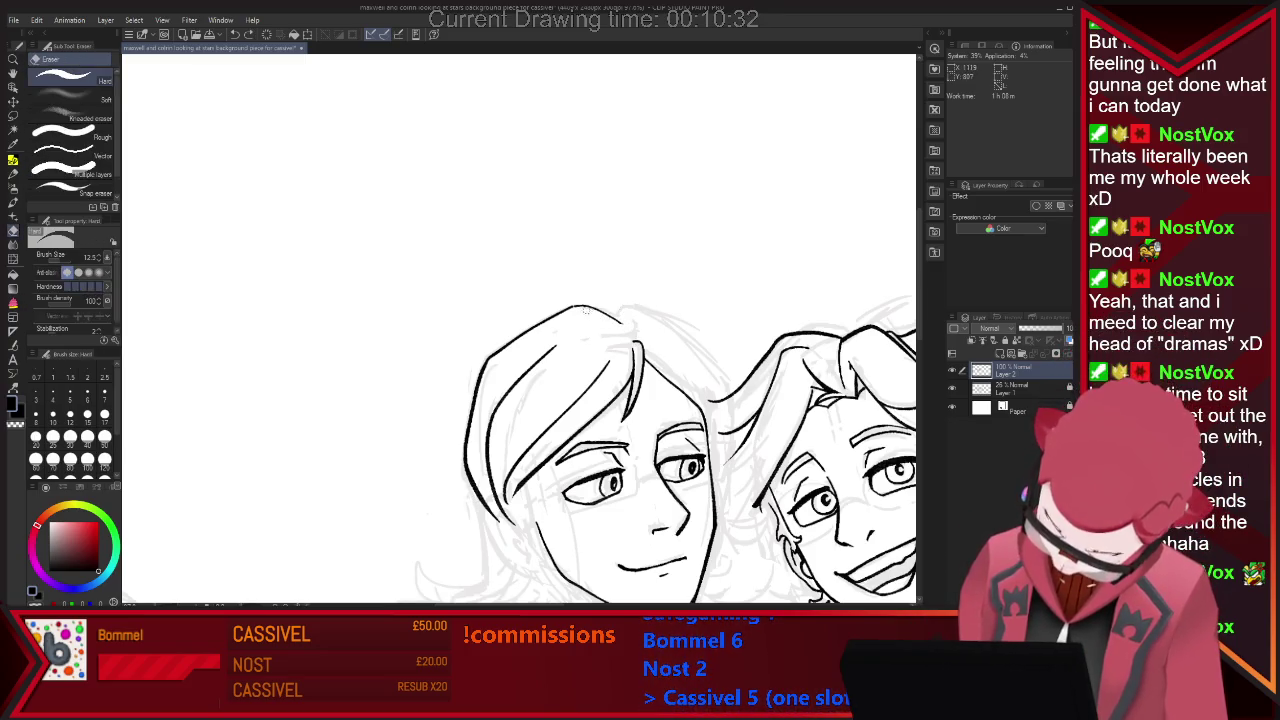
{"action": "key", "text": "p"}
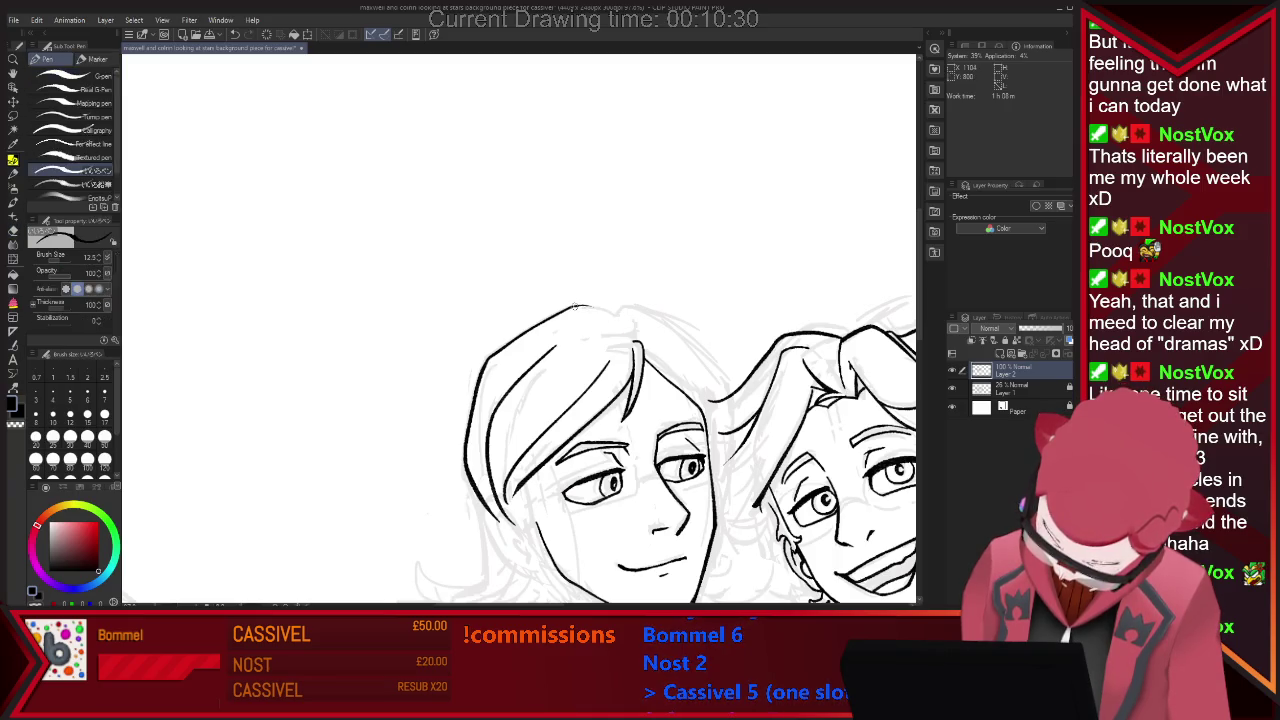
{"action": "left_click_drag", "start_coordinate": [606, 310], "coordinate": [620, 321]}
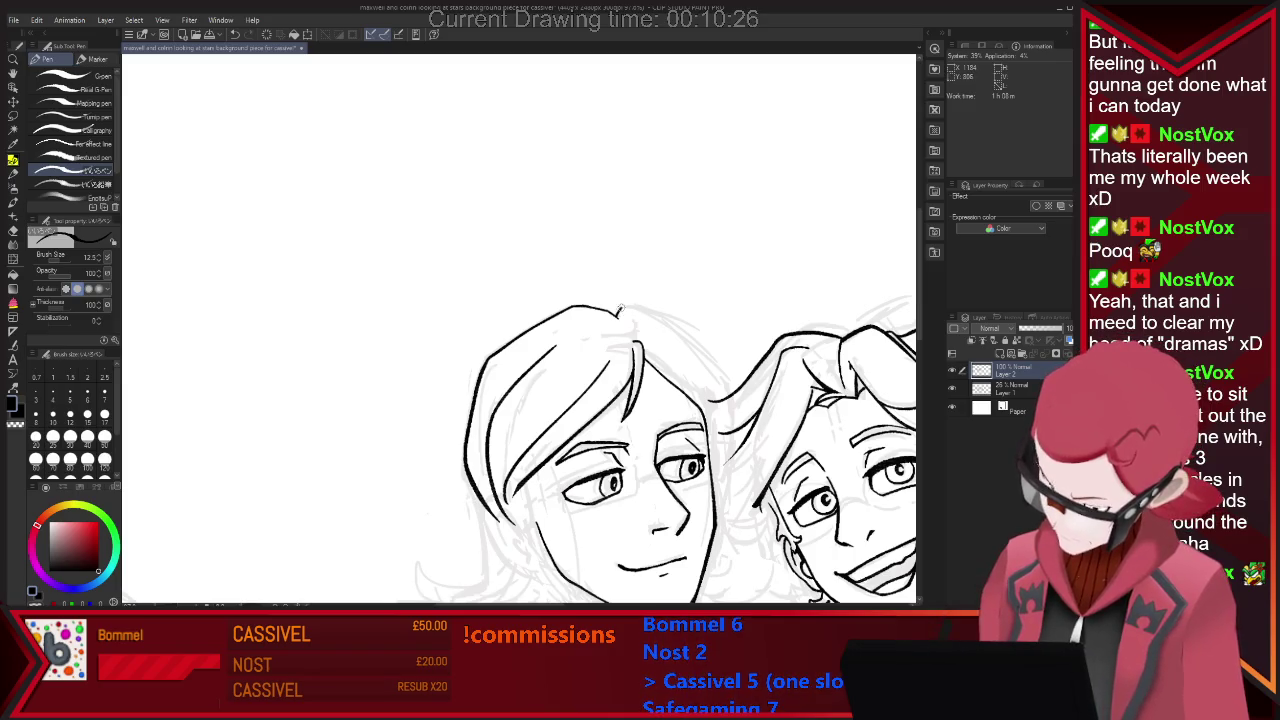
{"action": "left_click_drag", "start_coordinate": [619, 311], "coordinate": [642, 310]}
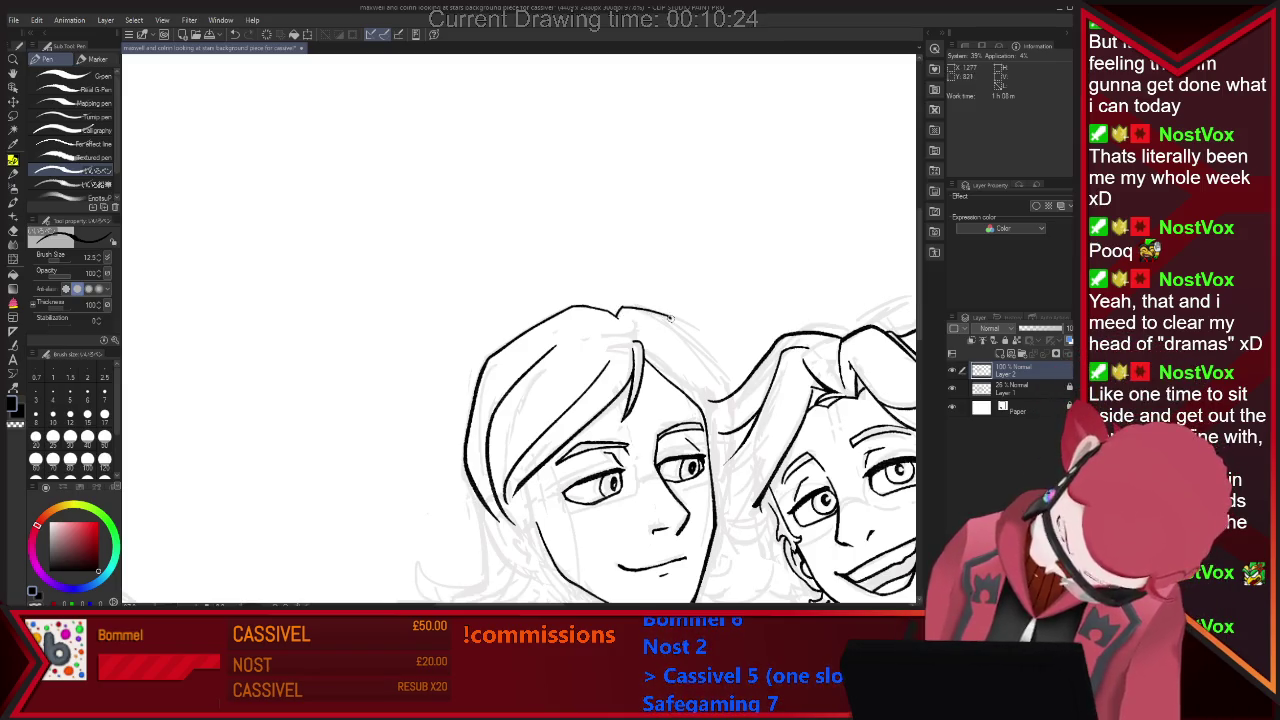
{"action": "scroll", "coordinate": [670, 318], "scroll_direction": "down", "scroll_amount": 3}
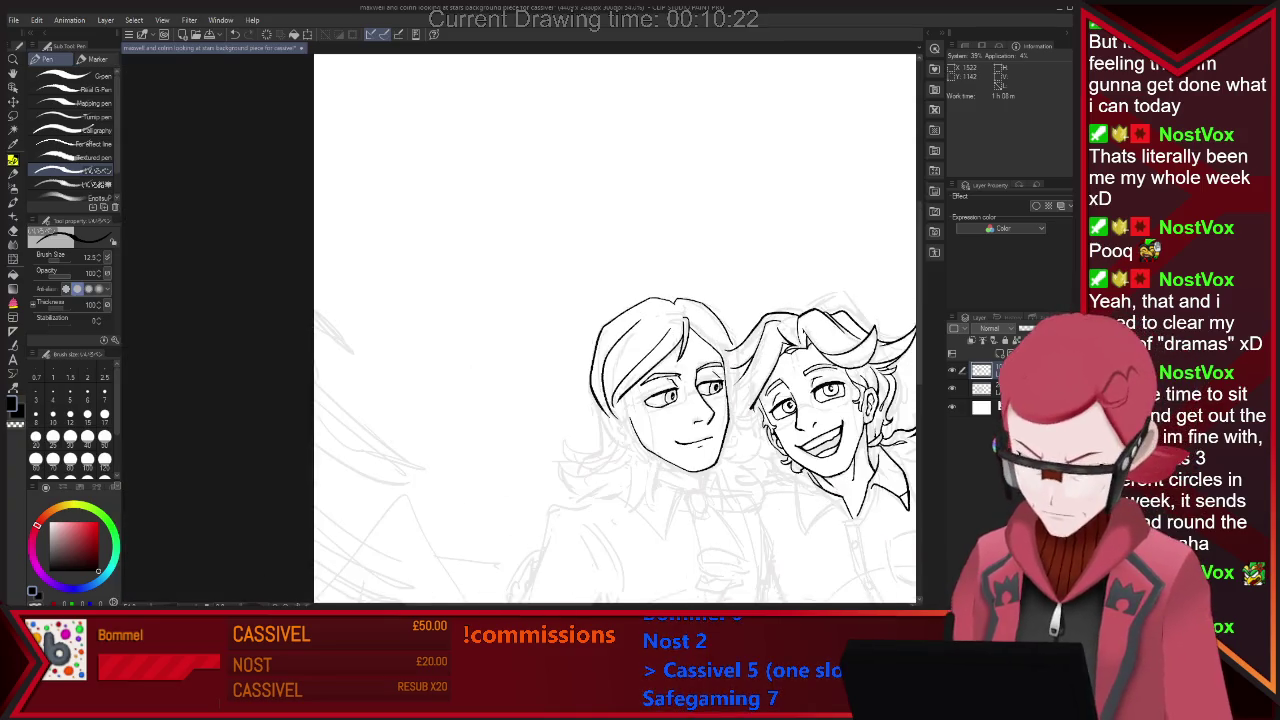
{"action": "scroll", "coordinate": [774, 393], "scroll_direction": "down", "scroll_amount": 2}
{"action": "scroll", "coordinate": [700, 400], "scroll_direction": "down", "scroll_amount": 1}
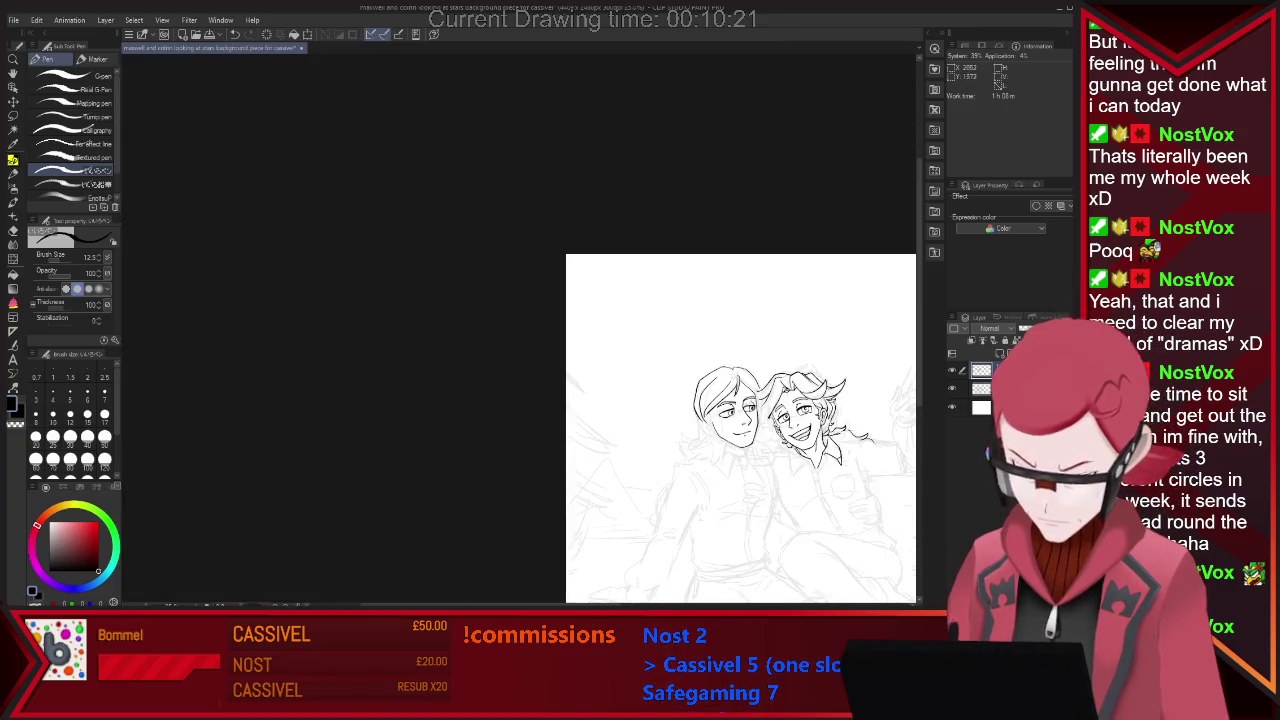
{"action": "scroll", "coordinate": [700, 400], "scroll_direction": "up", "scroll_amount": 1}
{"action": "scroll", "coordinate": [700, 400], "scroll_direction": "up", "scroll_amount": 2}
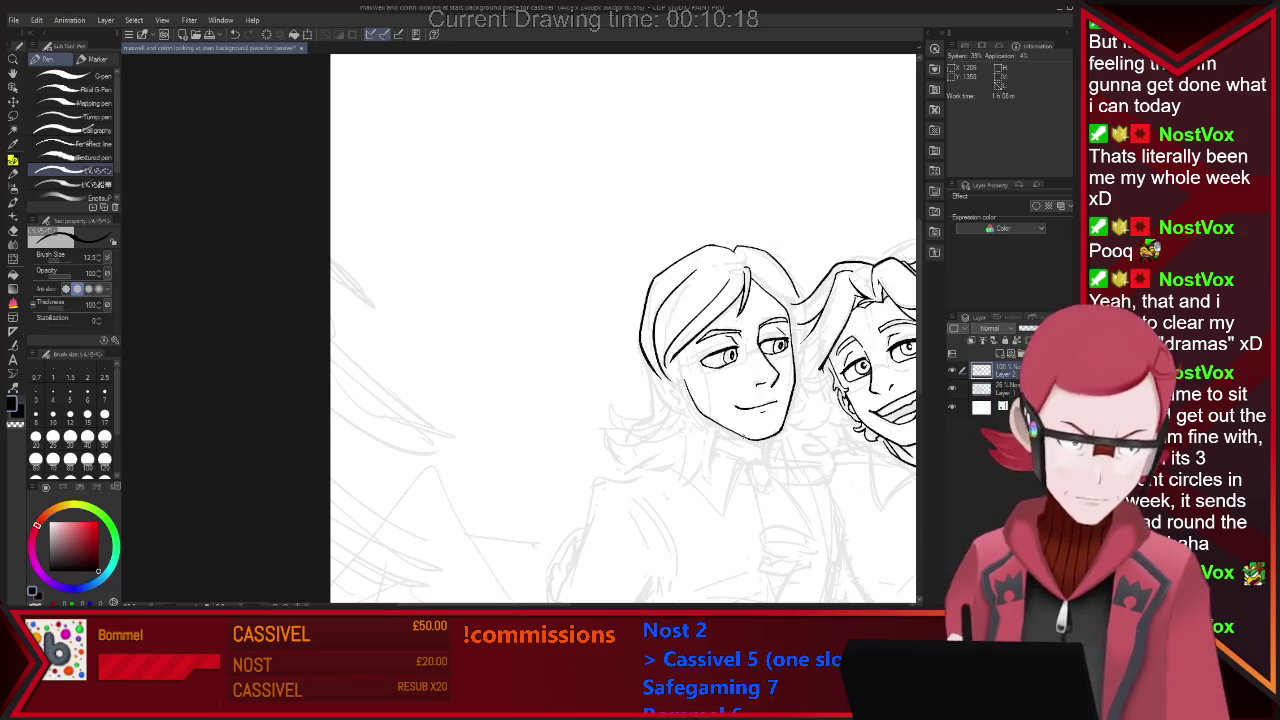
Retrace the left character's hair line.
{"action": "key", "text": "e"}
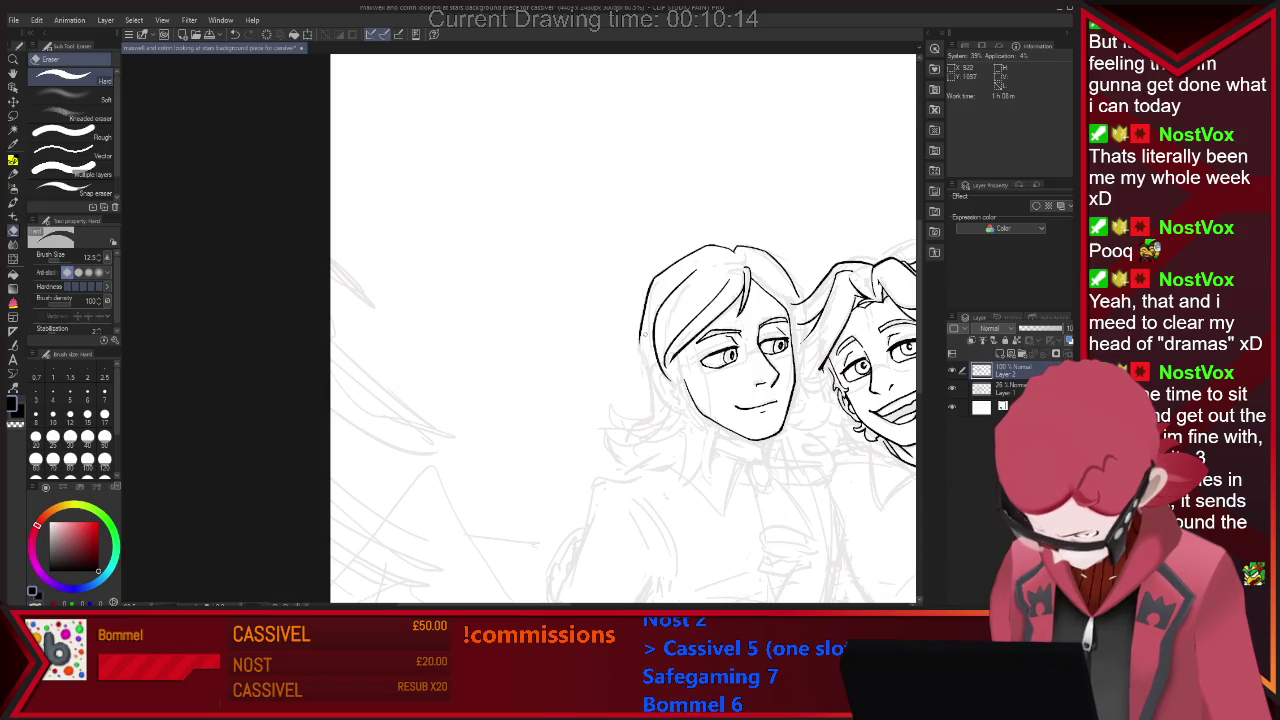
{"action": "key", "text": "p"}
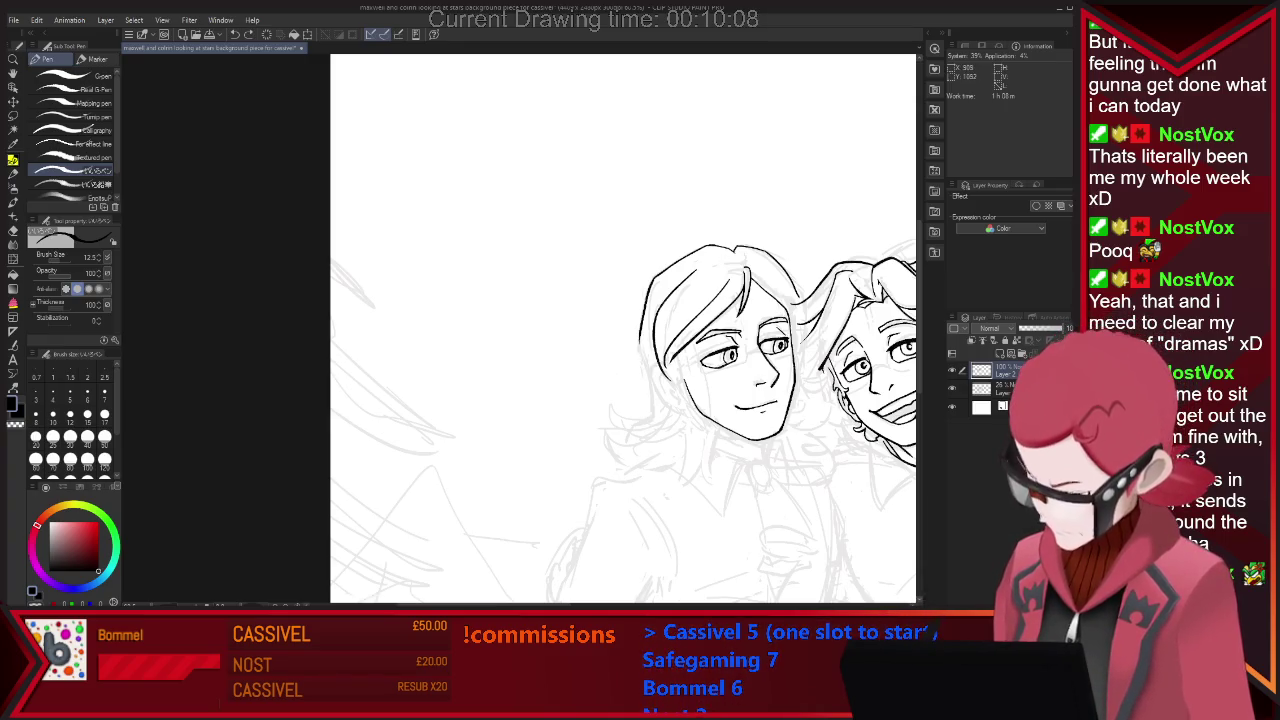
{"action": "left_click_drag", "start_coordinate": [652, 414], "coordinate": [640, 350]}
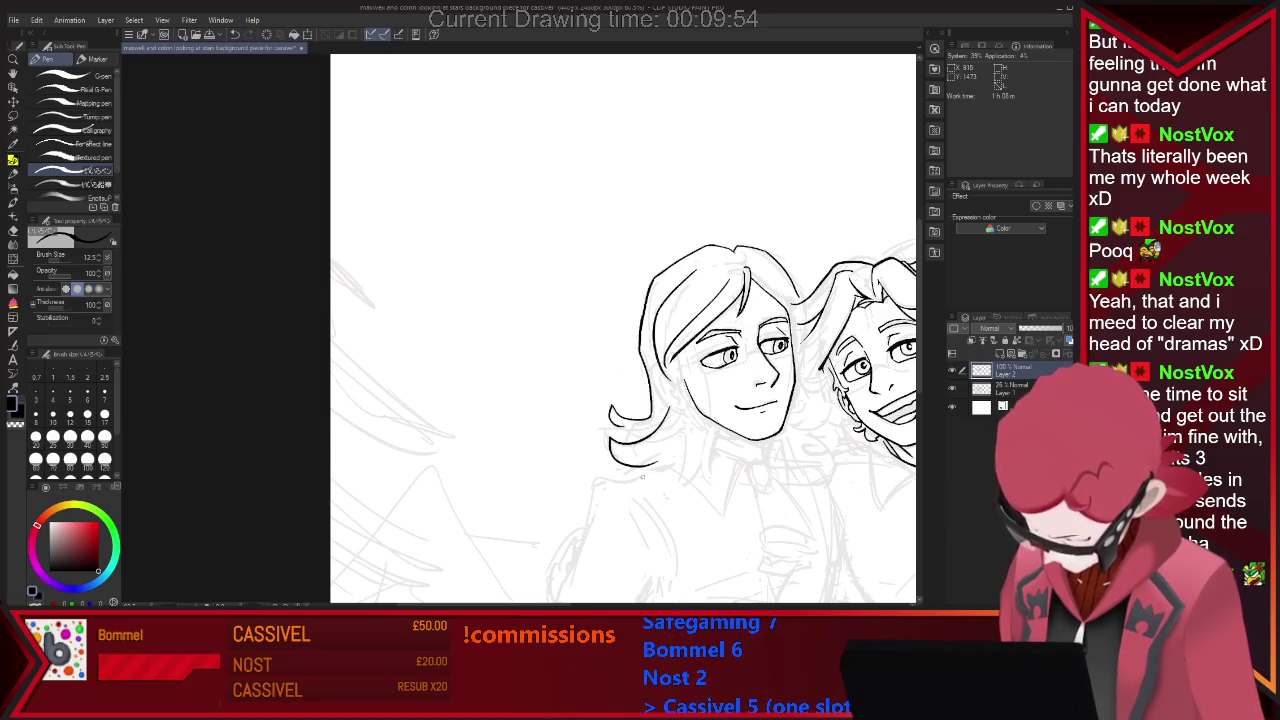
{"action": "key", "text": "e"}
{"action": "key", "text": "p"}
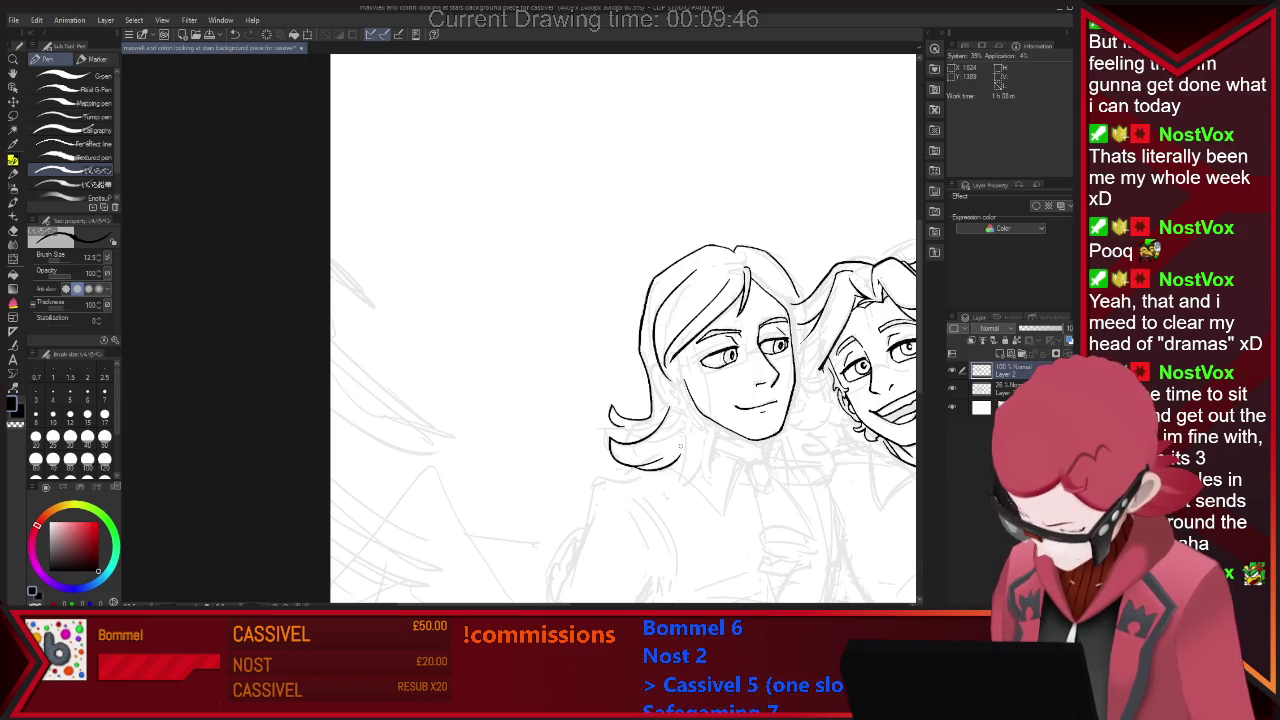
Ink a stroke at the bottom of the hair and tidy it with the Eraser.
{"action": "left_click_drag", "start_coordinate": [682, 466], "coordinate": [691, 484]}
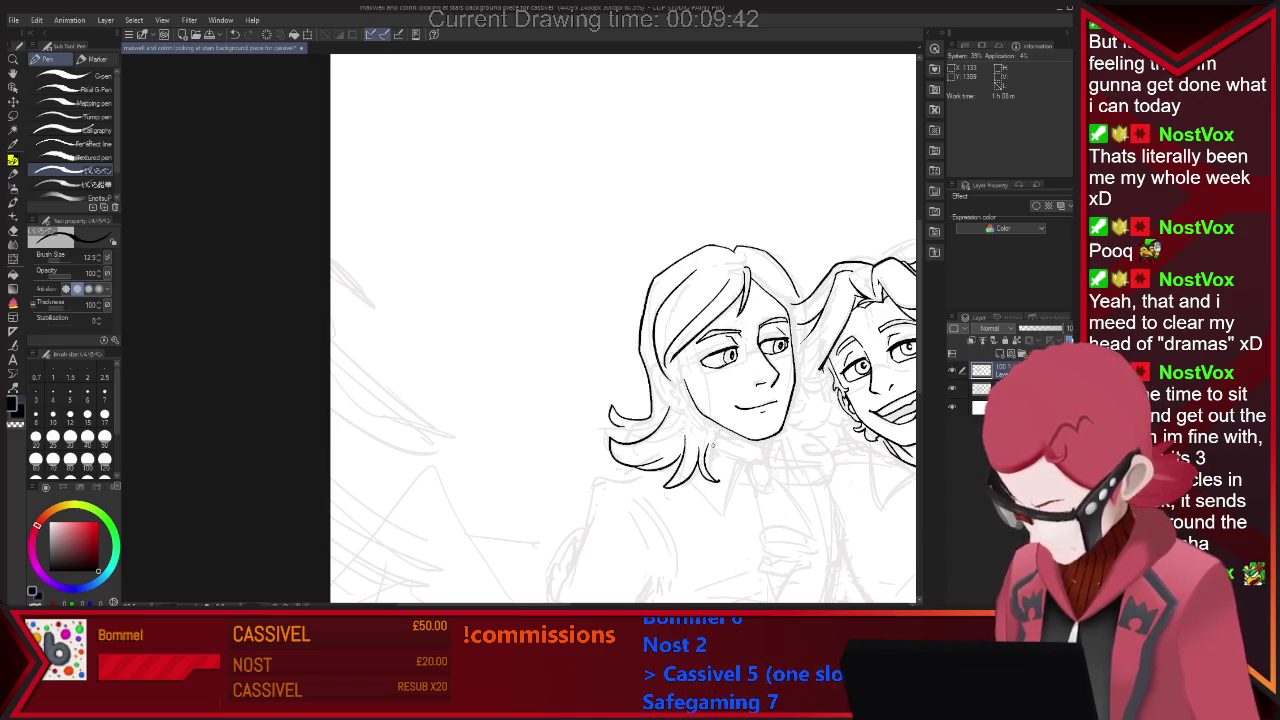
{"action": "key", "text": "e"}
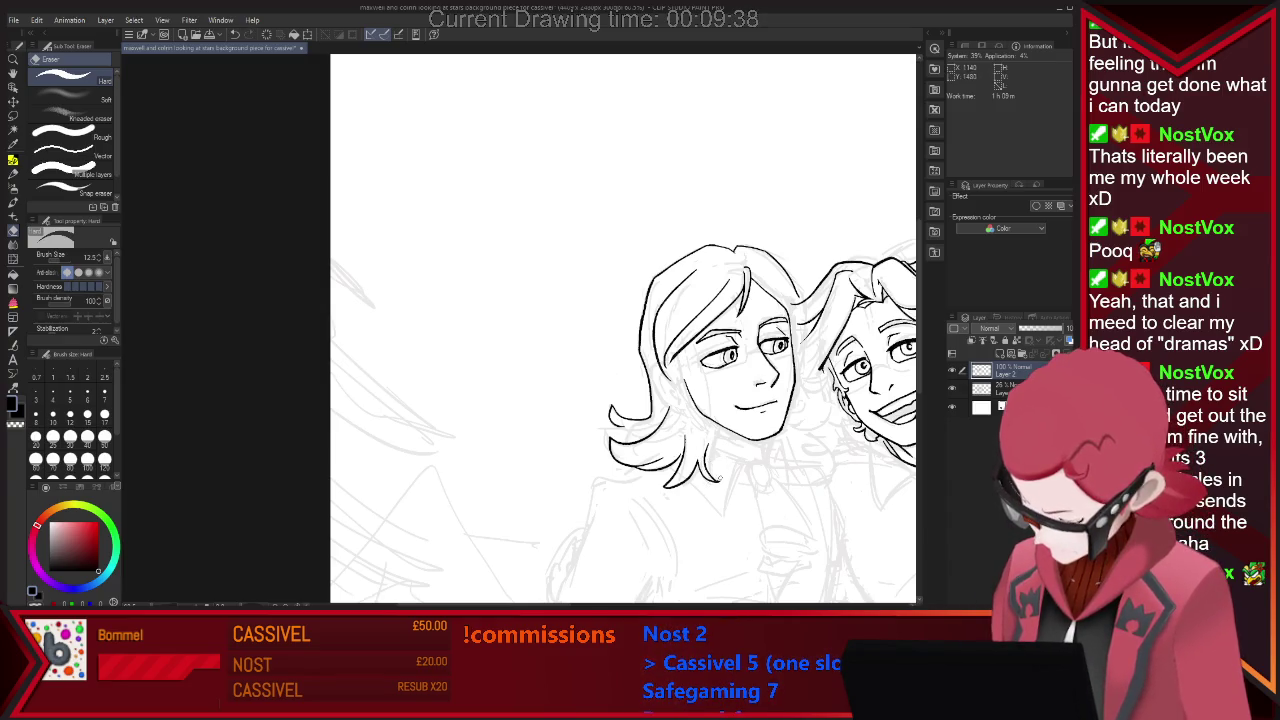
{"action": "key", "text": "p"}
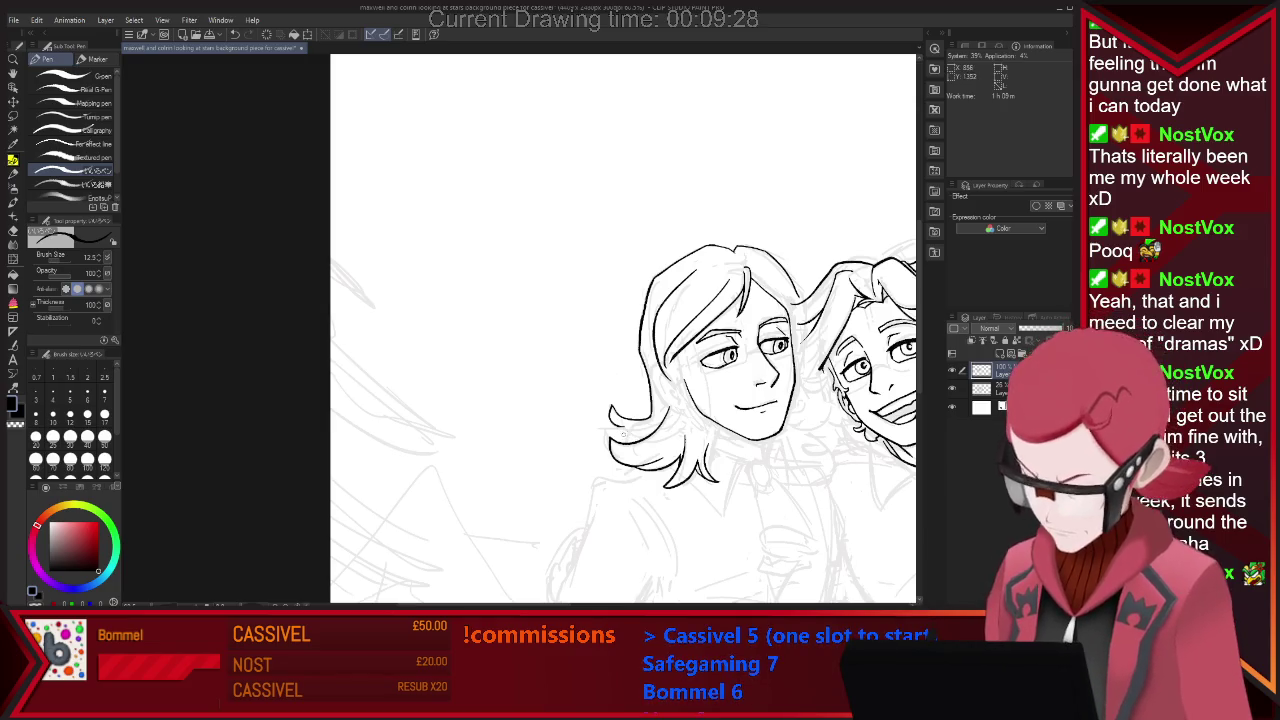
{"action": "key", "text": "e"}
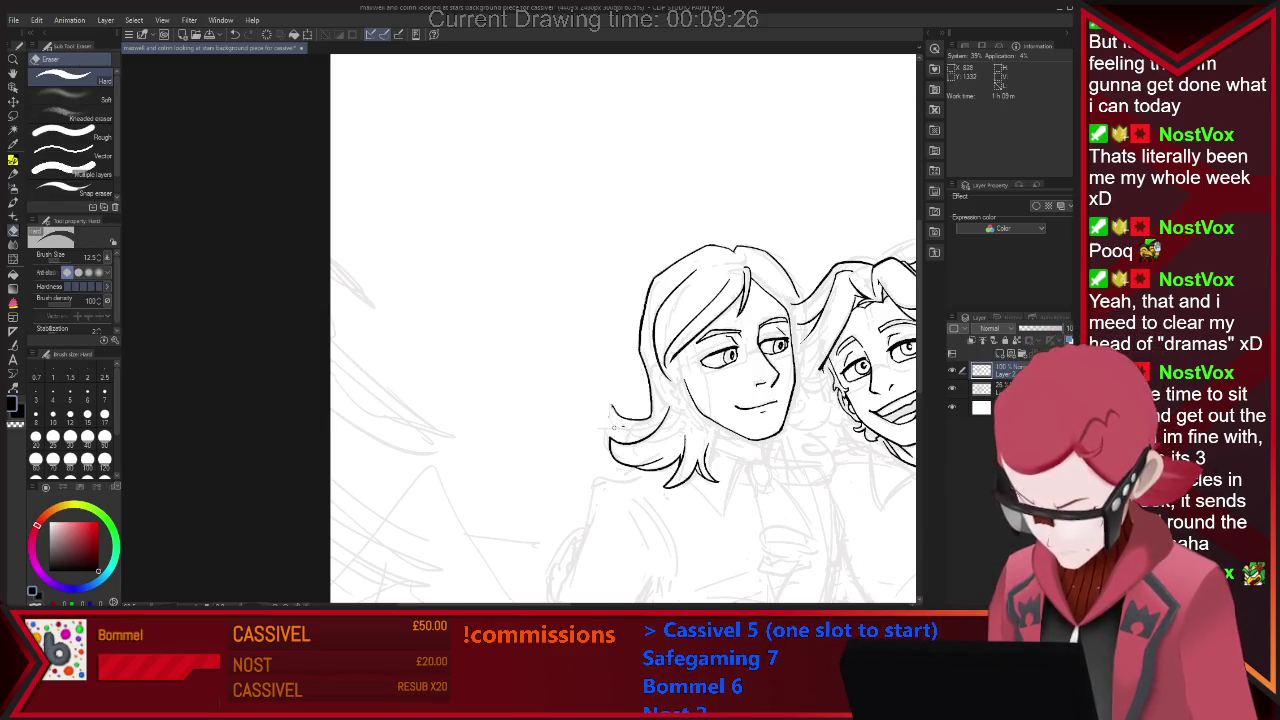
{"action": "key", "text": "p"}
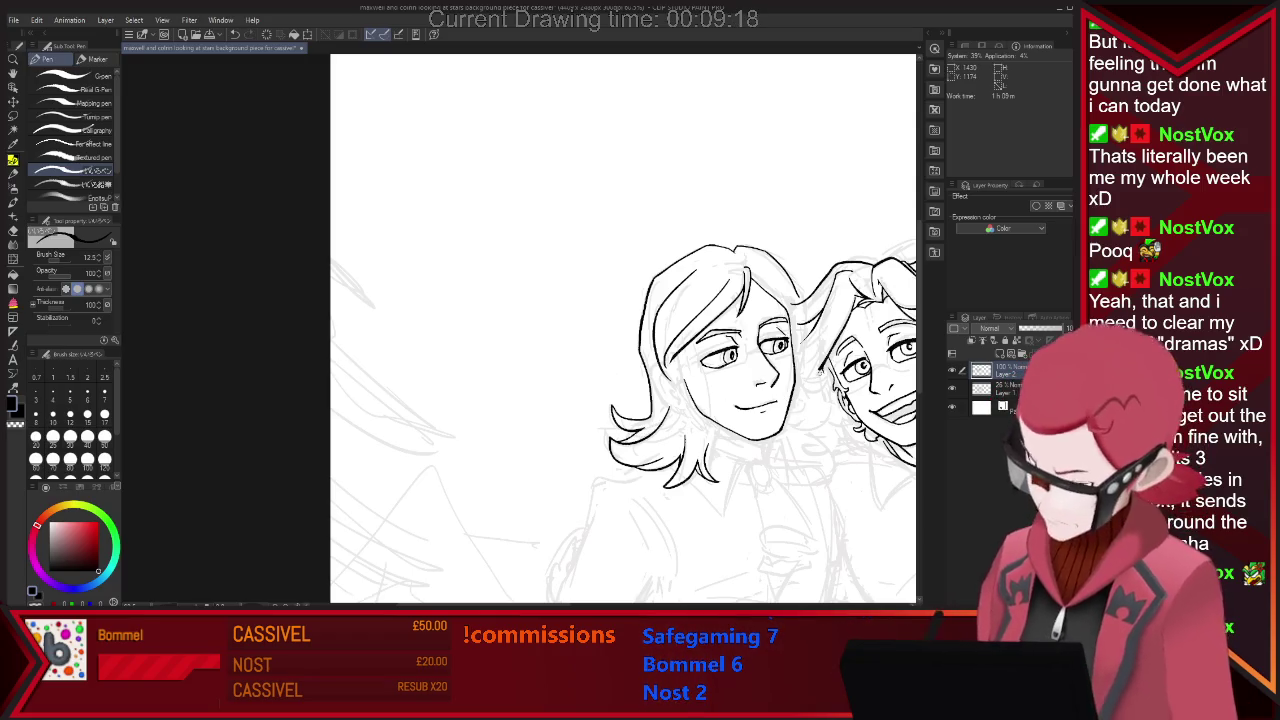
{"action": "key", "text": "e"}
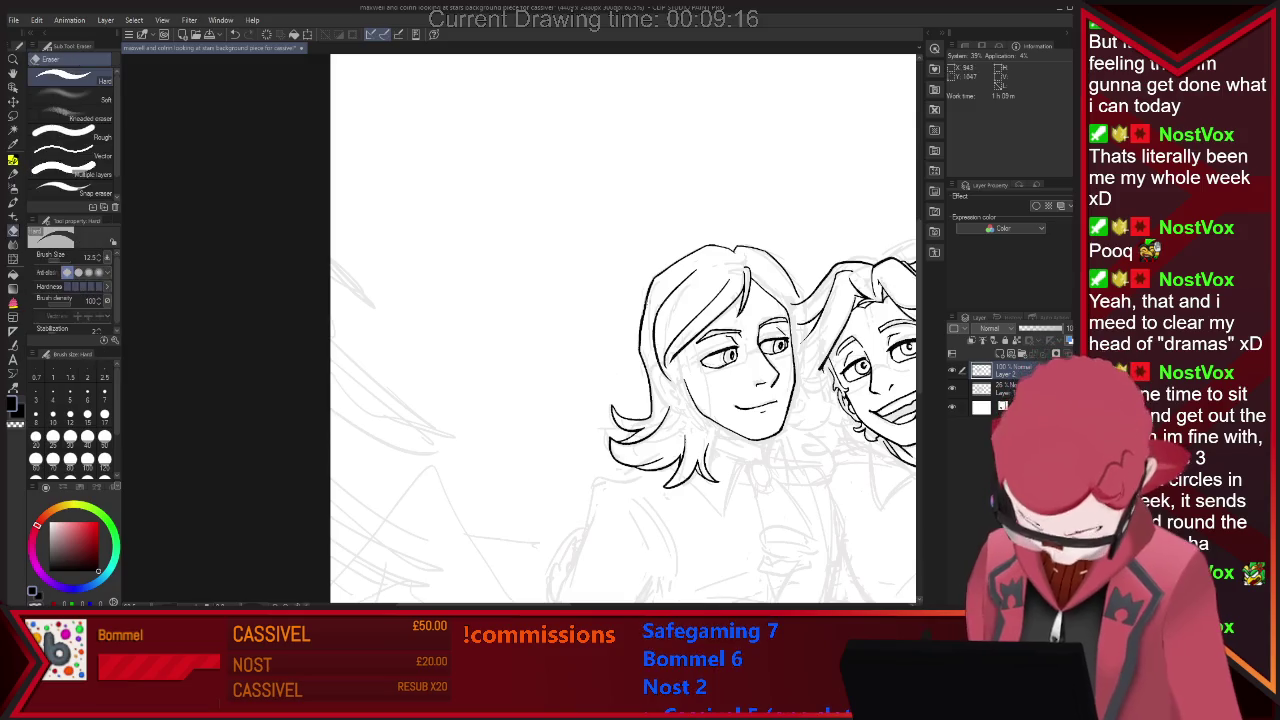
{"action": "scroll", "coordinate": [644, 238], "scroll_direction": "down", "scroll_amount": 5}
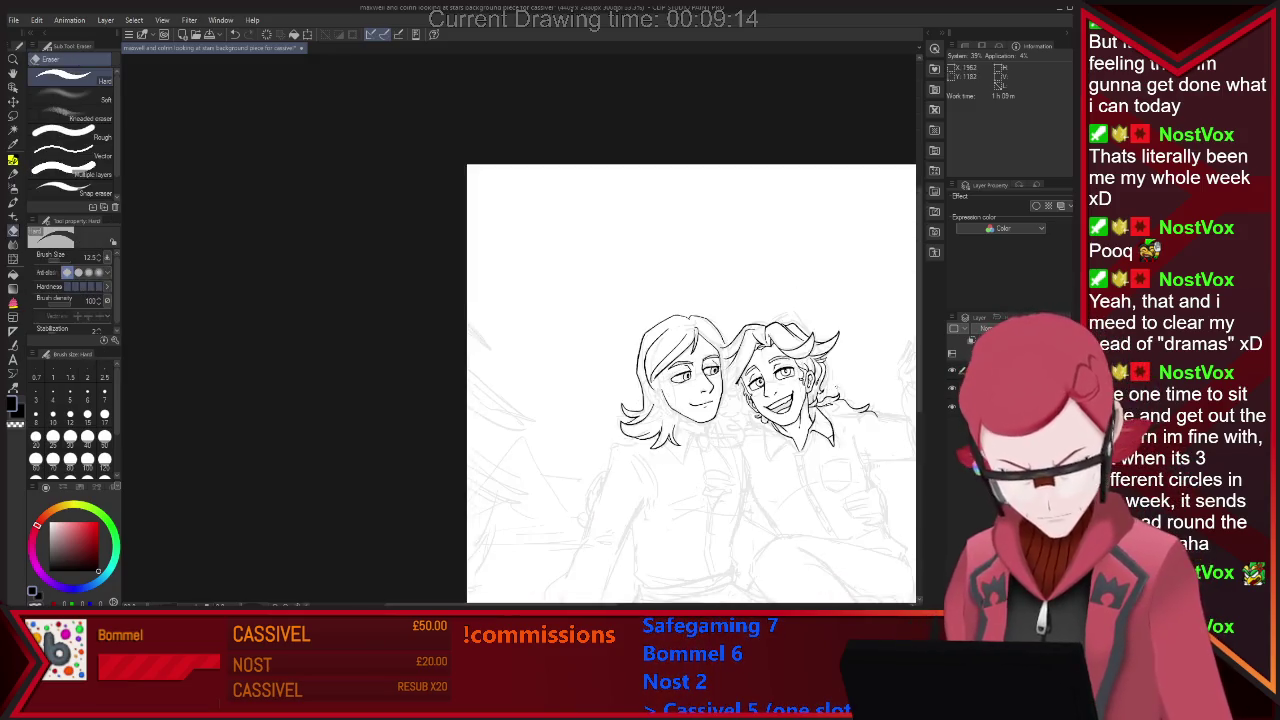
Lasso the right character's hair, nudge it slightly right with Scale/Rotate, and deselect.
{"action": "scroll", "coordinate": [644, 238], "scroll_direction": "up", "scroll_amount": 2}
{"action": "scroll", "coordinate": [693, 347], "scroll_direction": "up", "scroll_amount": 1}
{"action": "scroll", "coordinate": [693, 347], "scroll_direction": "up", "scroll_amount": 1}
{"action": "scroll", "coordinate": [693, 347], "scroll_direction": "up", "scroll_amount": 1}
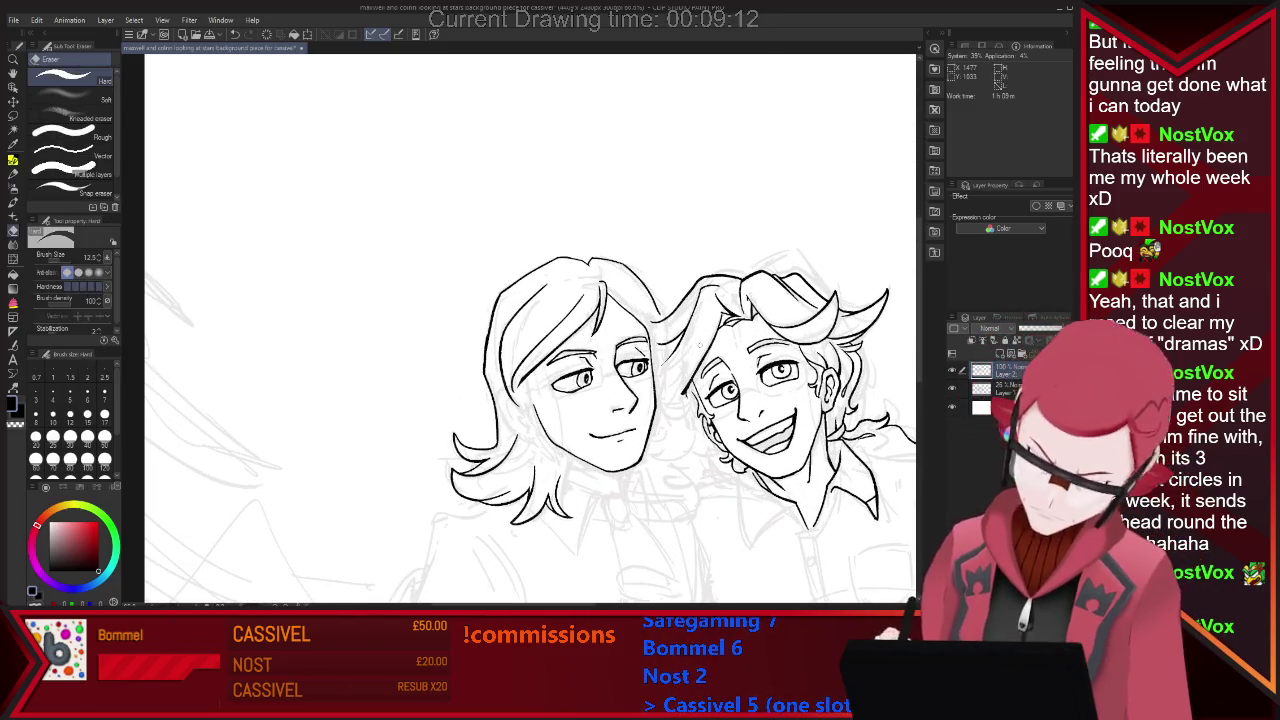
{"action": "key", "text": "m"}
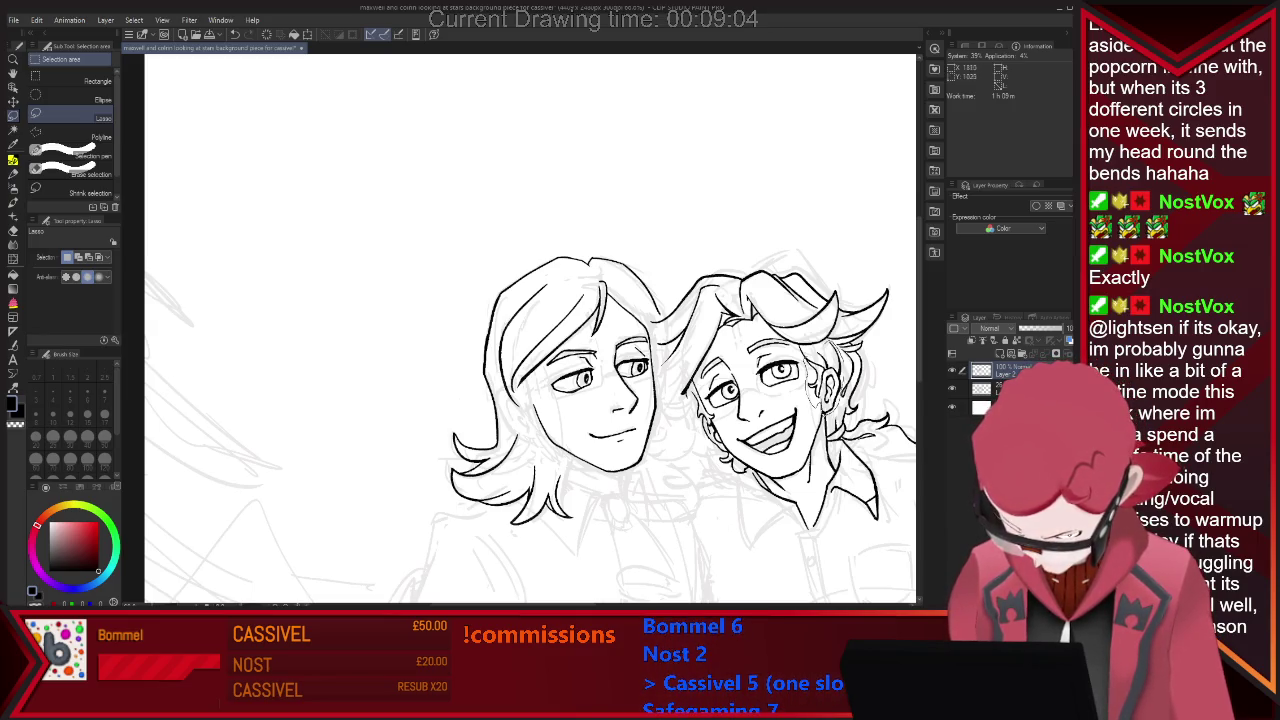
{"action": "mouse_move", "coordinate": [805, 340]}
{"action": "left_mouse_down"}
{"action": "mouse_move", "coordinate": [823, 376]}
{"action": "mouse_move", "coordinate": [822, 326]}
{"action": "left_mouse_up"}
{"action": "key", "text": "ctrl+t"}
{"action": "left_click_drag", "start_coordinate": [822, 375], "coordinate": [824, 375]}
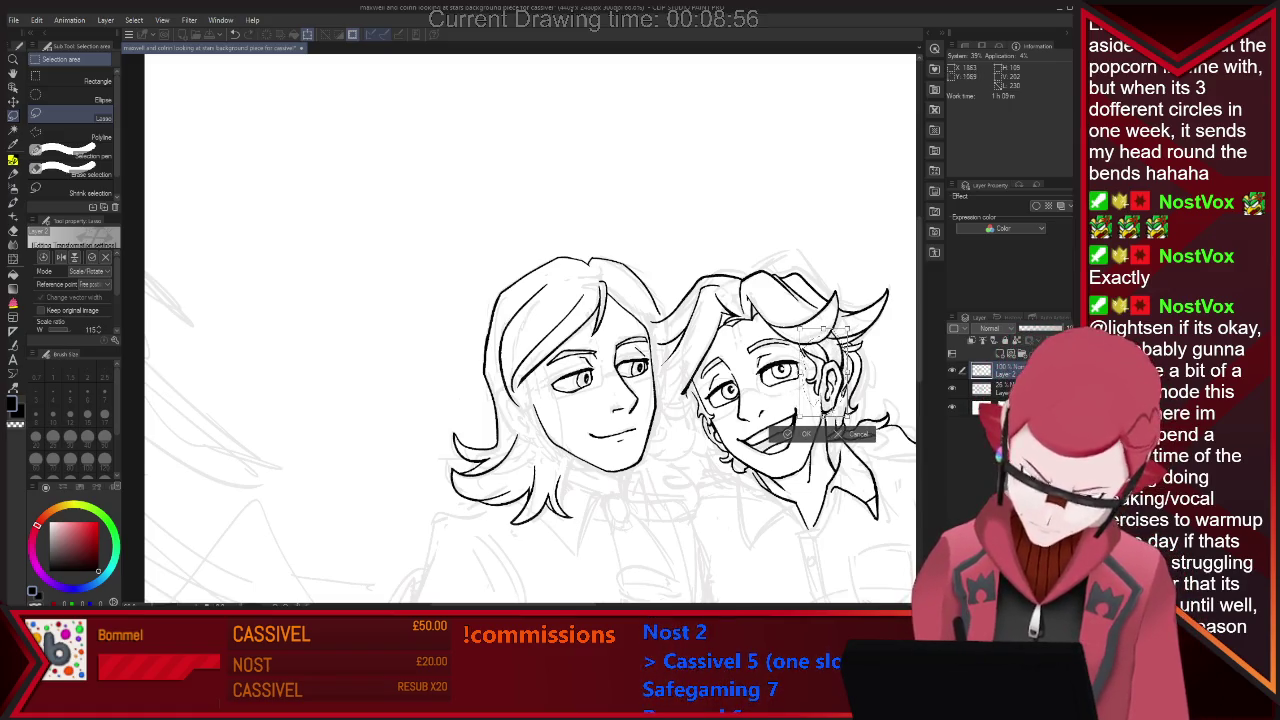
{"action": "key", "text": "Return"}
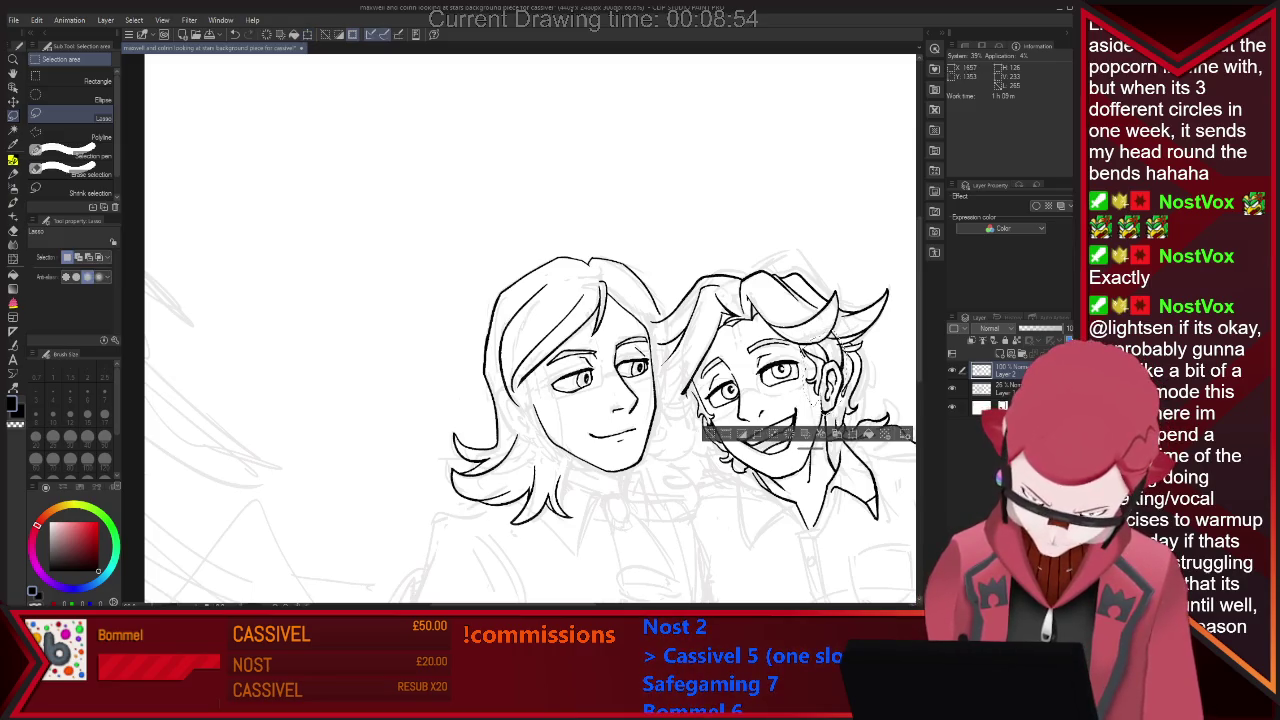
{"action": "key", "text": "ctrl+d"}
{"action": "key", "text": "e"}
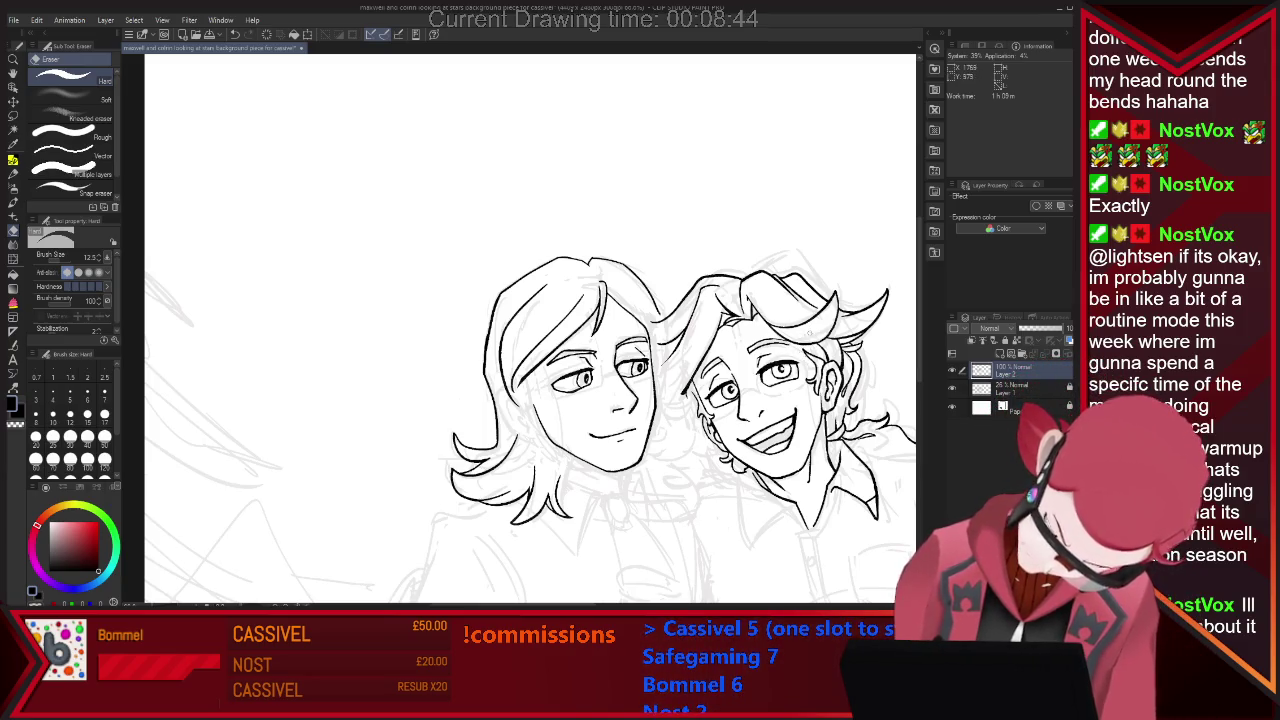
{"action": "key", "text": "p"}
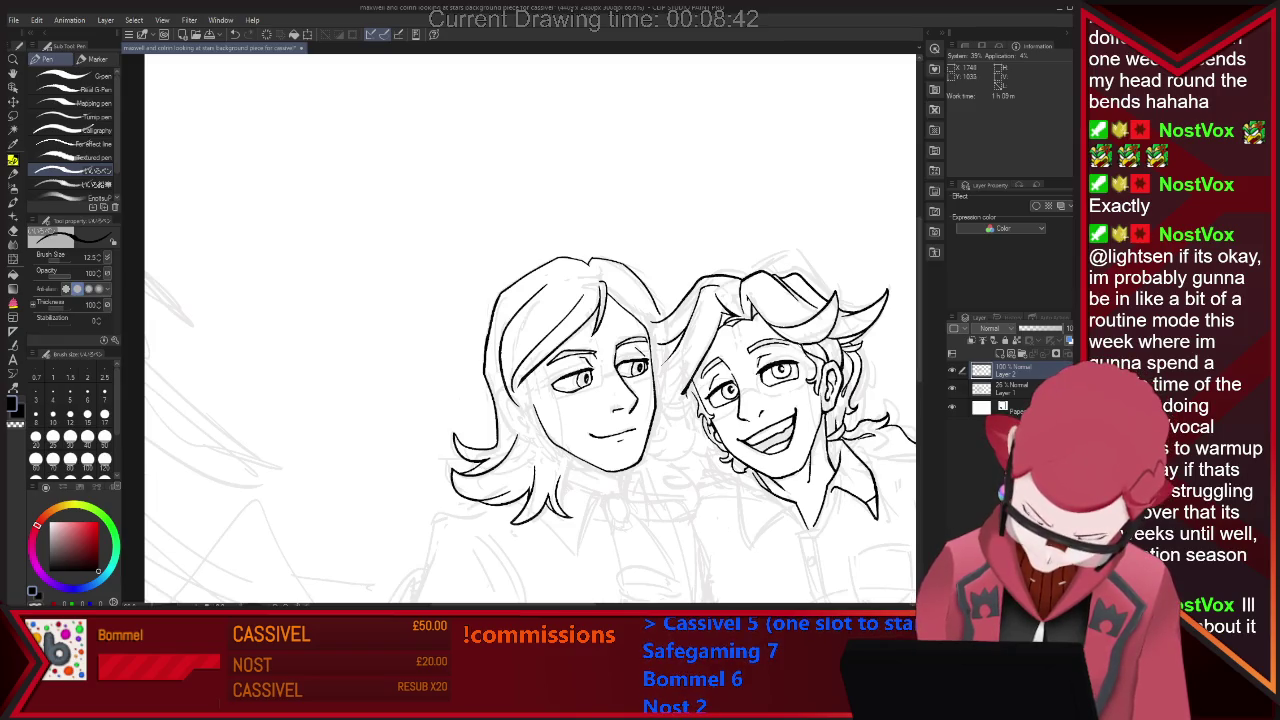
{"action": "key", "text": "e"}
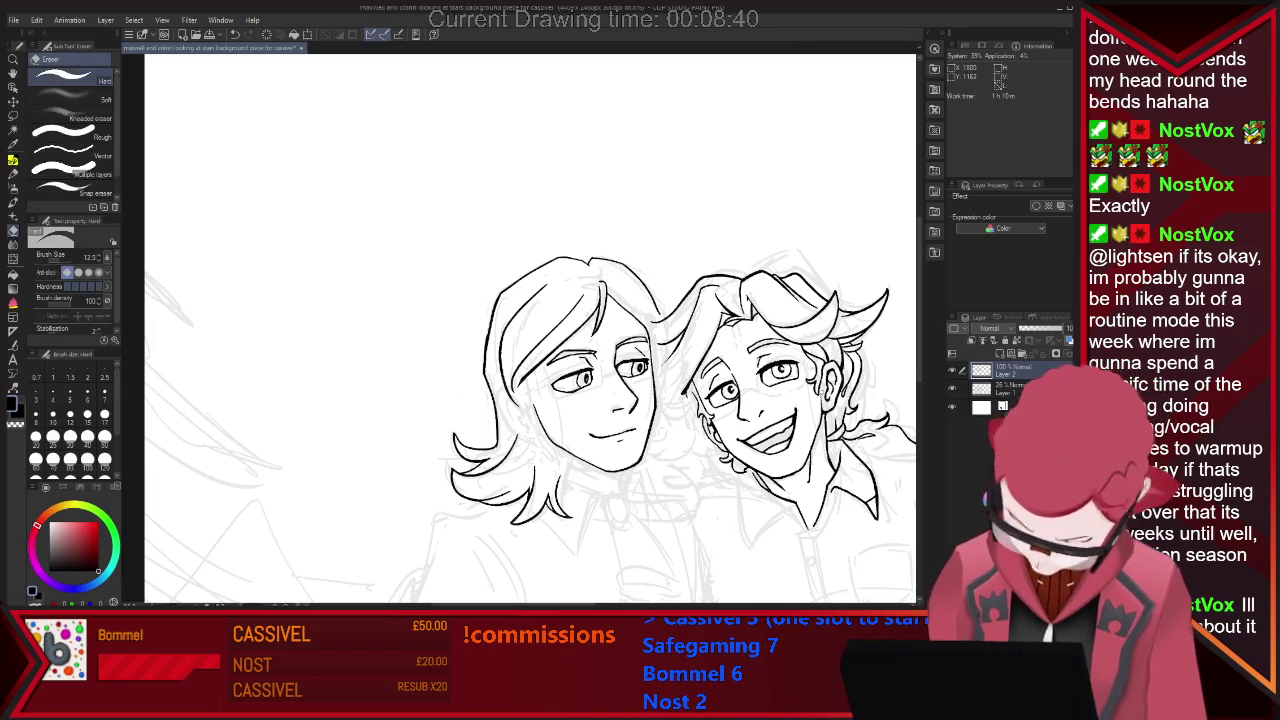
{"action": "key", "text": "p"}
{"action": "key", "text": "e"}
{"action": "key", "text": "p"}
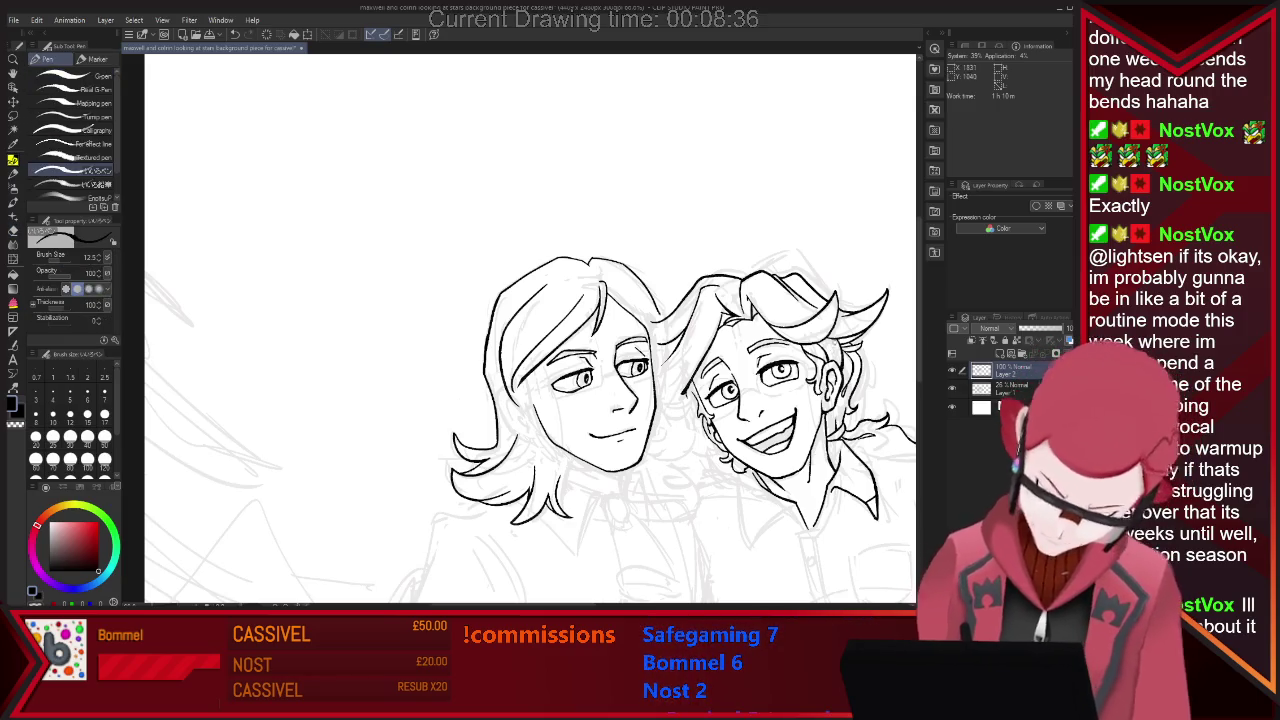
{"action": "key", "text": "e"}
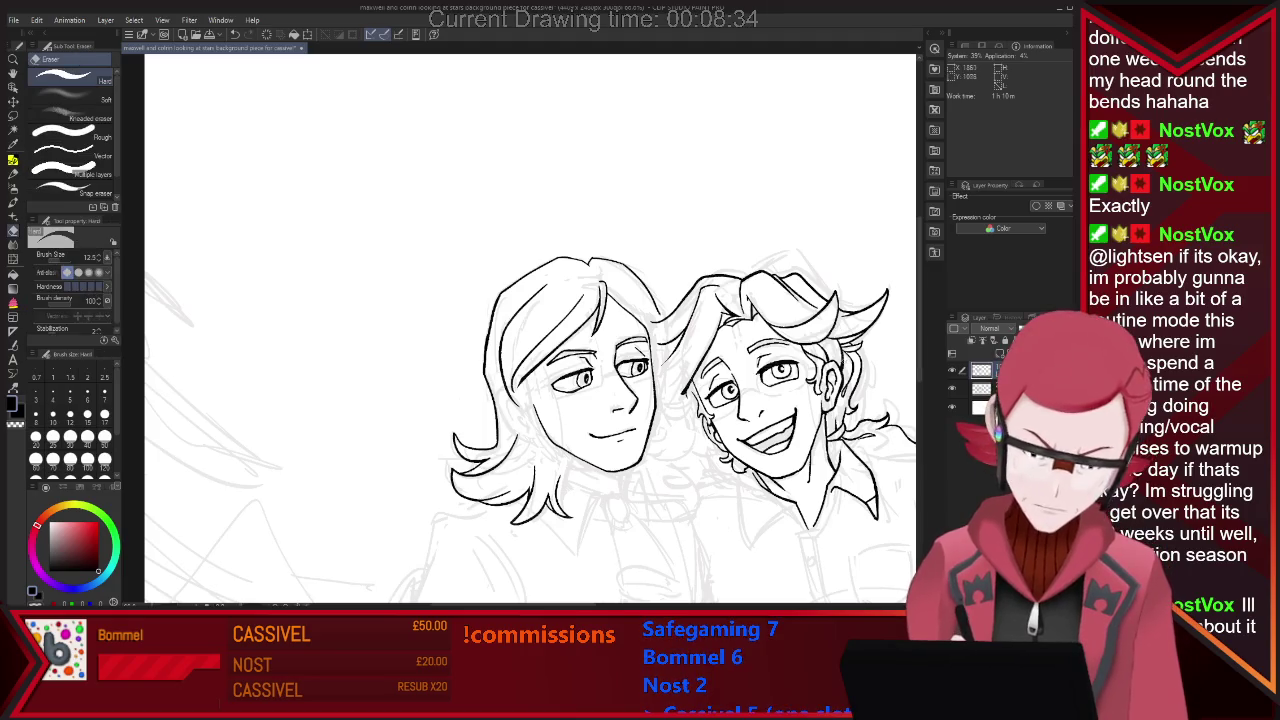
{"action": "key", "text": "p"}
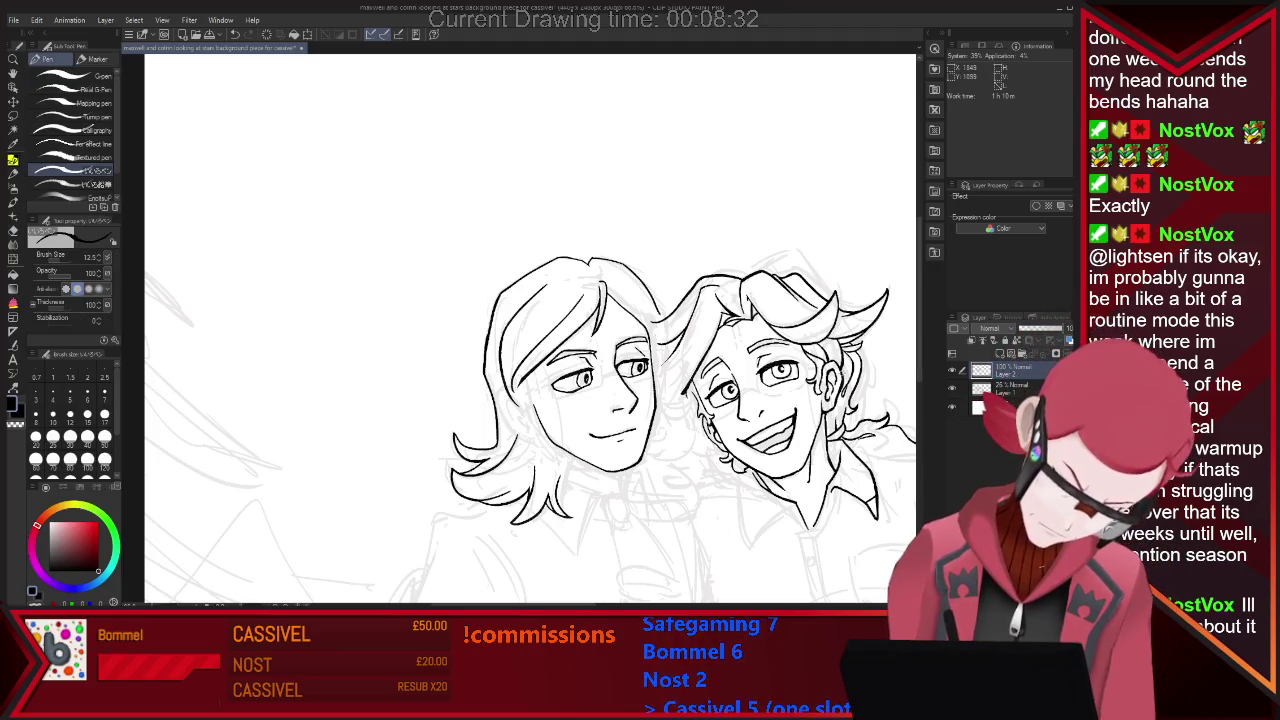
{"action": "key", "text": "e"}
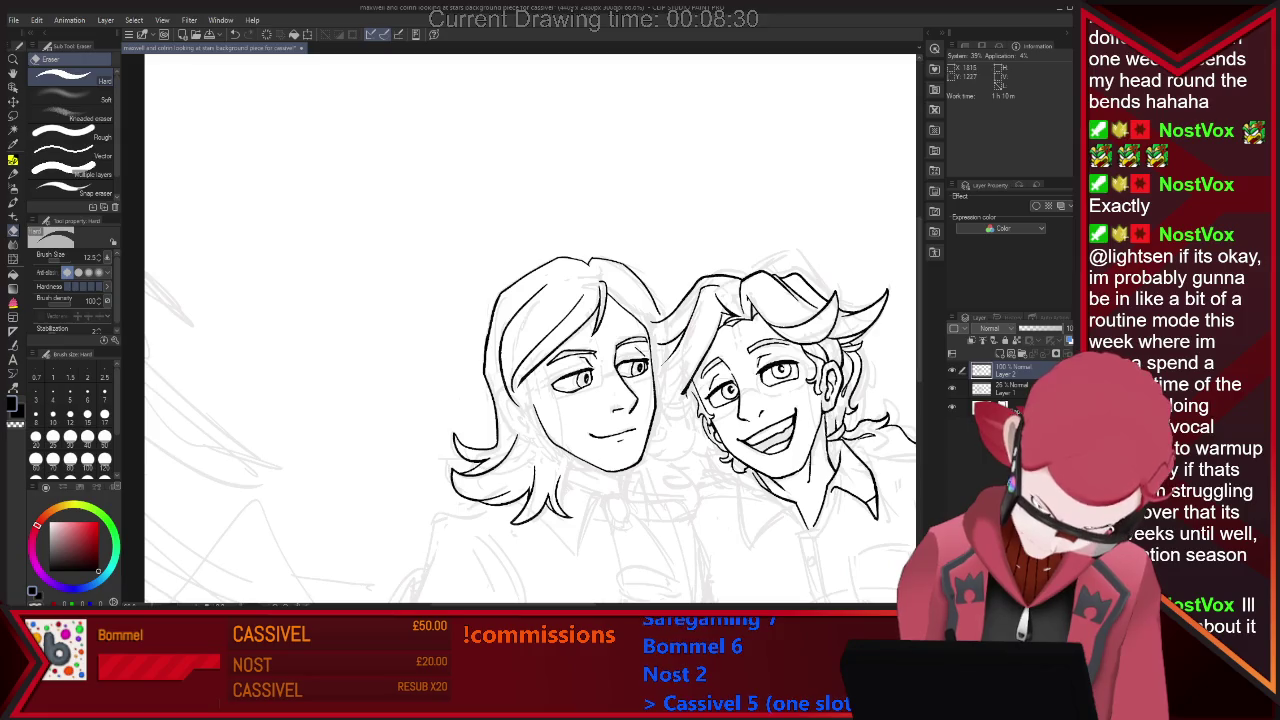
{"action": "key", "text": "p"}
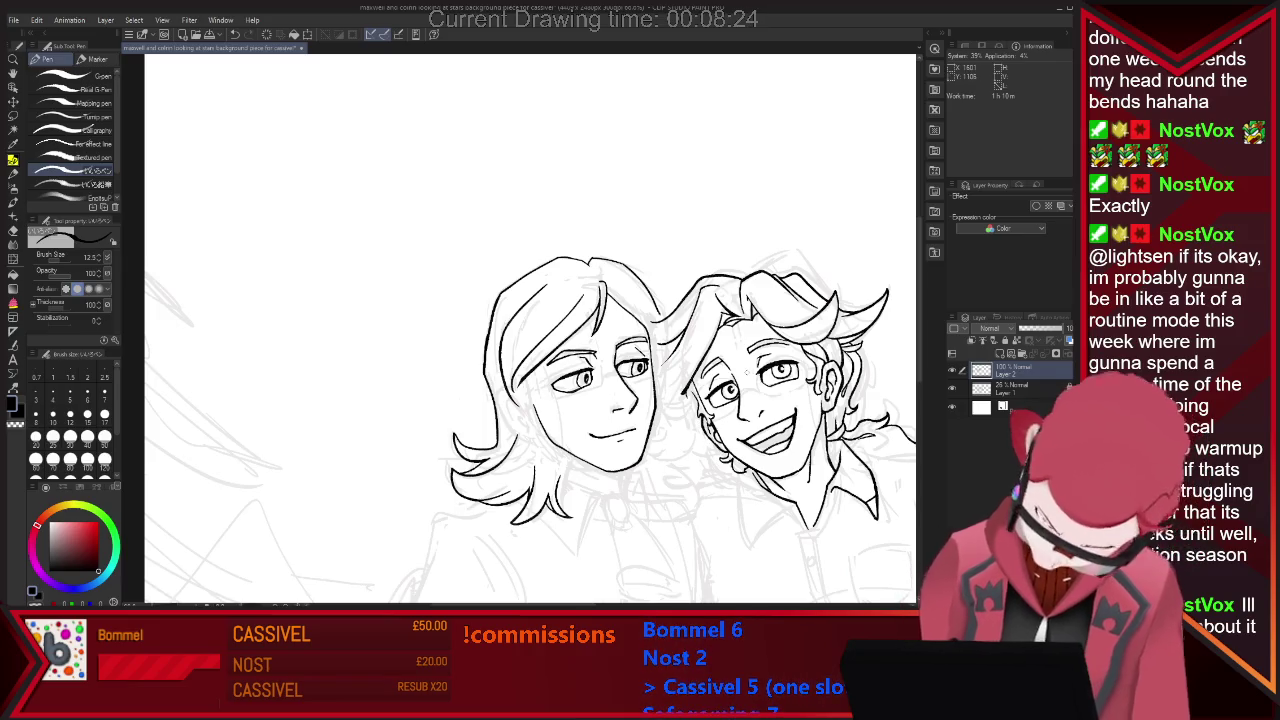
{"action": "key", "text": "e"}
{"action": "key", "text": "p"}
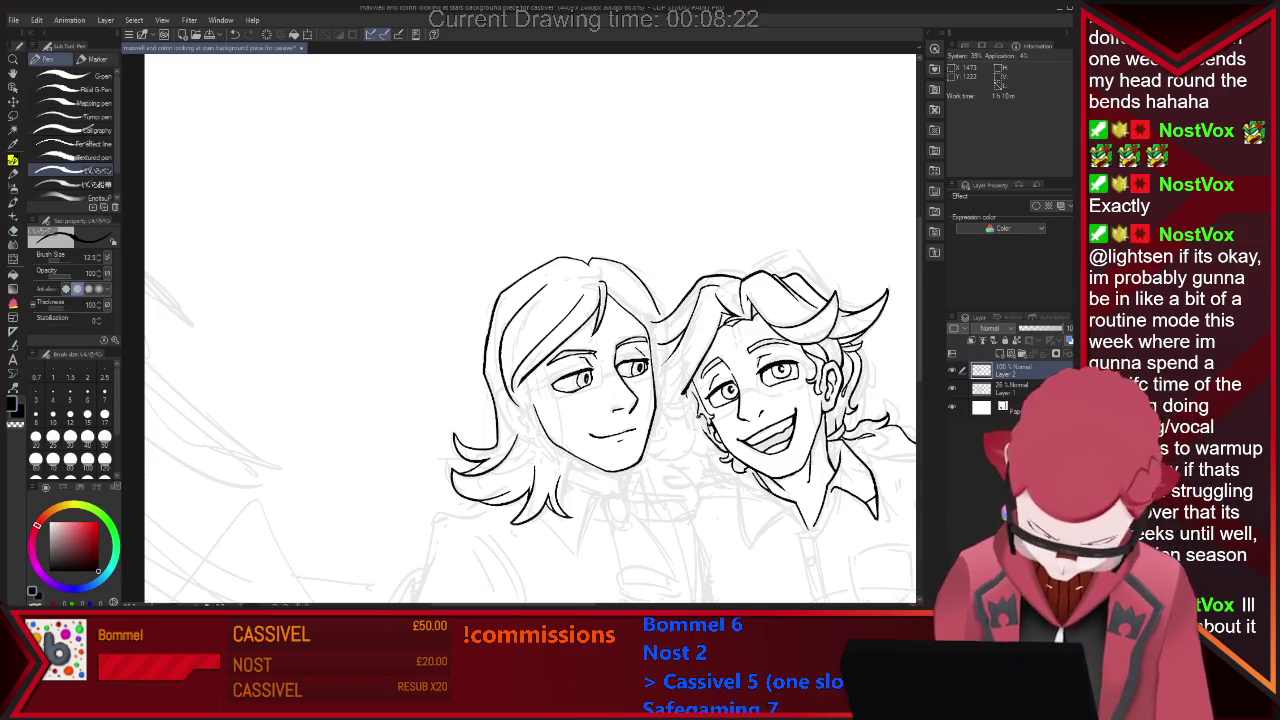
{"action": "key", "text": "e"}
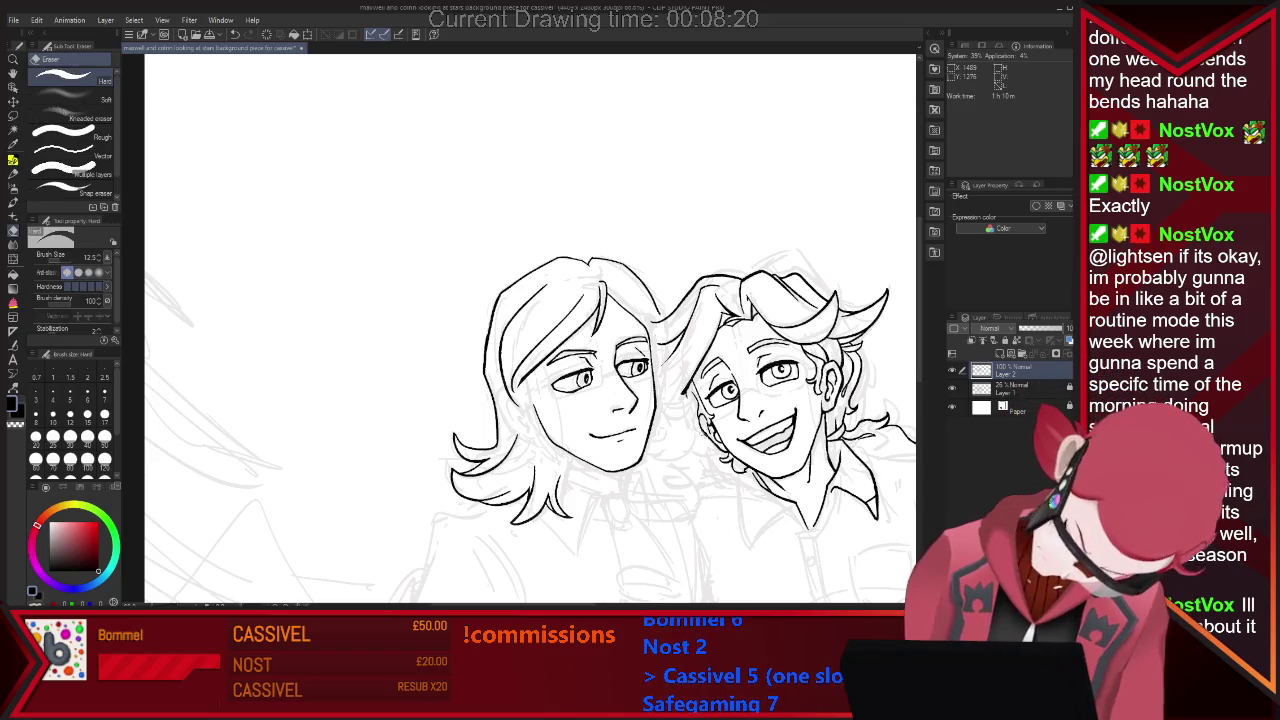
{"action": "key", "text": "p"}
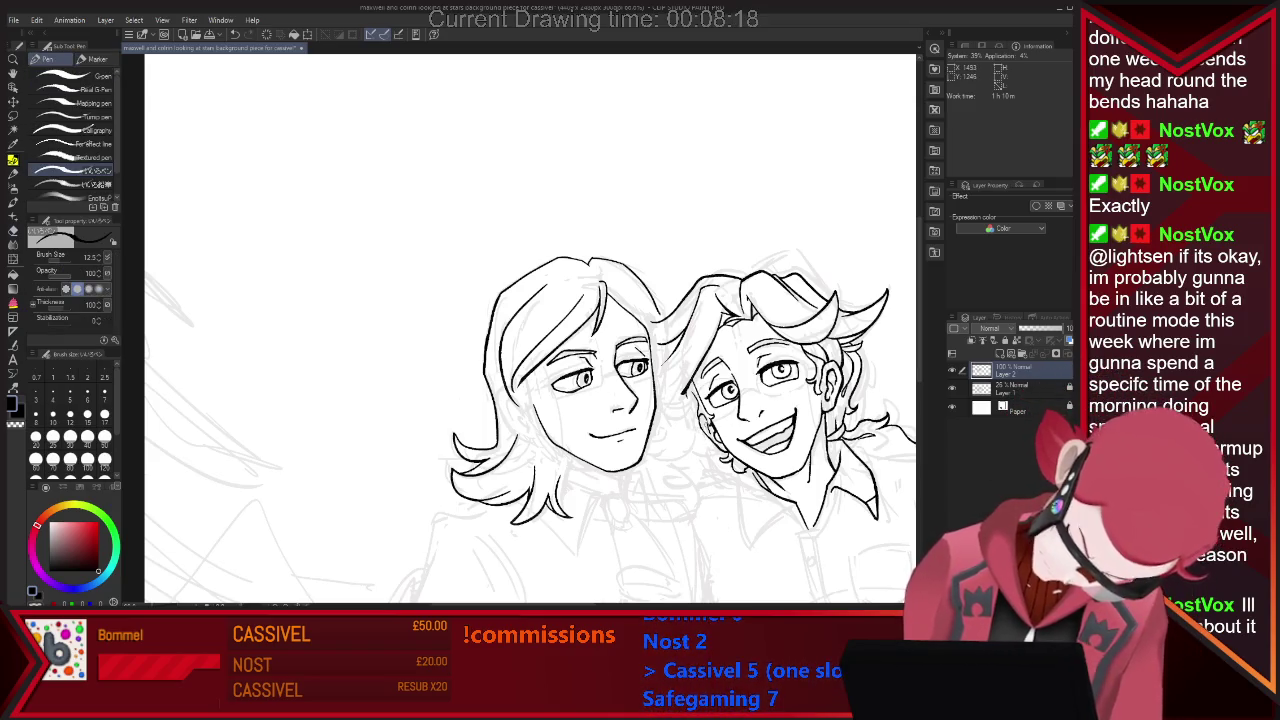
{"action": "key", "text": "e"}
{"action": "key", "text": "p"}
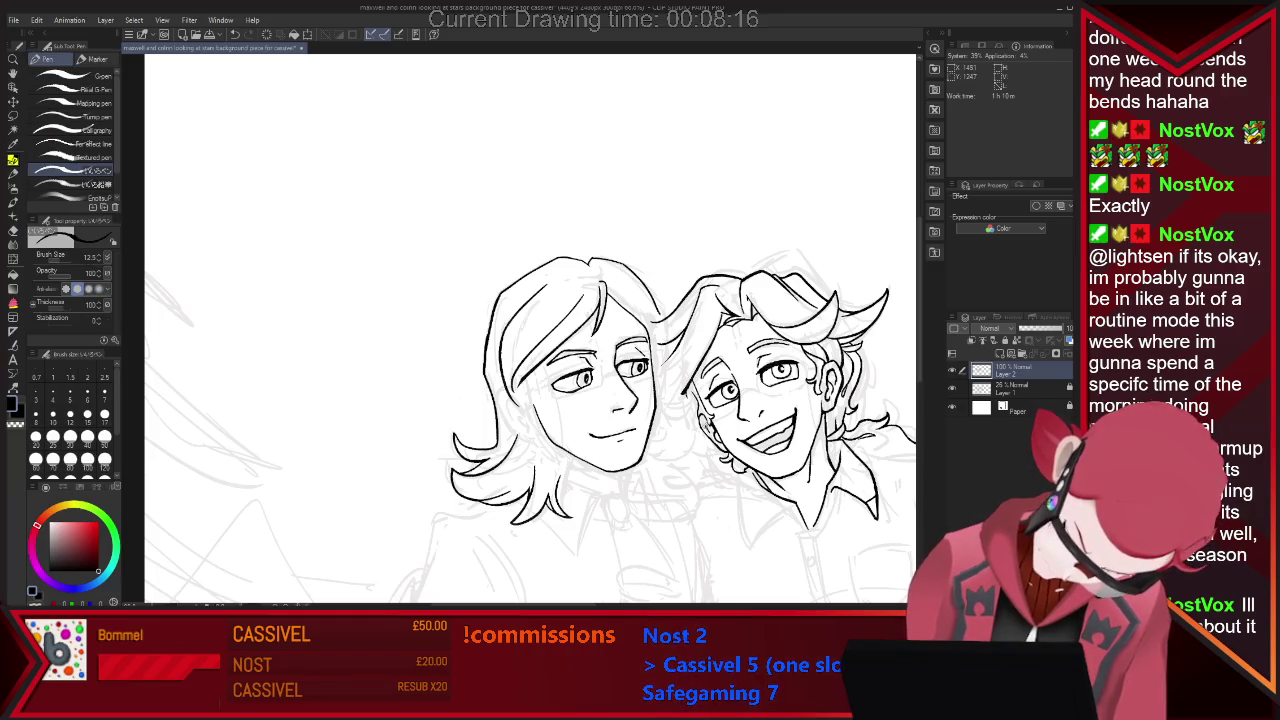
{"action": "key", "text": "e"}
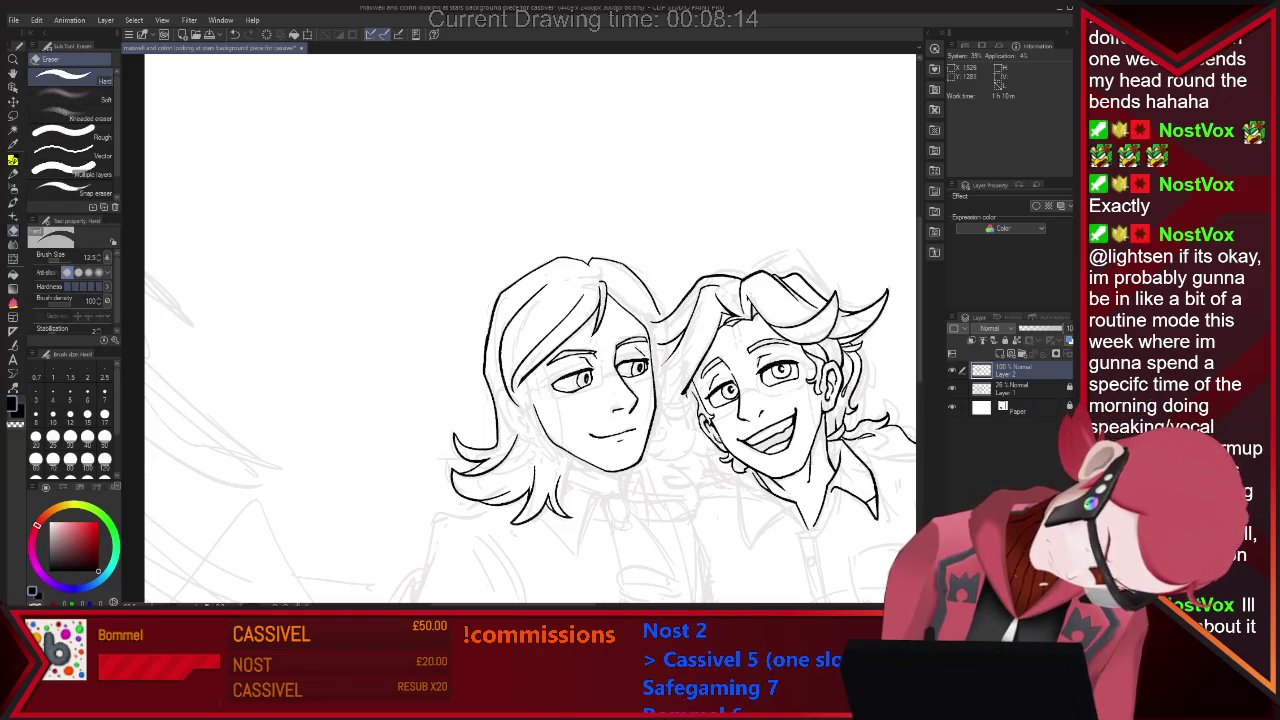
{"action": "key", "text": "p"}
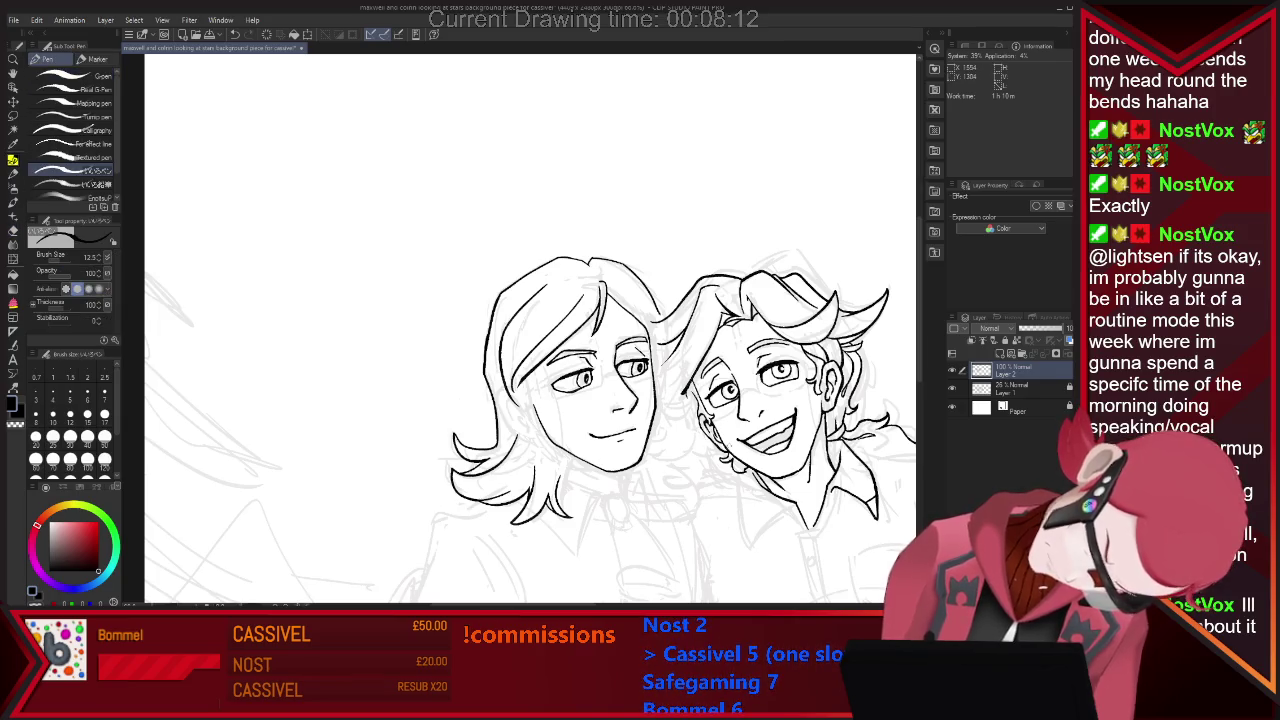
{"action": "key", "text": "e"}
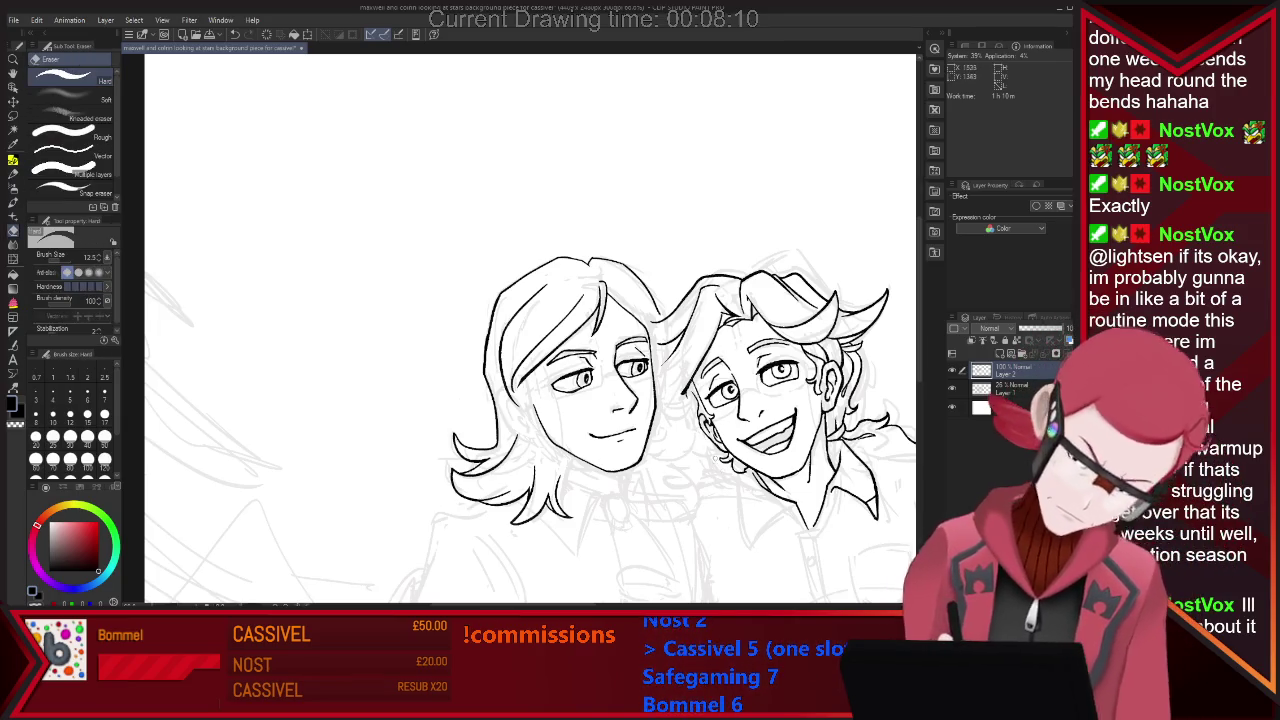
{"action": "key", "text": "p"}
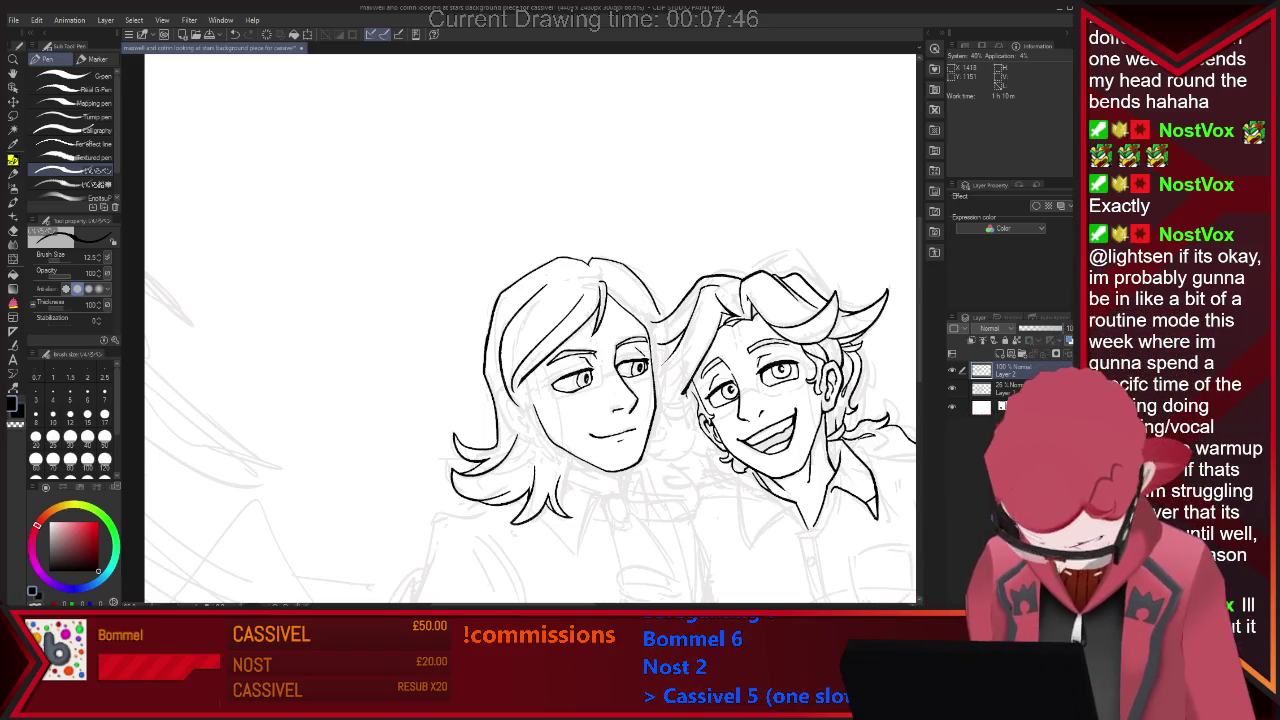
Ink an ear beside the left character's cheek, just below the hair.
{"action": "scroll", "coordinate": [641, 421], "scroll_direction": "up", "scroll_amount": 1}
{"action": "scroll", "coordinate": [645, 330], "scroll_direction": "up", "scroll_amount": 2}
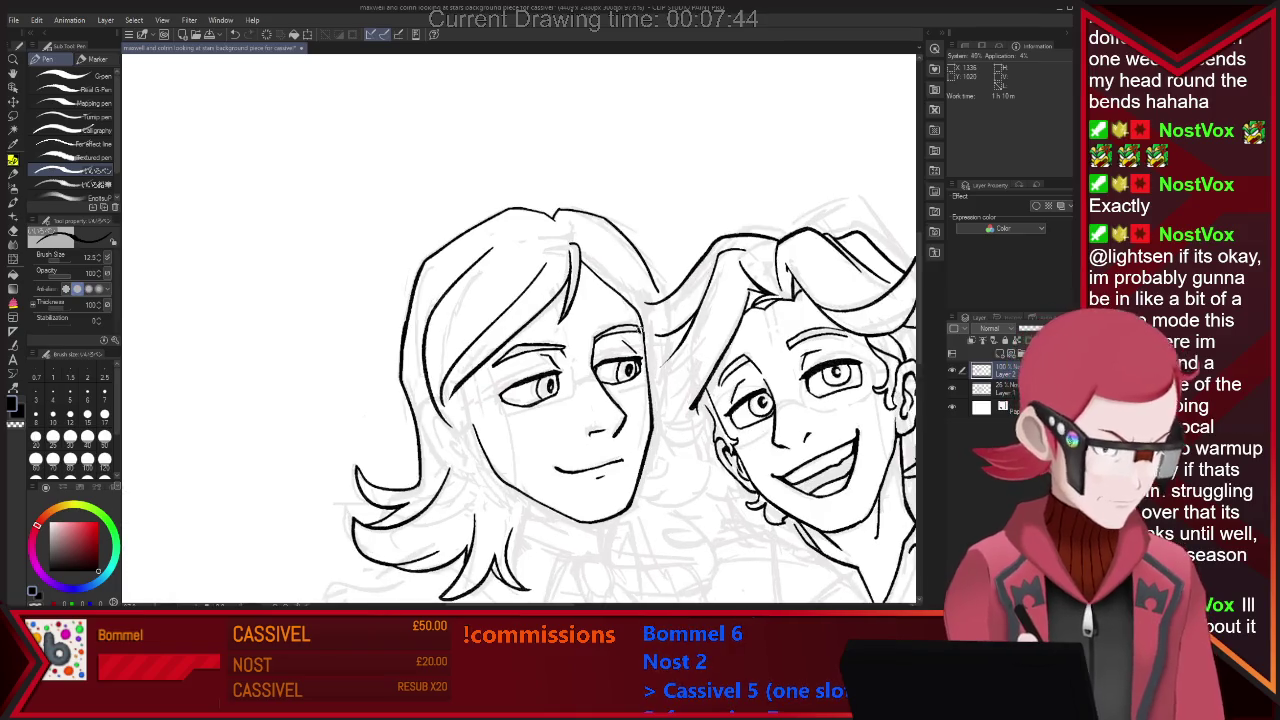
{"action": "left_click_drag", "start_coordinate": [440, 410], "coordinate": [482, 470]}
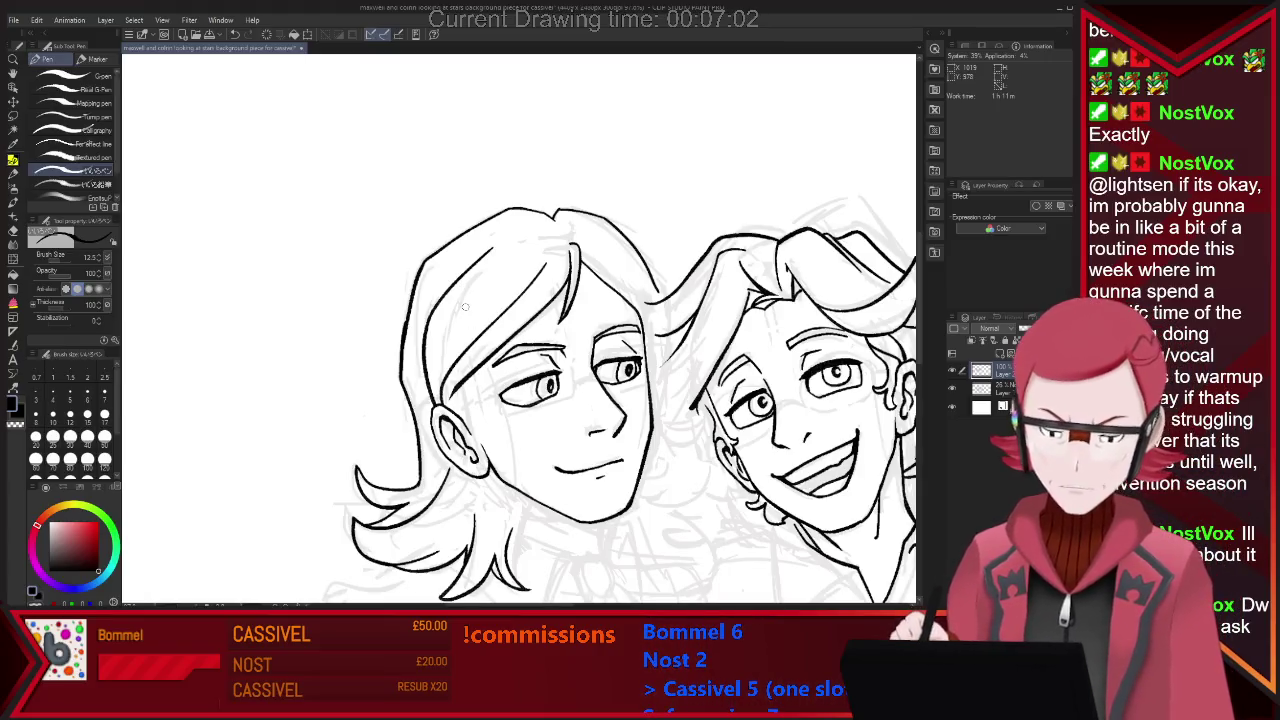
{"action": "scroll", "coordinate": [464, 307], "scroll_direction": "down", "scroll_amount": 2}
{"action": "scroll", "coordinate": [440, 297], "scroll_direction": "up", "scroll_amount": 1}
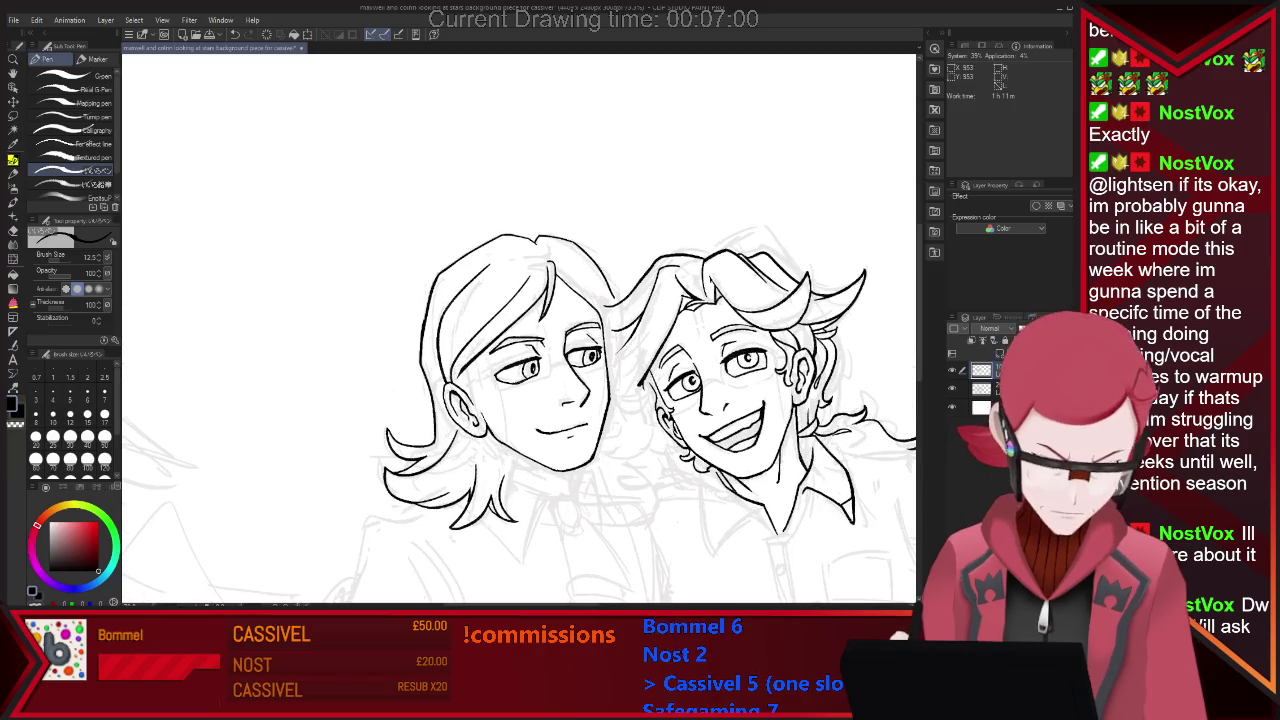
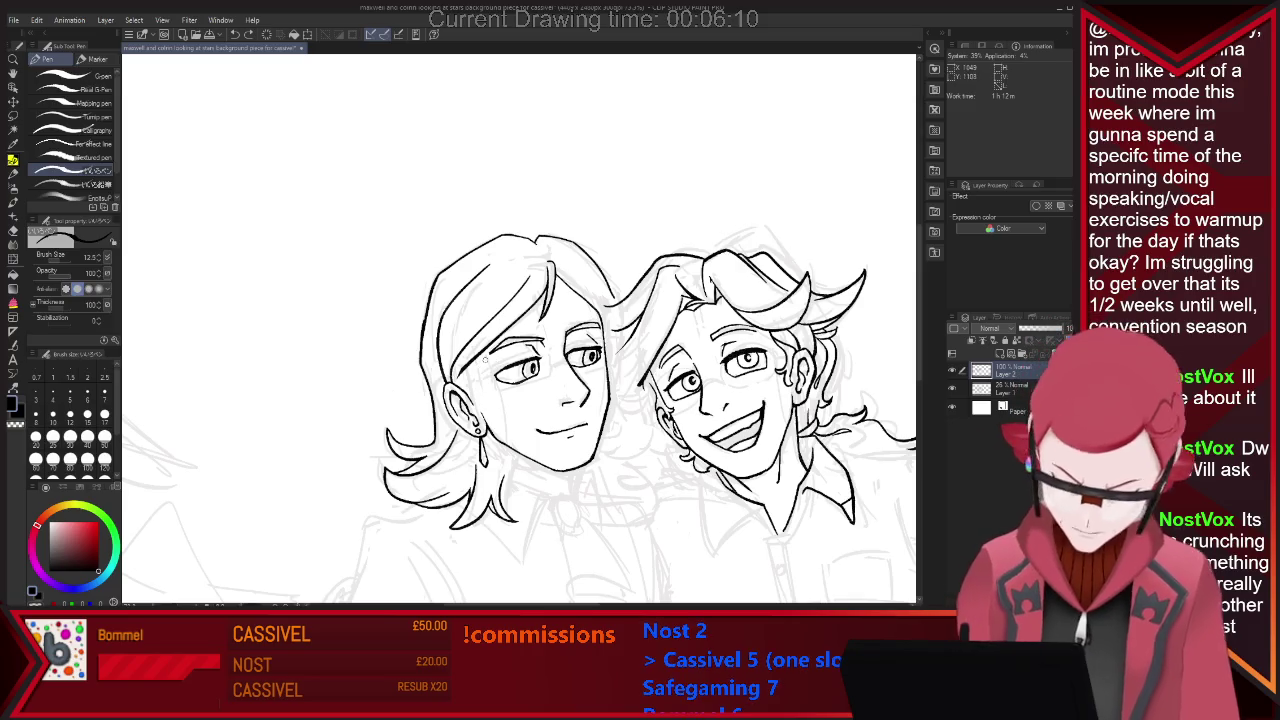
Alternate between Pen and Eraser while checking the line art around the left character's hair.
{"action": "key", "text": "e"}
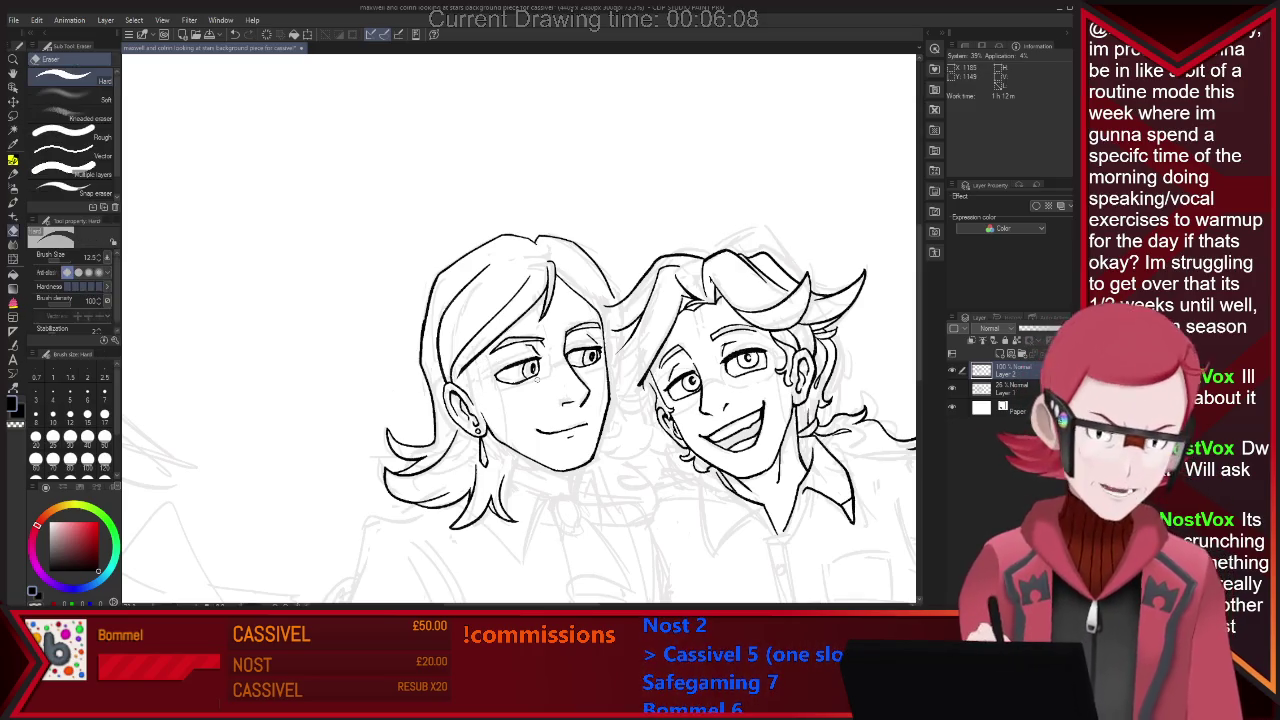
{"action": "key", "text": "p"}
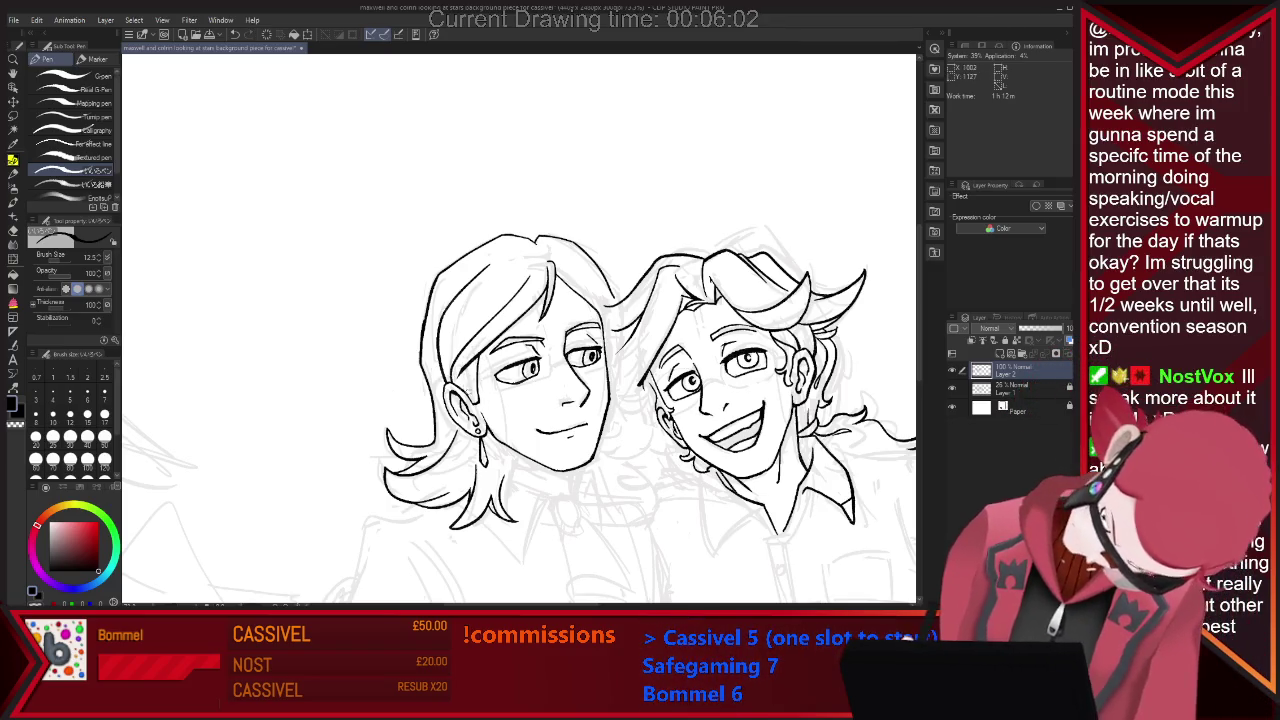
{"action": "key", "text": "e"}
{"action": "key", "text": "p"}
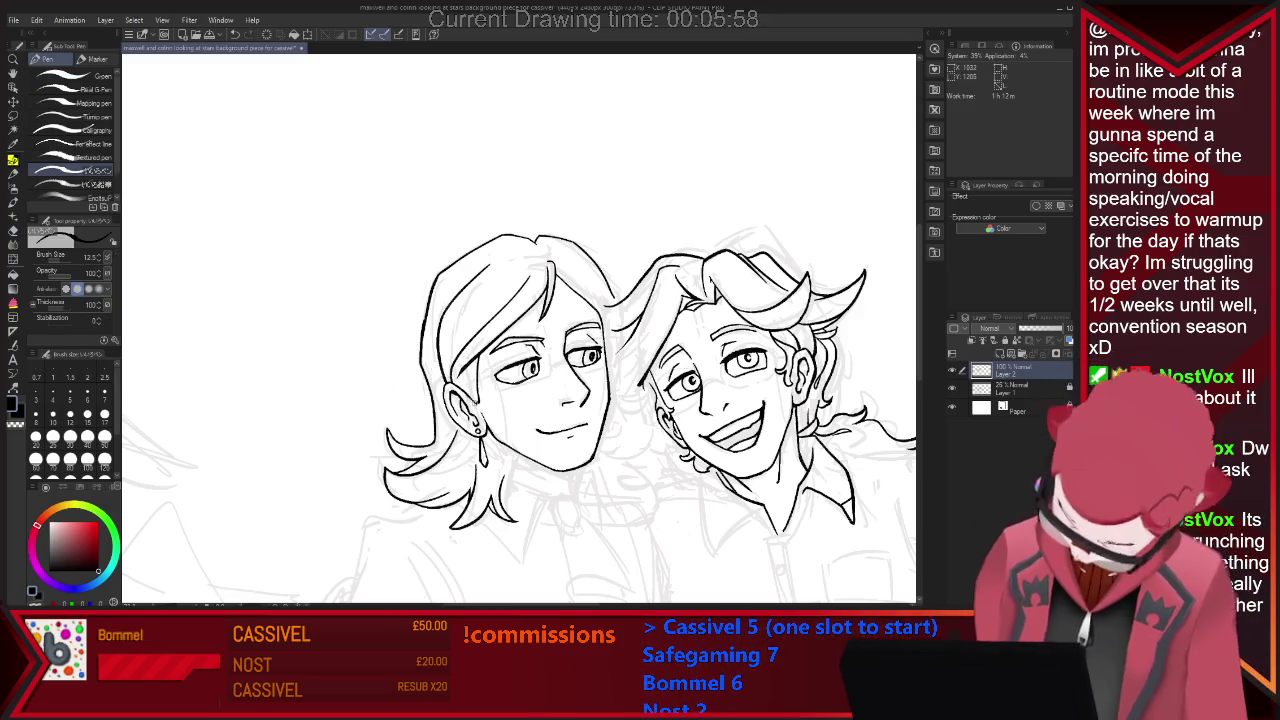
{"action": "key", "text": "e"}
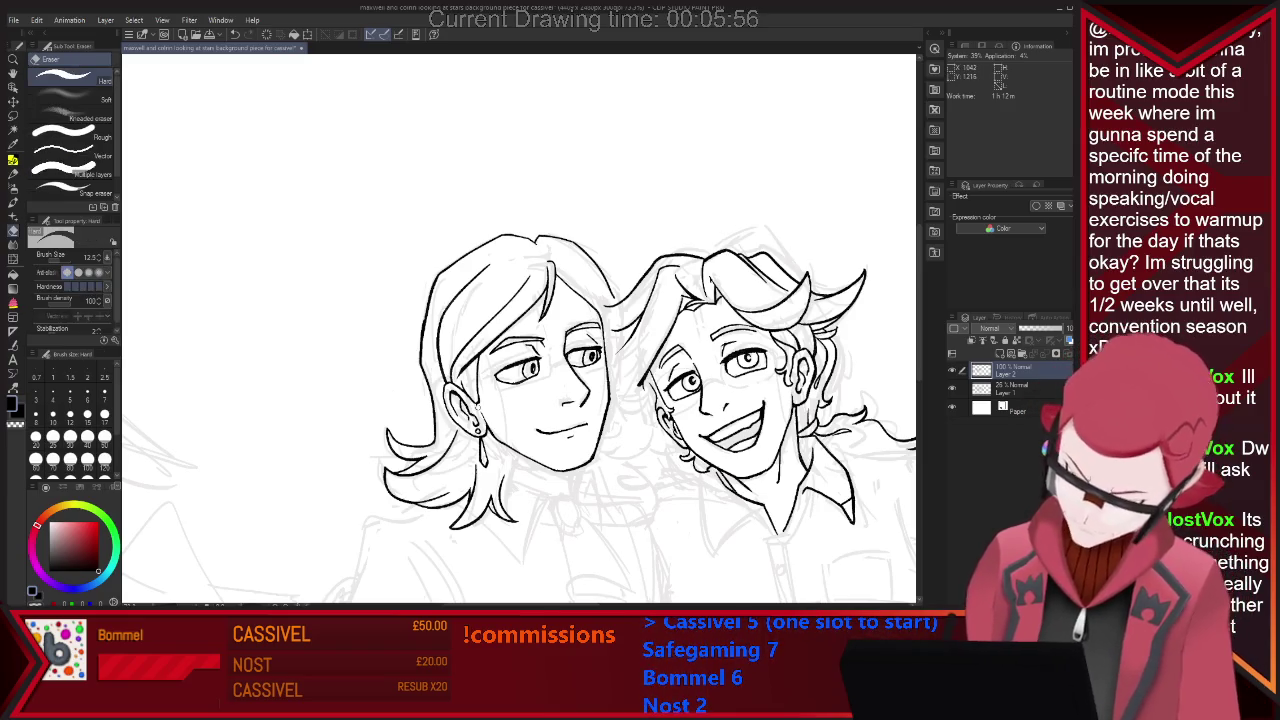
{"action": "key", "text": "p"}
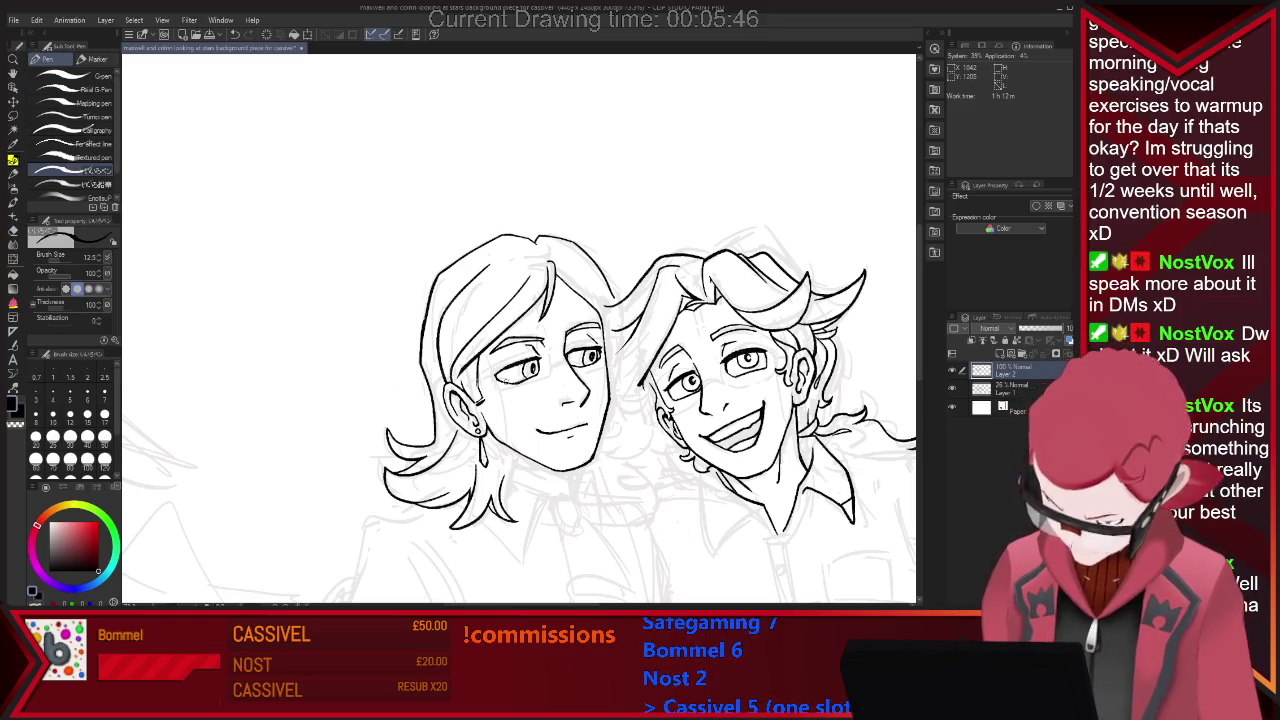
{"action": "key", "text": "e"}
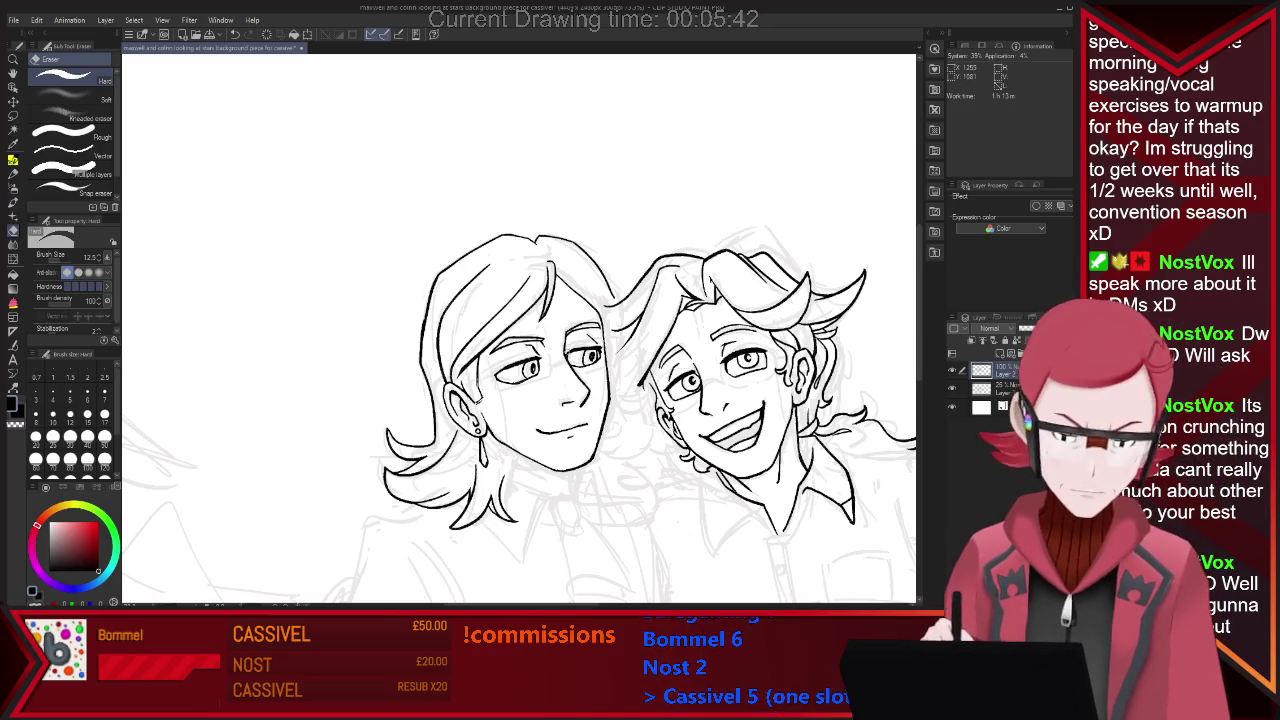
{"action": "key", "text": "p"}
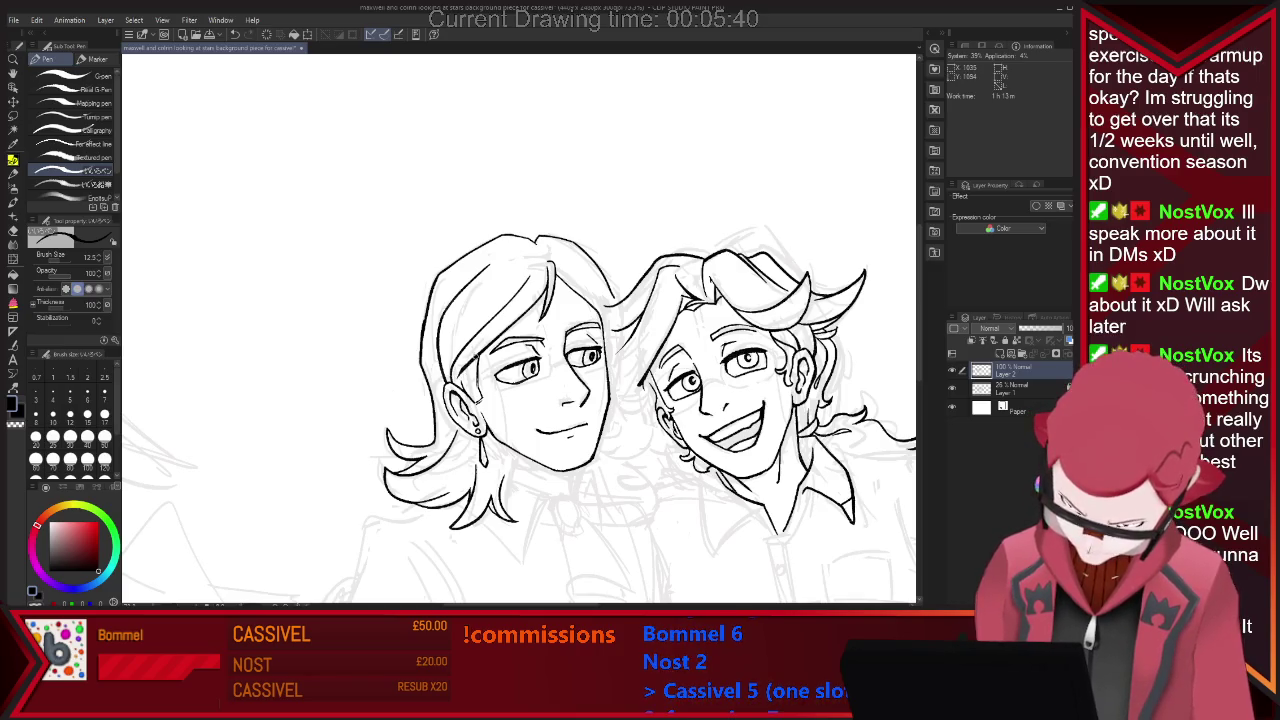
{"action": "key", "text": "e"}
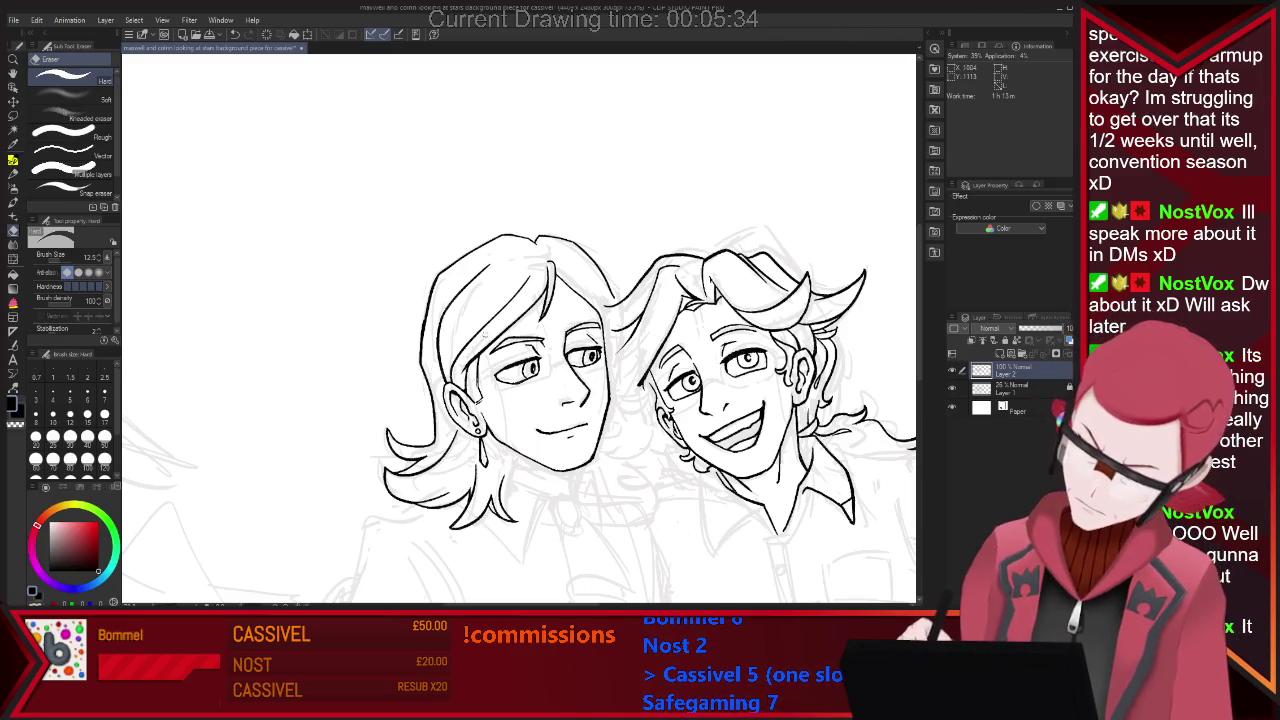
{"action": "key", "text": "p"}
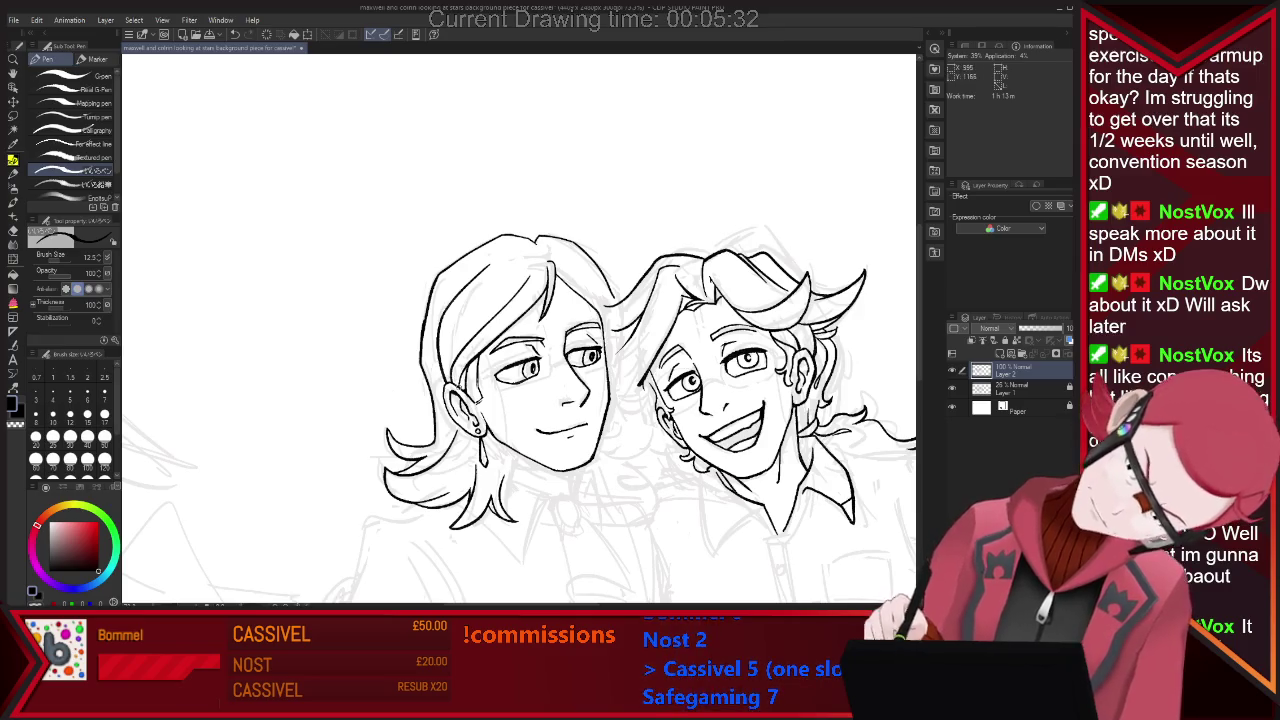
{"action": "key", "text": "e"}
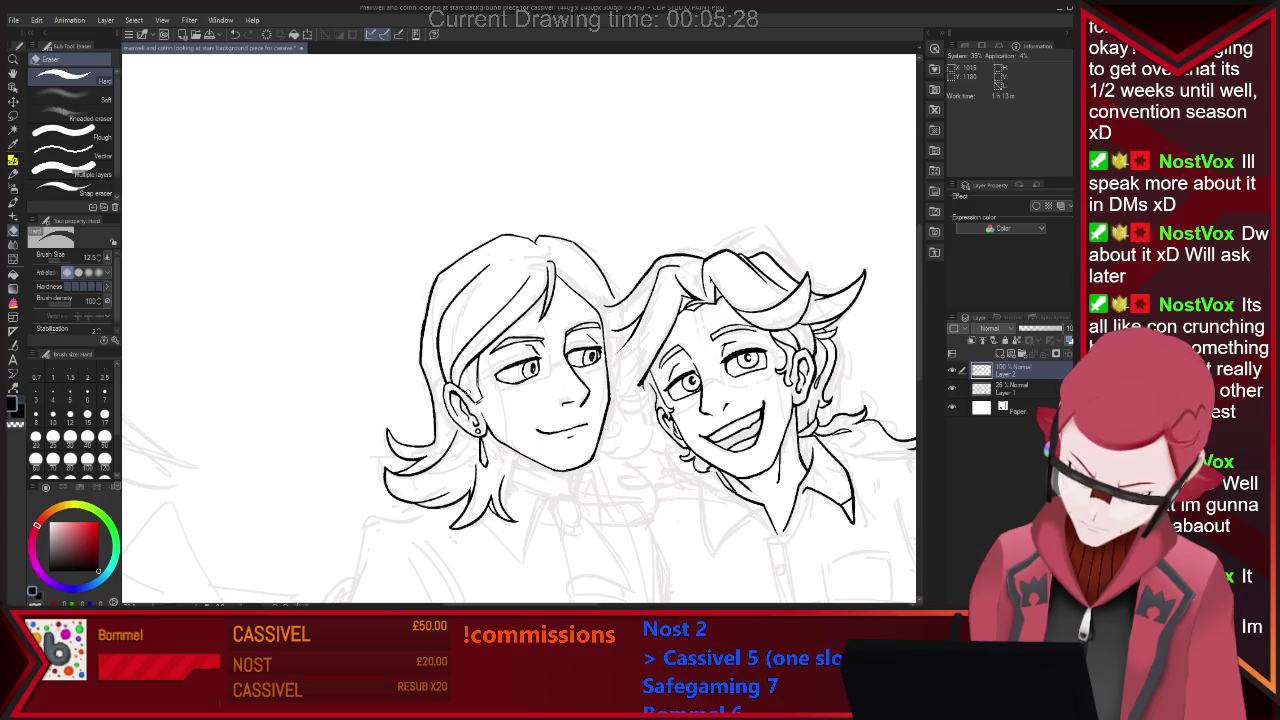
{"action": "key", "text": "p"}
{"action": "key", "text": "e"}
{"action": "key", "text": "p"}
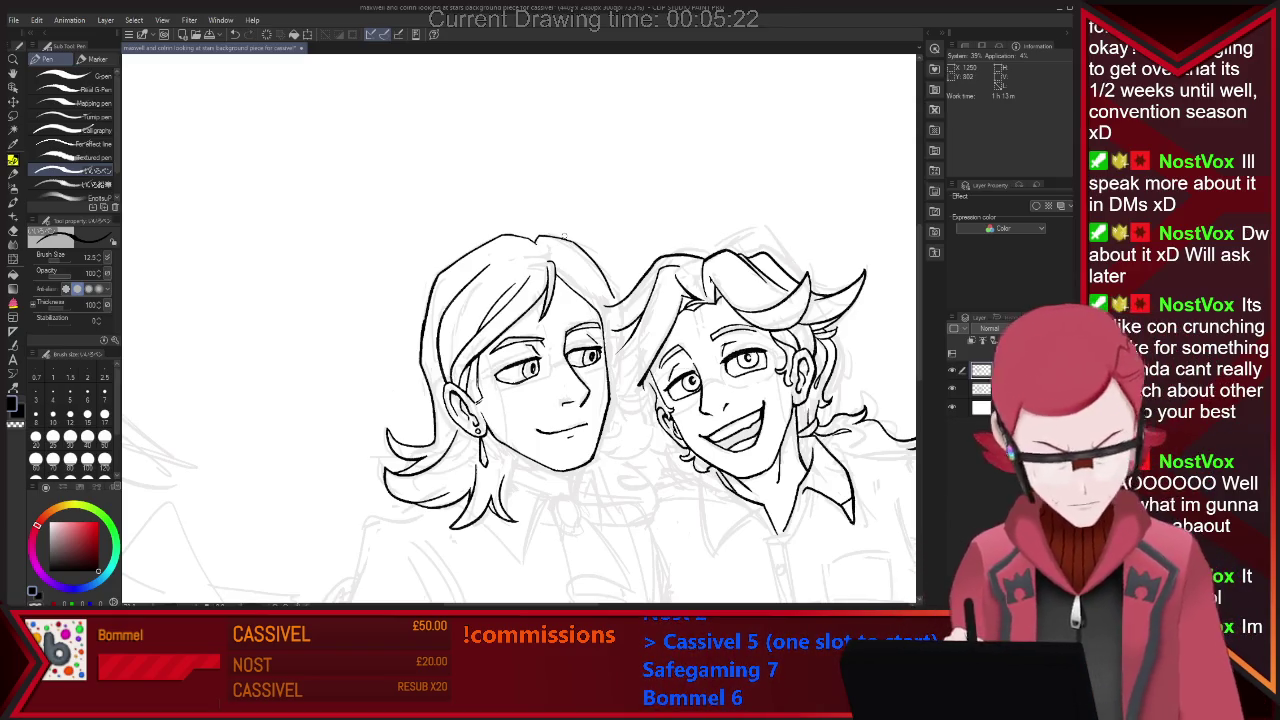
Erase the stray line near the left character's hair, leaving the Eraser active.
{"action": "key", "text": "e"}
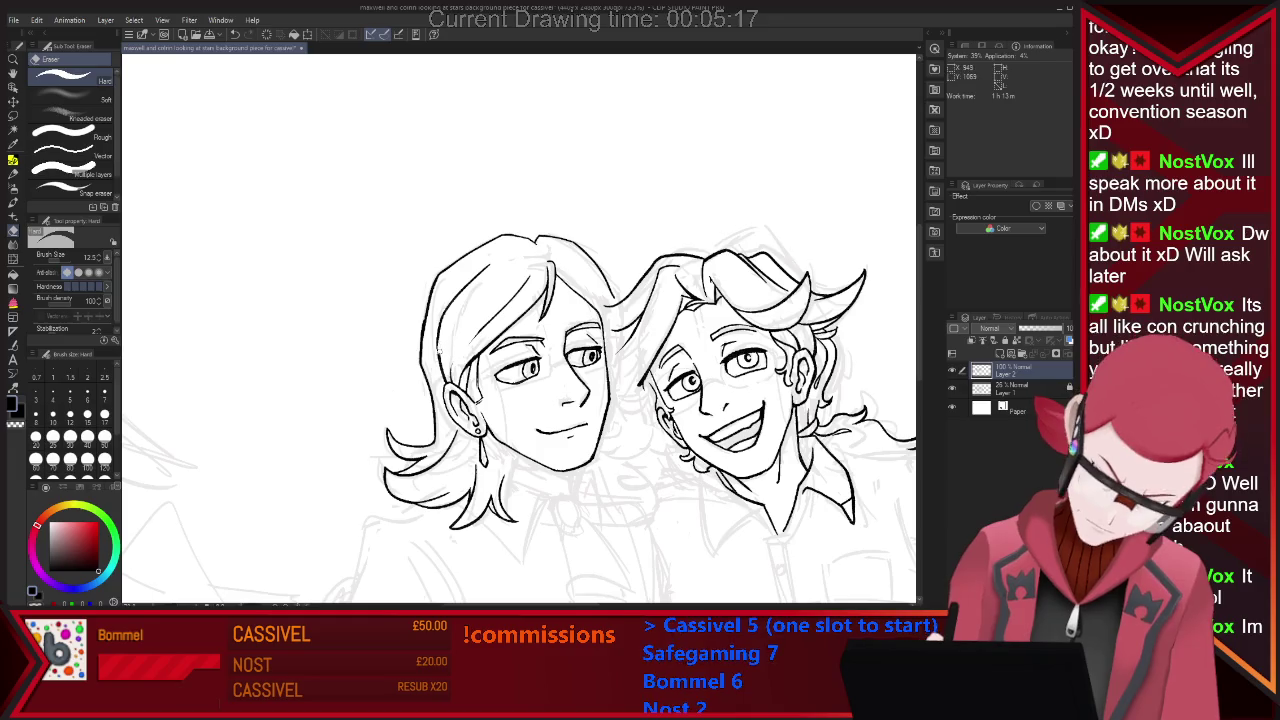
{"action": "left_click_drag", "start_coordinate": [440, 378], "coordinate": [441, 346]}
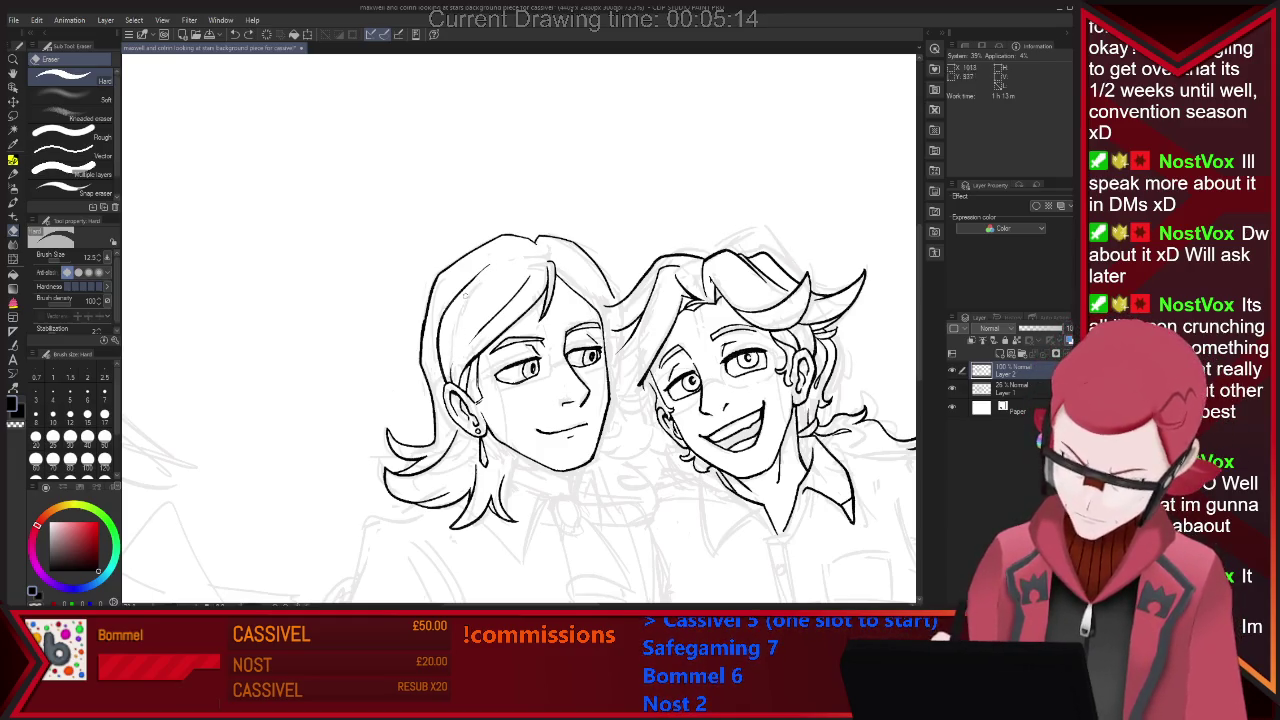
{"action": "key", "text": "p"}
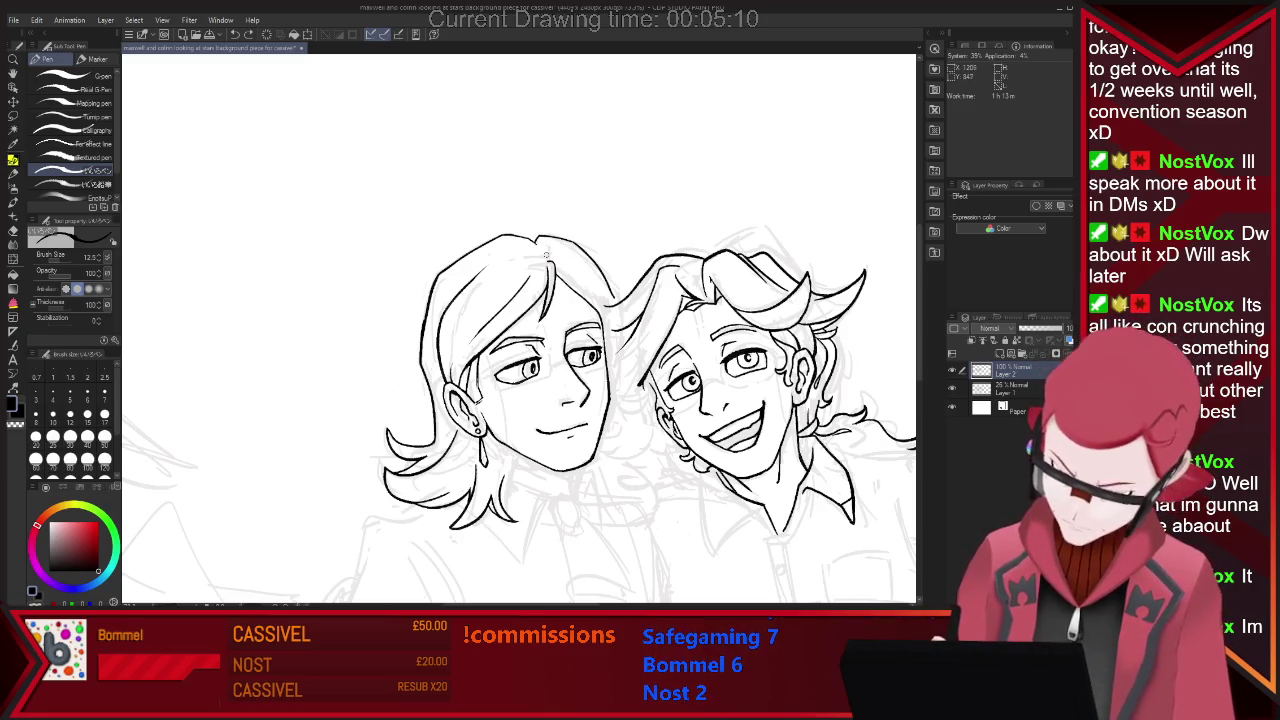
{"action": "key", "text": "e"}
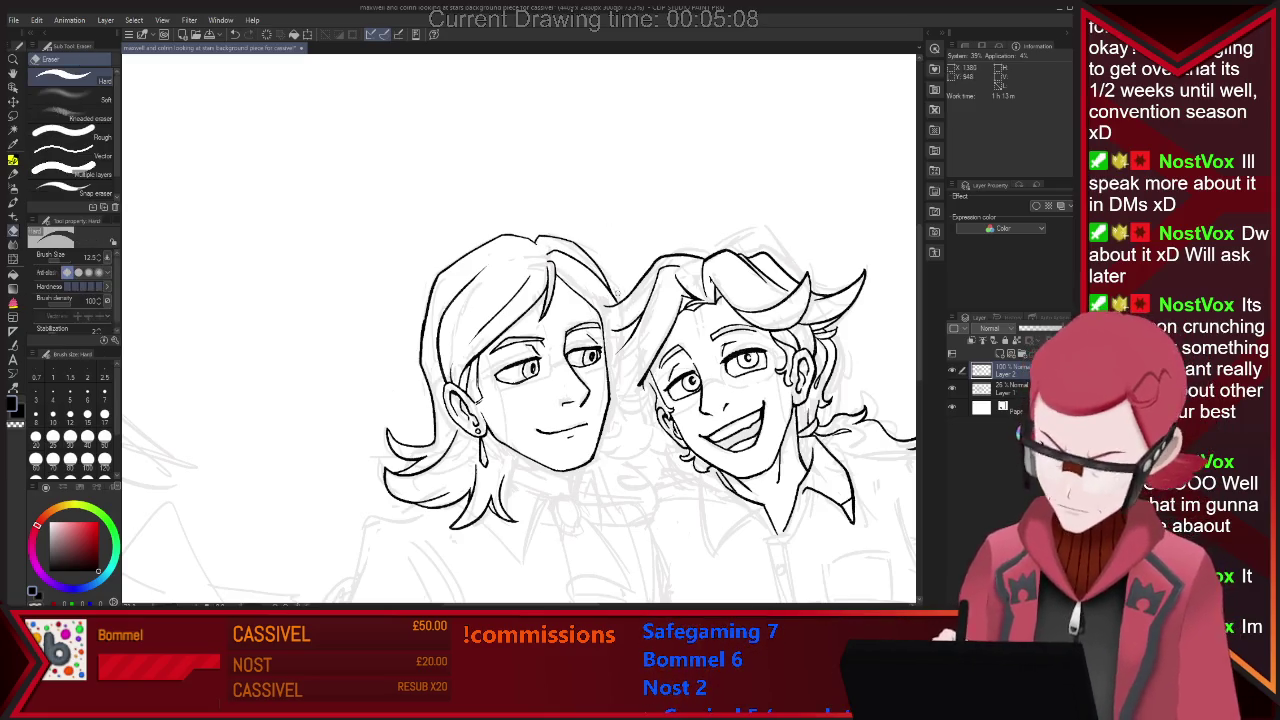
{"action": "key", "text": "p"}
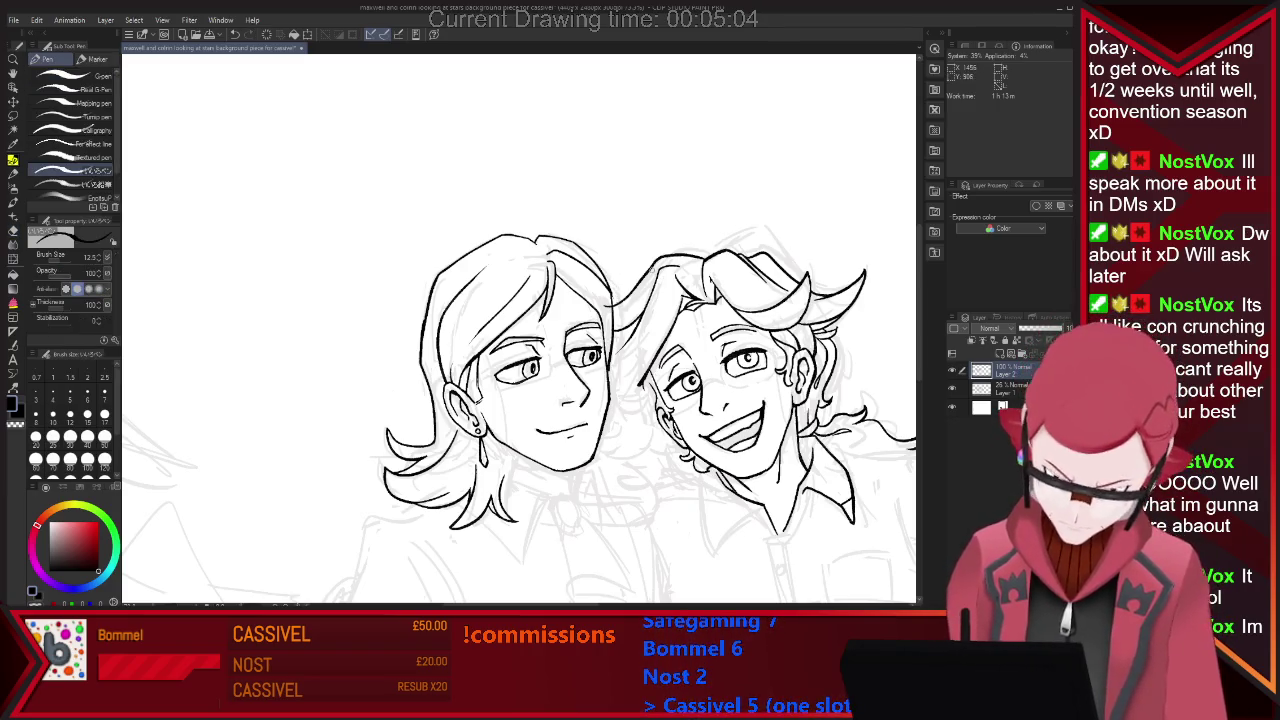
{"action": "key", "text": "e"}
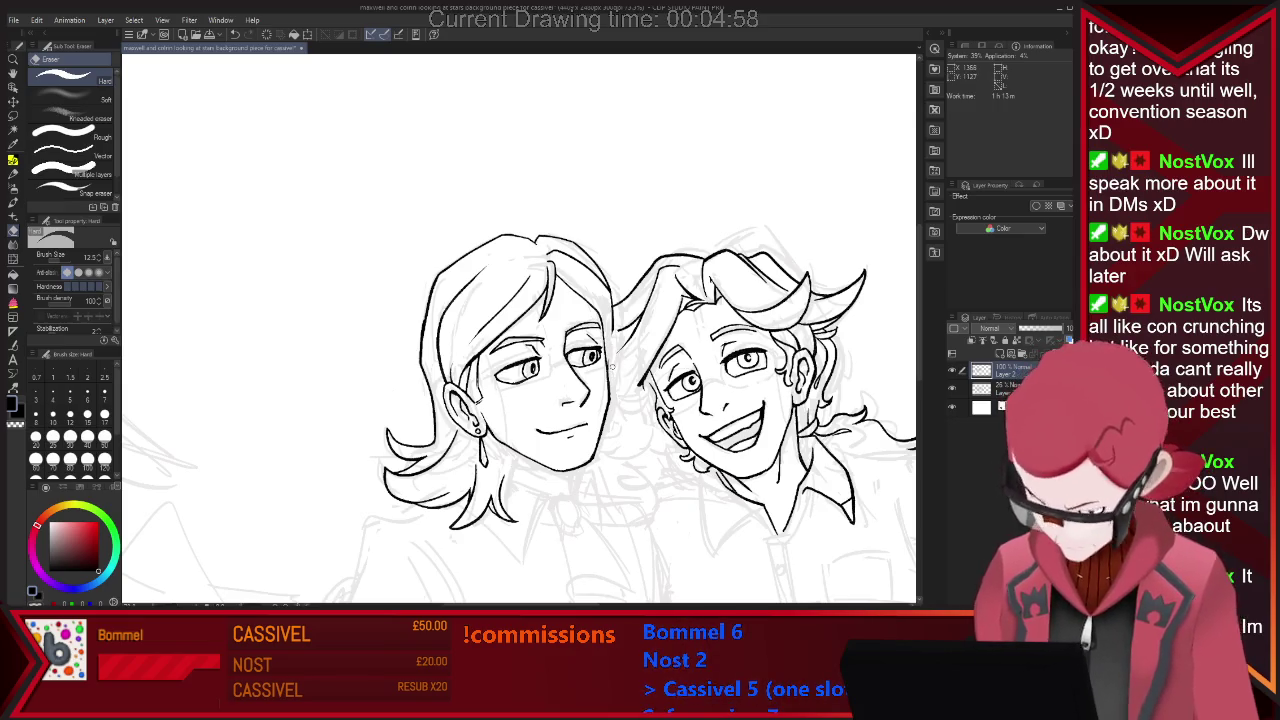
{"action": "key", "text": "p"}
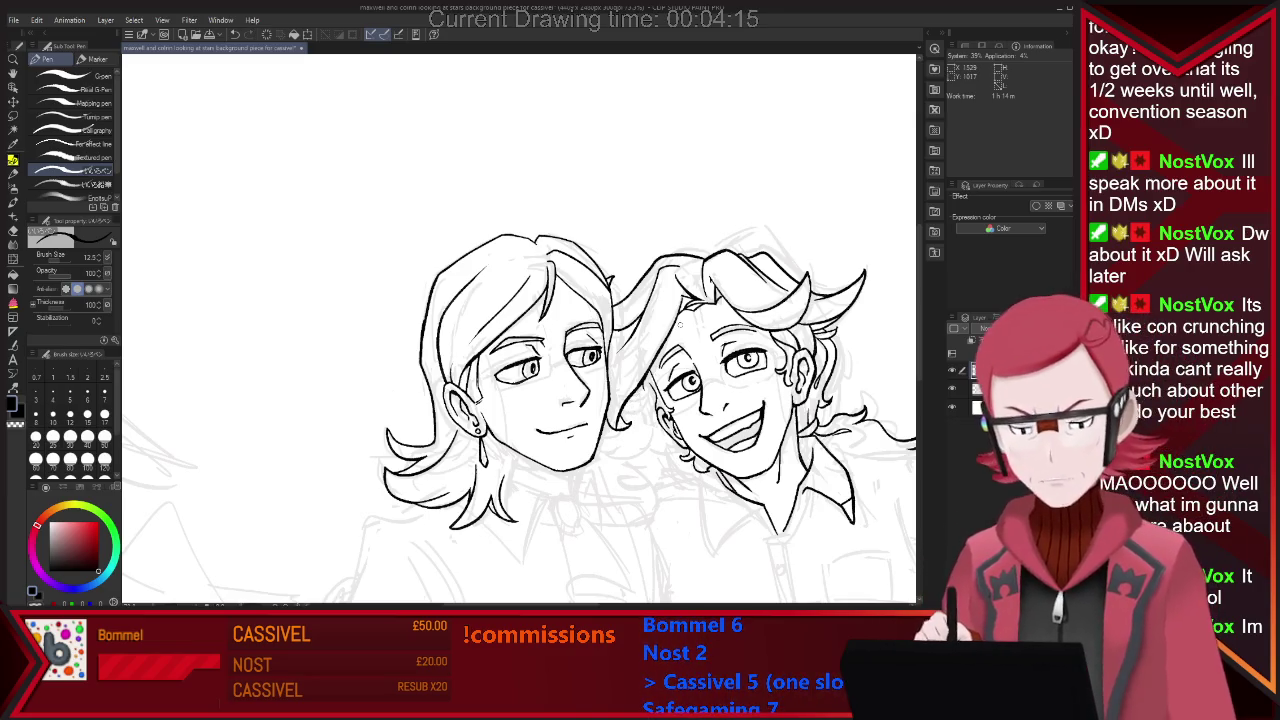
{"action": "key", "text": "ctrl+minus"}
{"action": "key", "text": "ctrl+minus"}
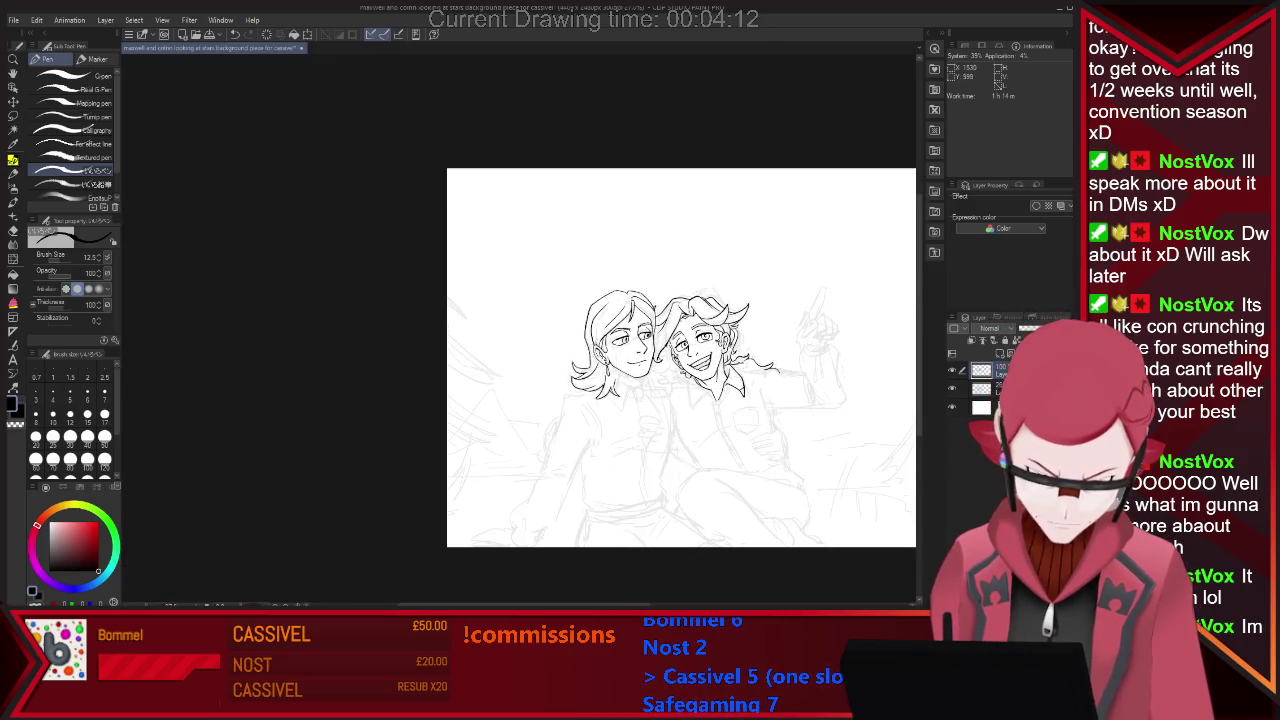
Zoom in on the faces and ink a short line near the right character's chin.
{"action": "key", "text": "ctrl+plus"}
{"action": "key", "text": "ctrl+plus"}
{"action": "key", "text": "ctrl+plus"}
{"action": "key", "text": "ctrl+plus"}
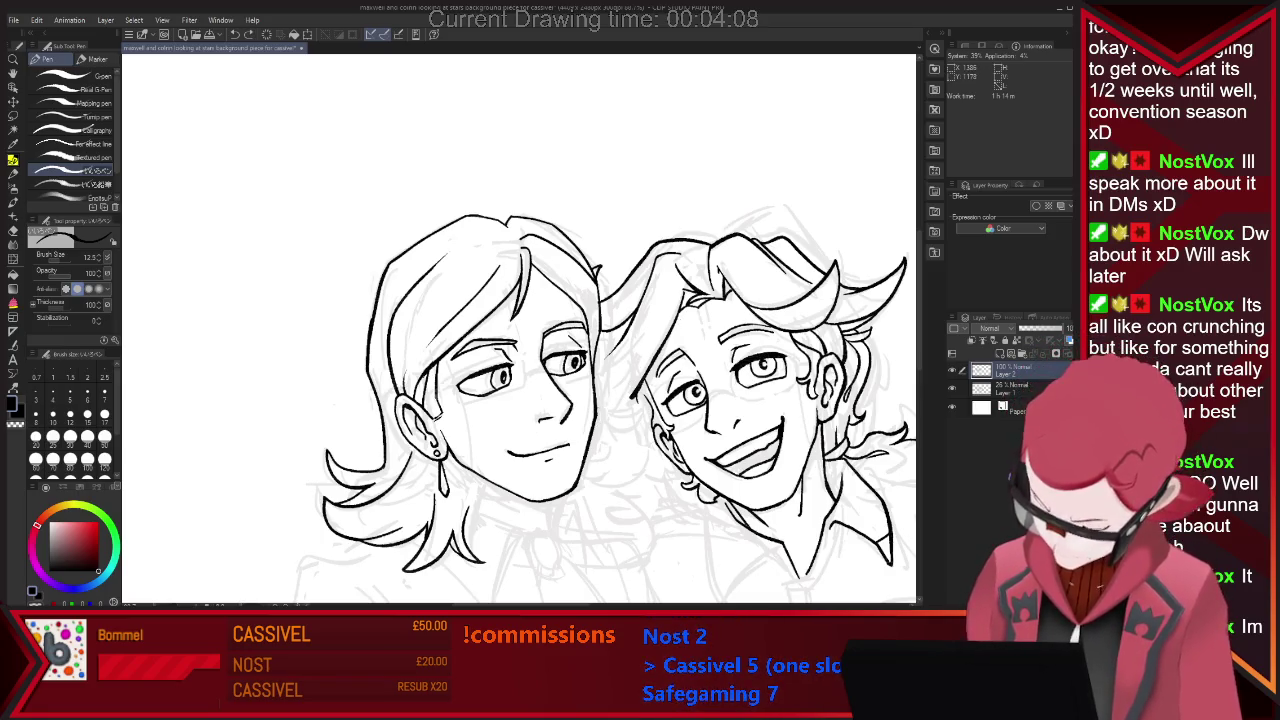
{"action": "left_click_drag", "start_coordinate": [606, 414], "coordinate": [630, 399]}
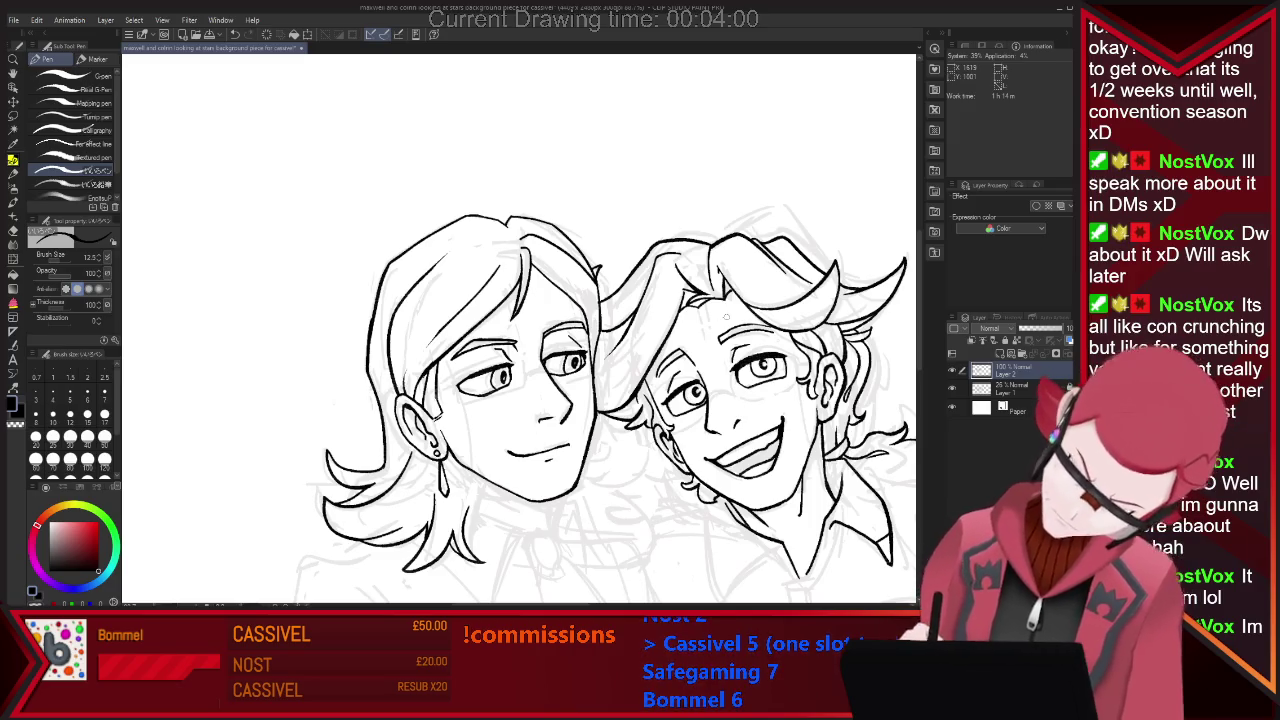
{"action": "key", "text": "e"}
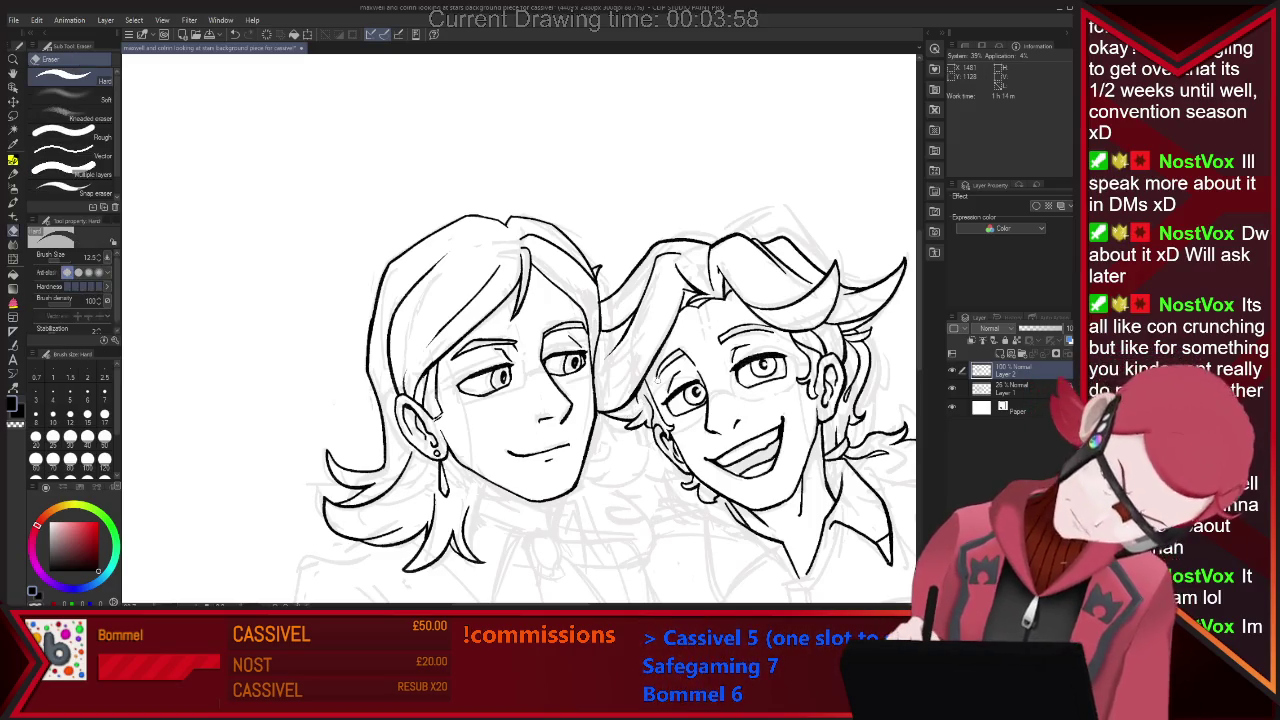
{"action": "scroll", "coordinate": [646, 386], "scroll_direction": "down", "scroll_amount": 1}
{"action": "scroll", "coordinate": [646, 386], "scroll_direction": "down", "scroll_amount": 1}
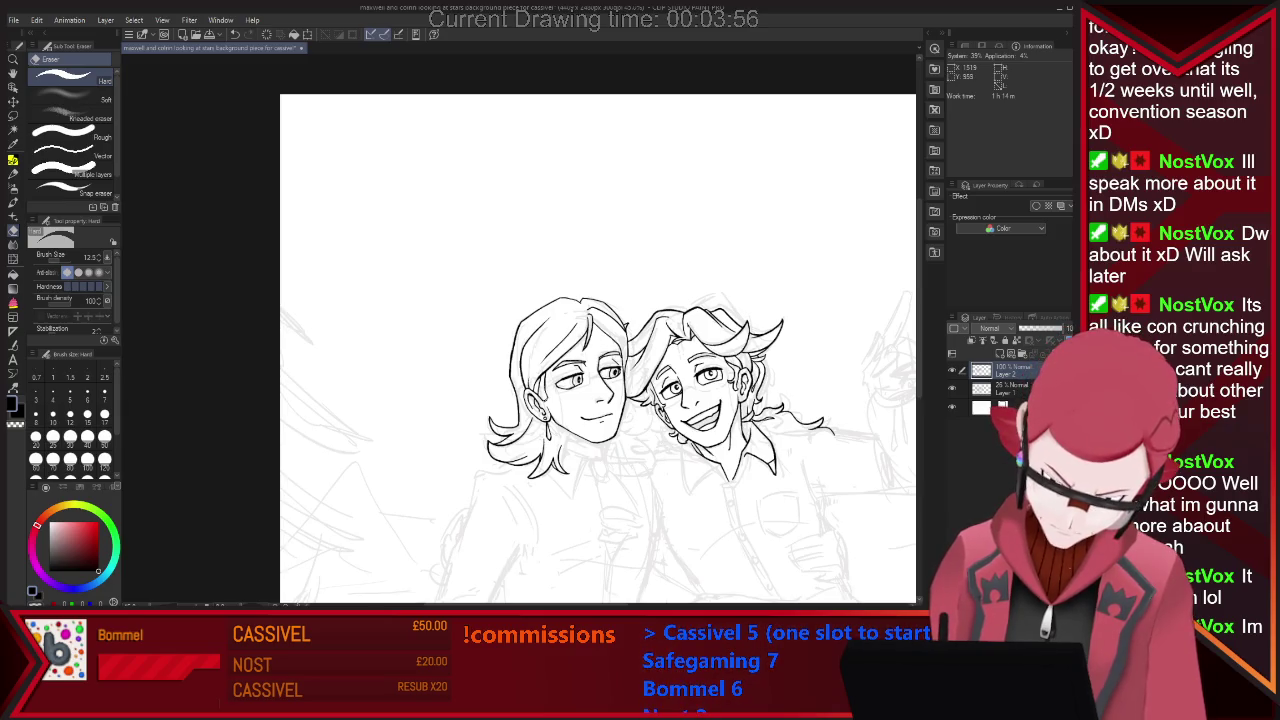
{"action": "scroll", "coordinate": [670, 350], "scroll_direction": "up", "scroll_amount": 2}
Toggle Pen and Eraser while zooming to check the whole composition.
{"action": "key", "text": "p"}
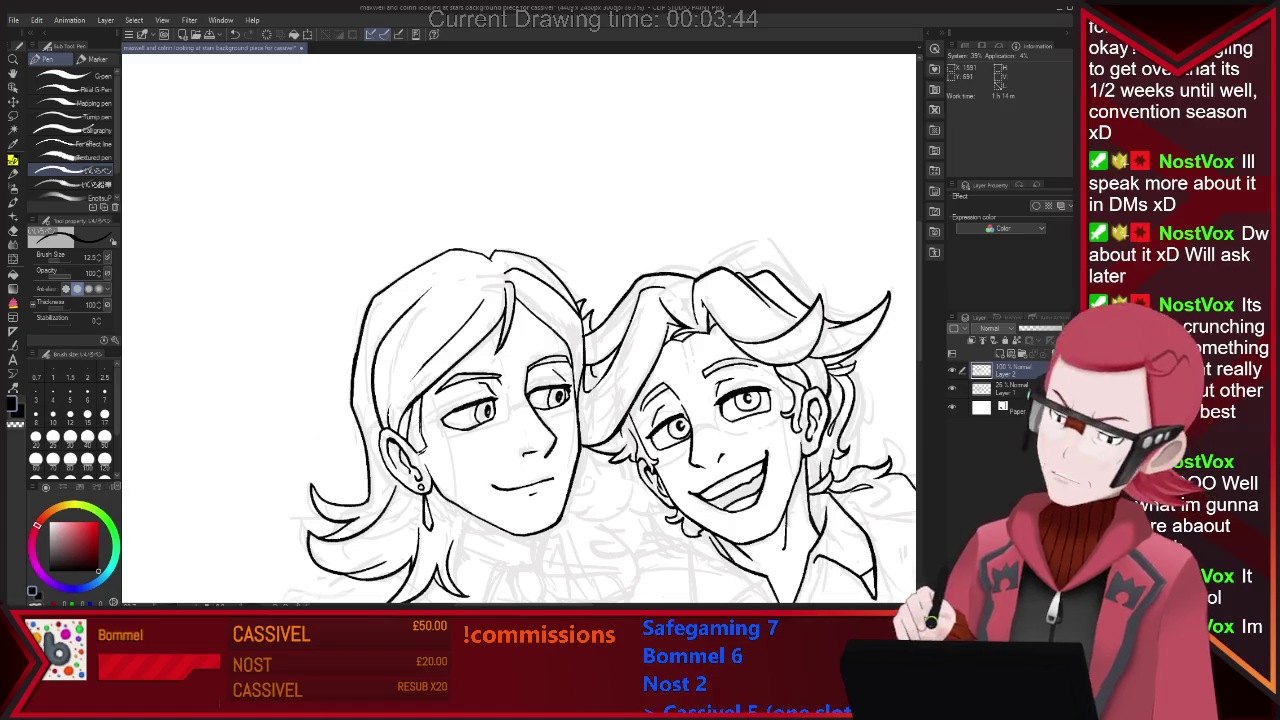
{"action": "scroll", "coordinate": [697, 195], "scroll_direction": "down", "scroll_amount": 4}
{"action": "scroll", "coordinate": [680, 195], "scroll_direction": "up", "scroll_amount": 2}
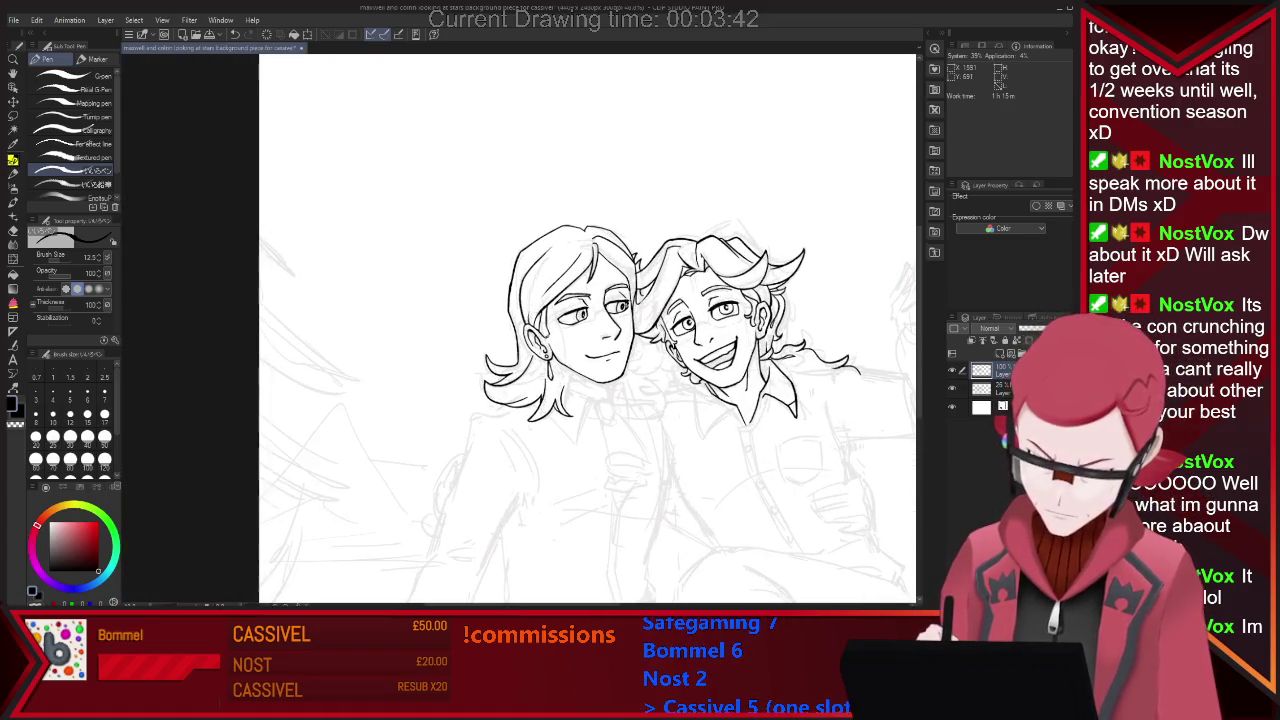
{"action": "key", "text": "e"}
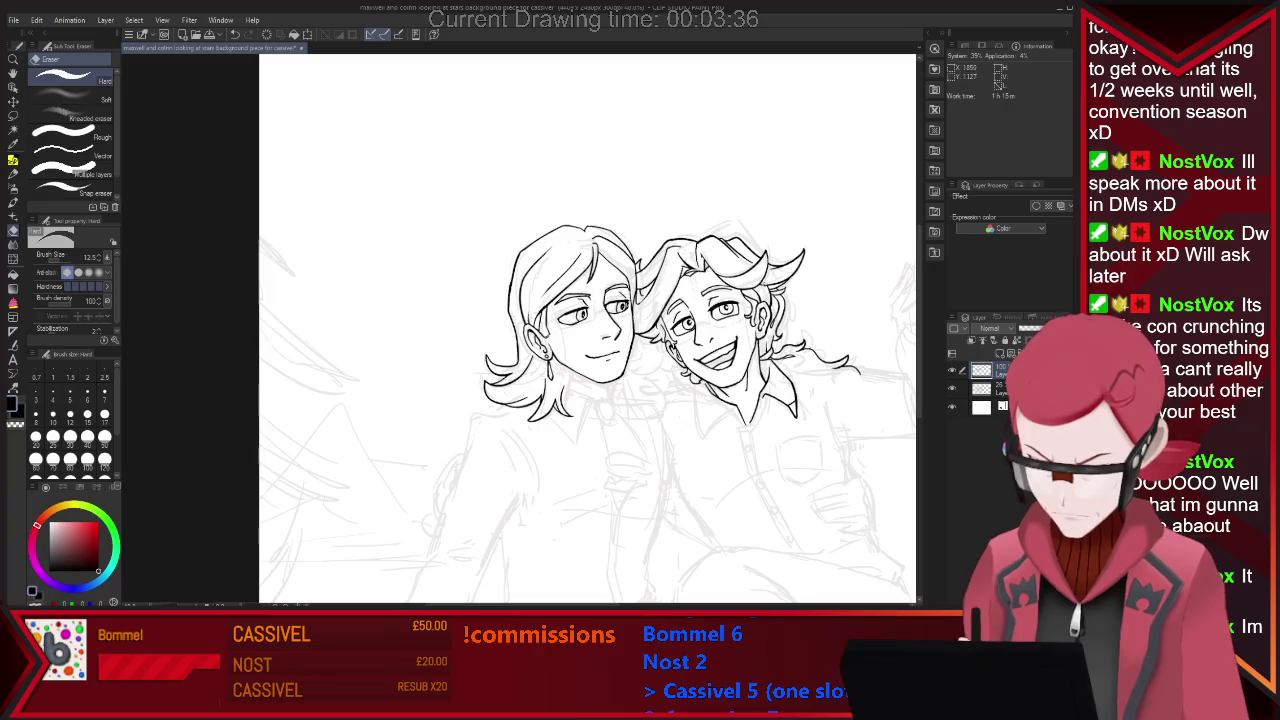
{"action": "key", "text": "p"}
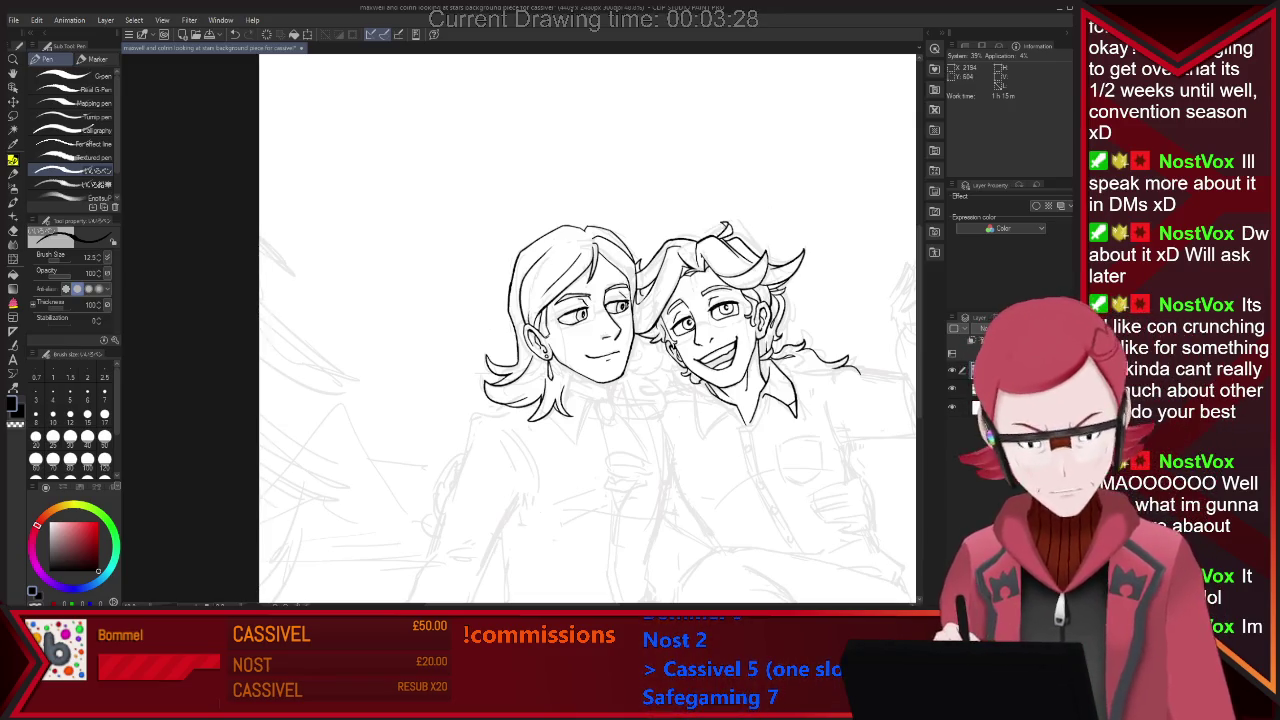
{"action": "scroll", "coordinate": [656, 244], "scroll_direction": "up", "scroll_amount": 2}
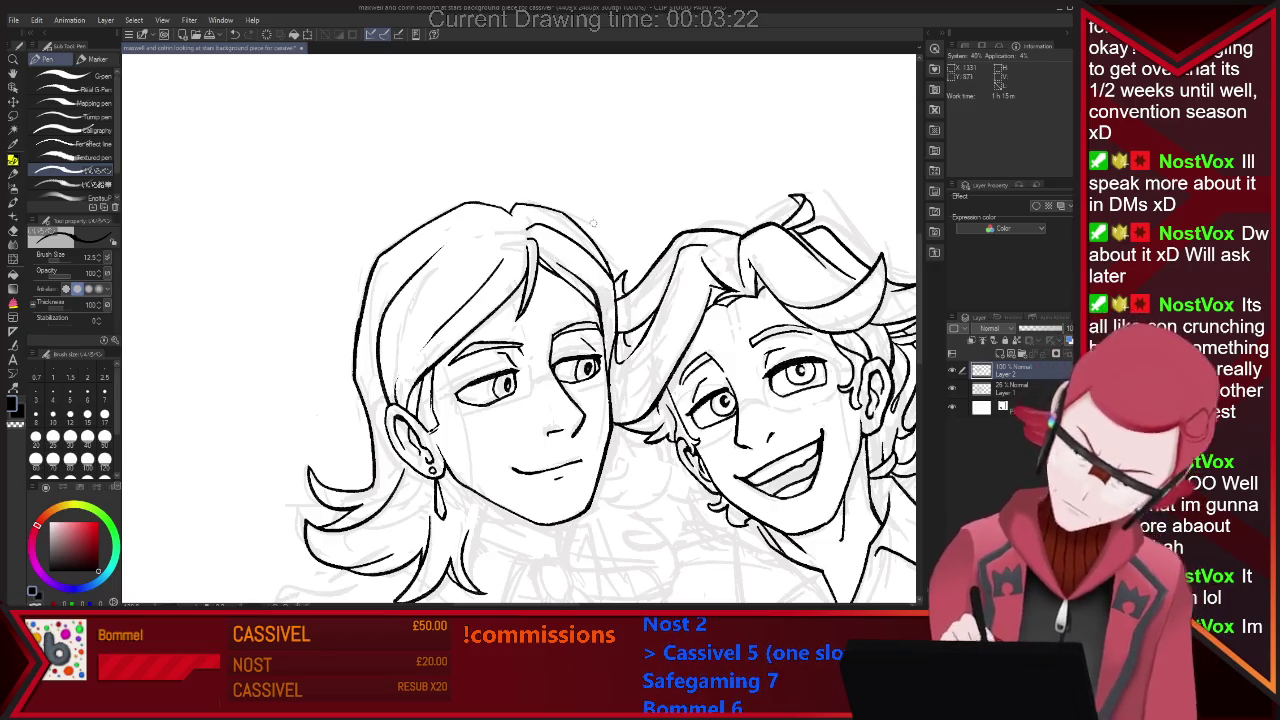
Ink a neck line below the faces, then zoom in on the left character's face.
{"action": "scroll", "coordinate": [751, 189], "scroll_direction": "down", "scroll_amount": 2}
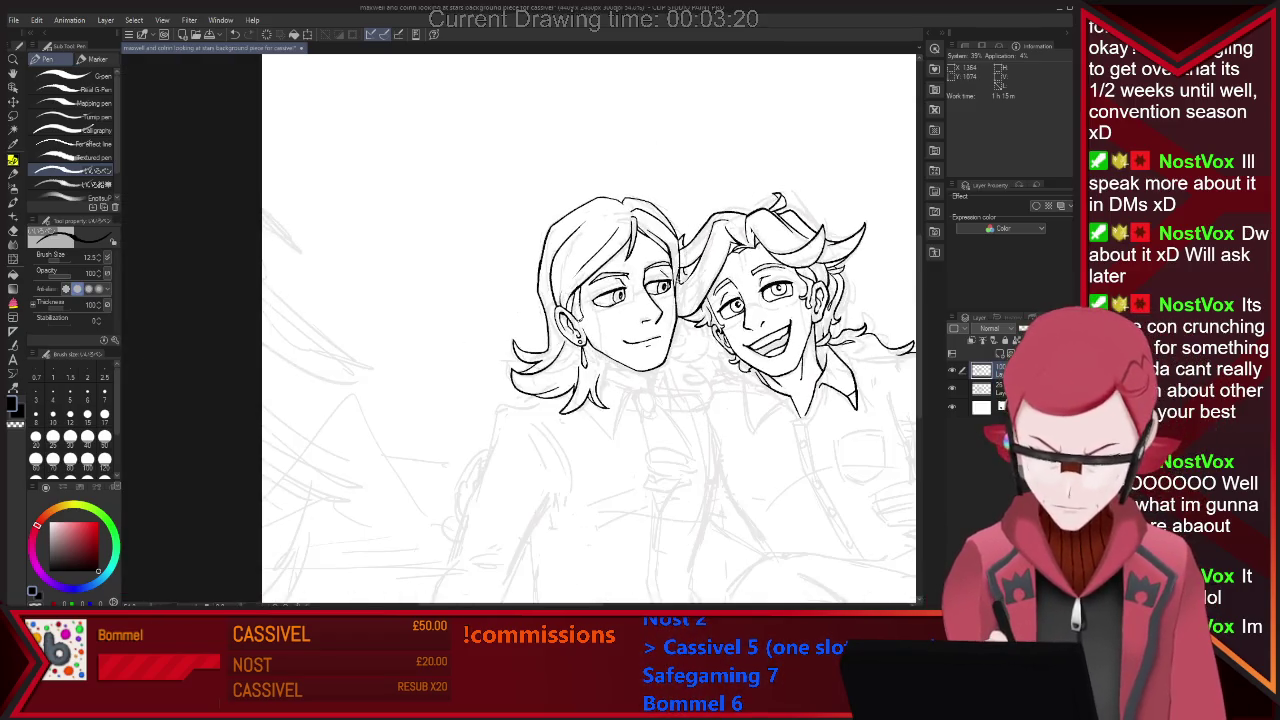
{"action": "scroll", "coordinate": [696, 396], "scroll_direction": "up", "scroll_amount": 2}
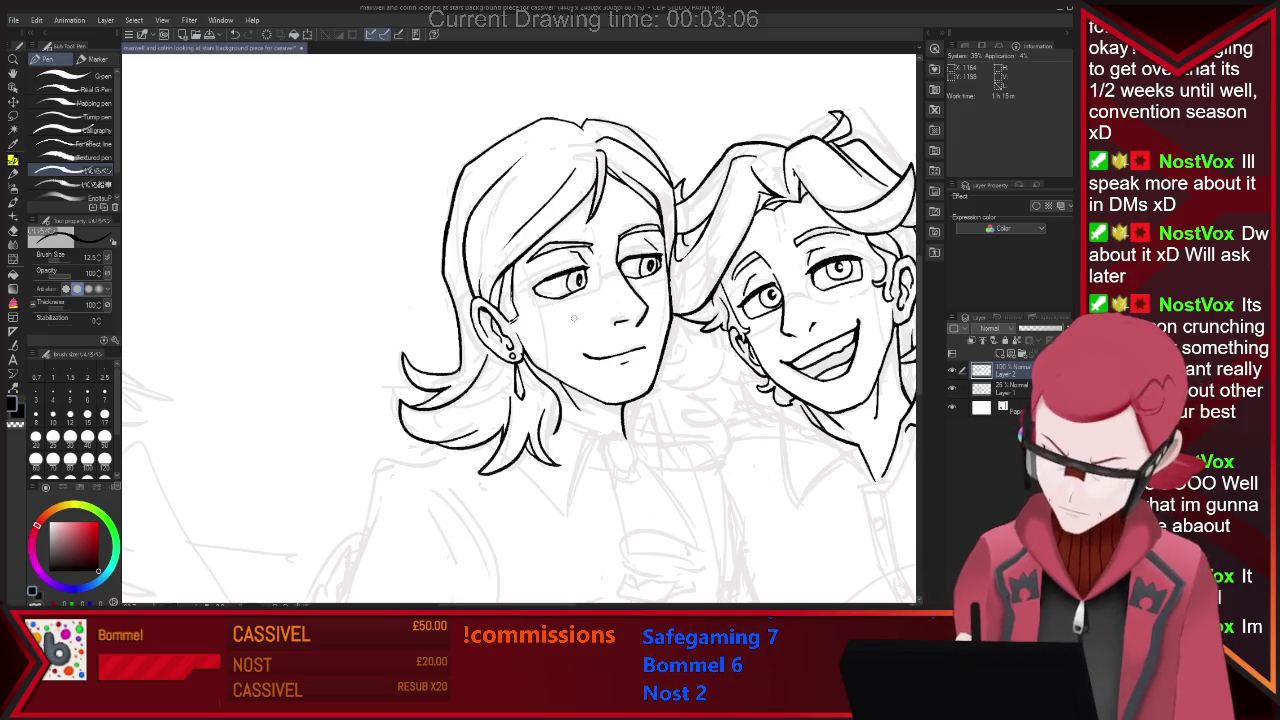
{"action": "left_click_drag", "start_coordinate": [527, 356], "coordinate": [540, 455]}
{"action": "key", "text": "e"}
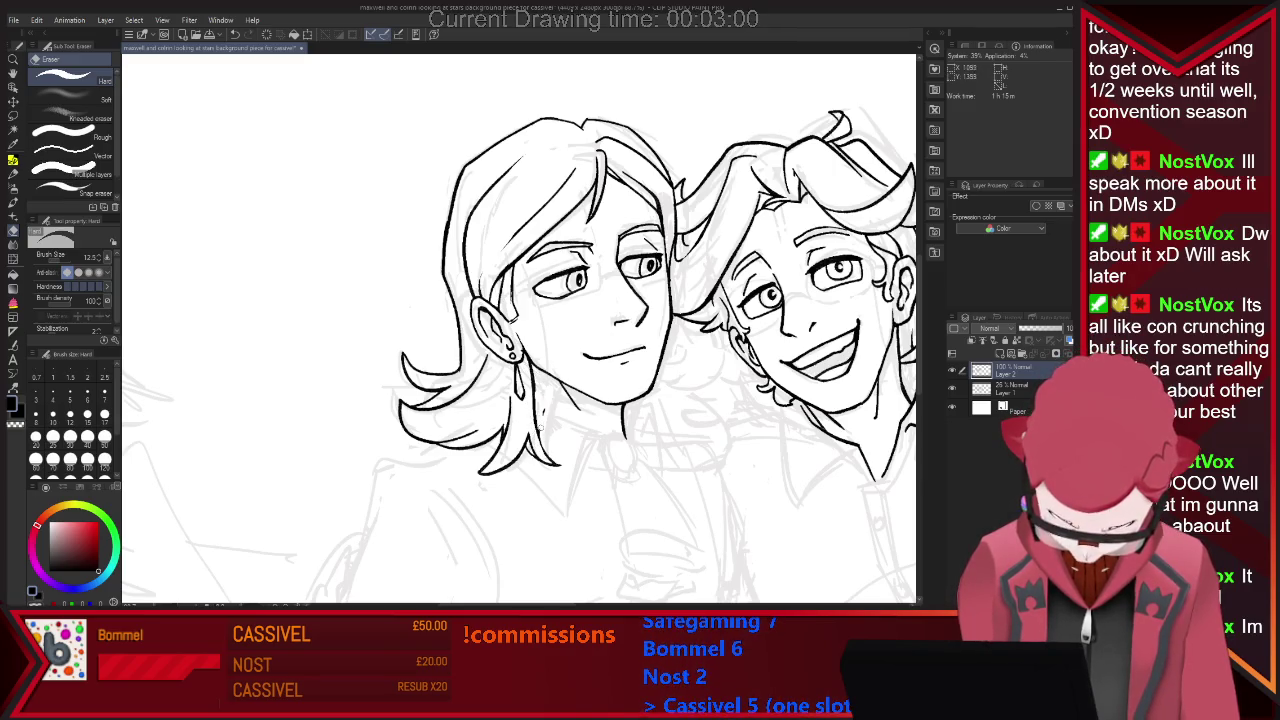
{"action": "key", "text": "ctrl+minus"}
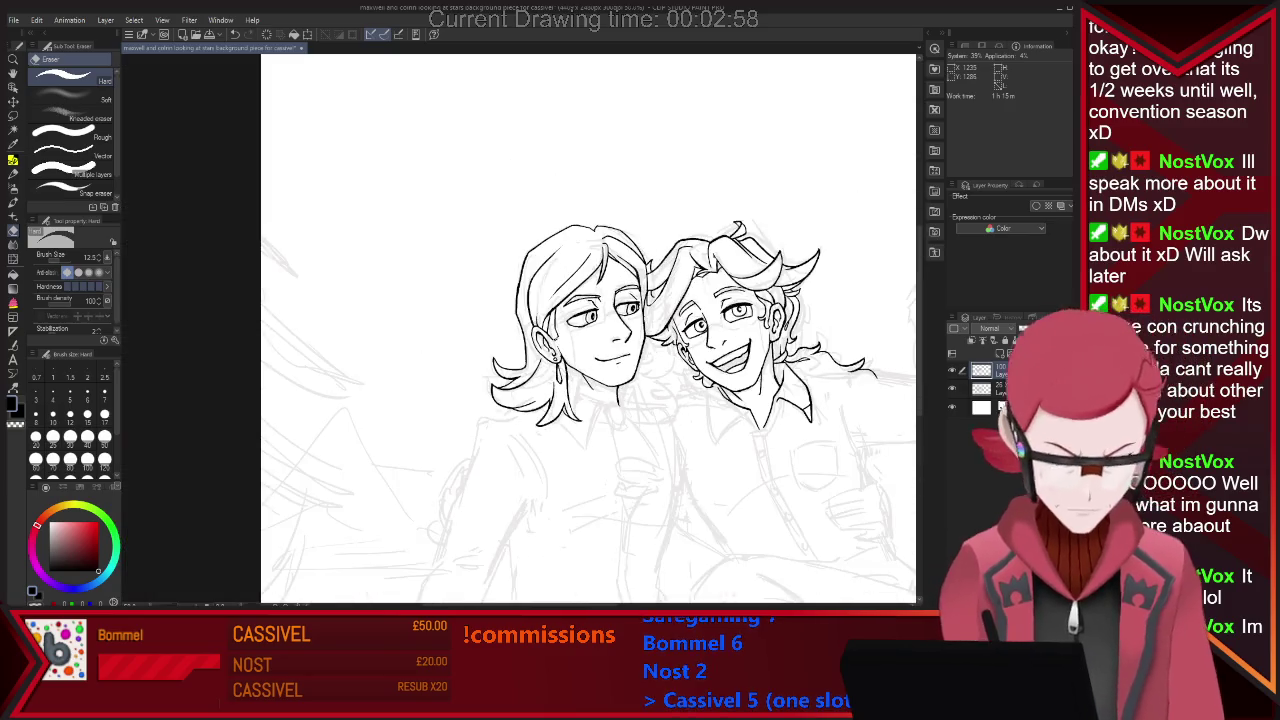
{"action": "key", "text": "ctrl+plus"}
{"action": "key", "text": "ctrl+plus"}
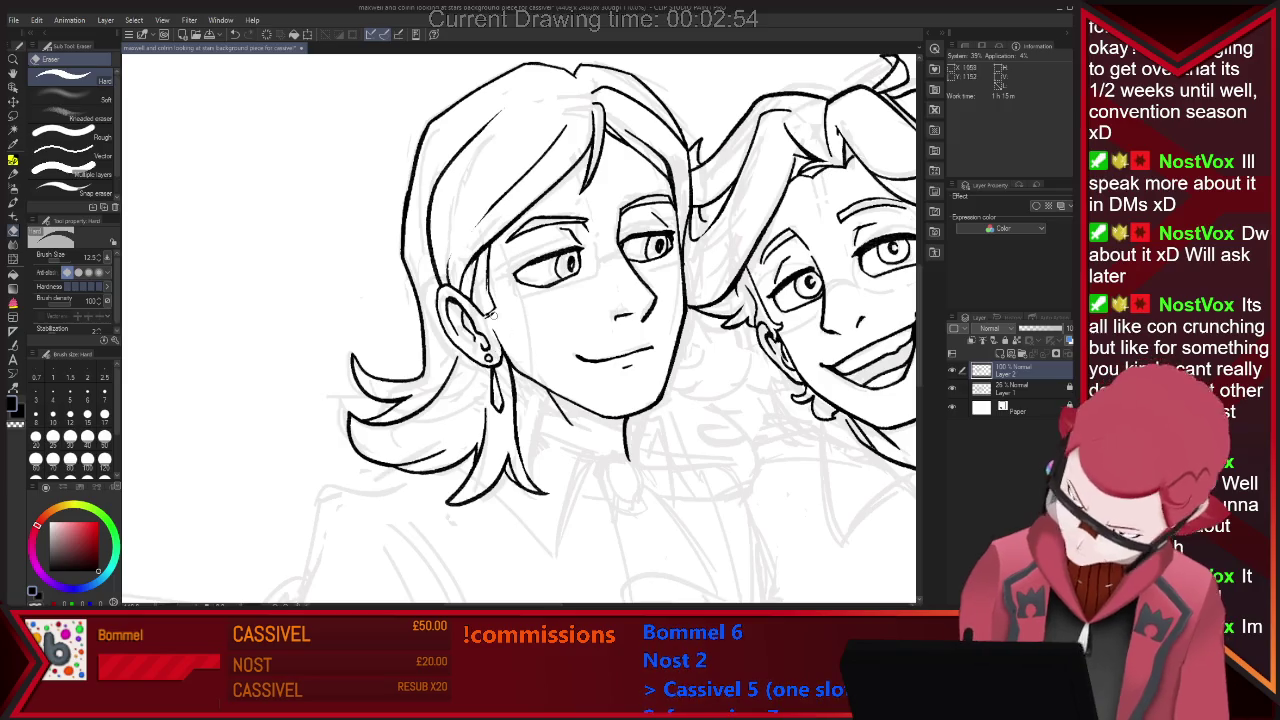
Toggle between Pen and Eraser while reviewing the area below the left character's ear.
{"action": "key", "text": "p"}
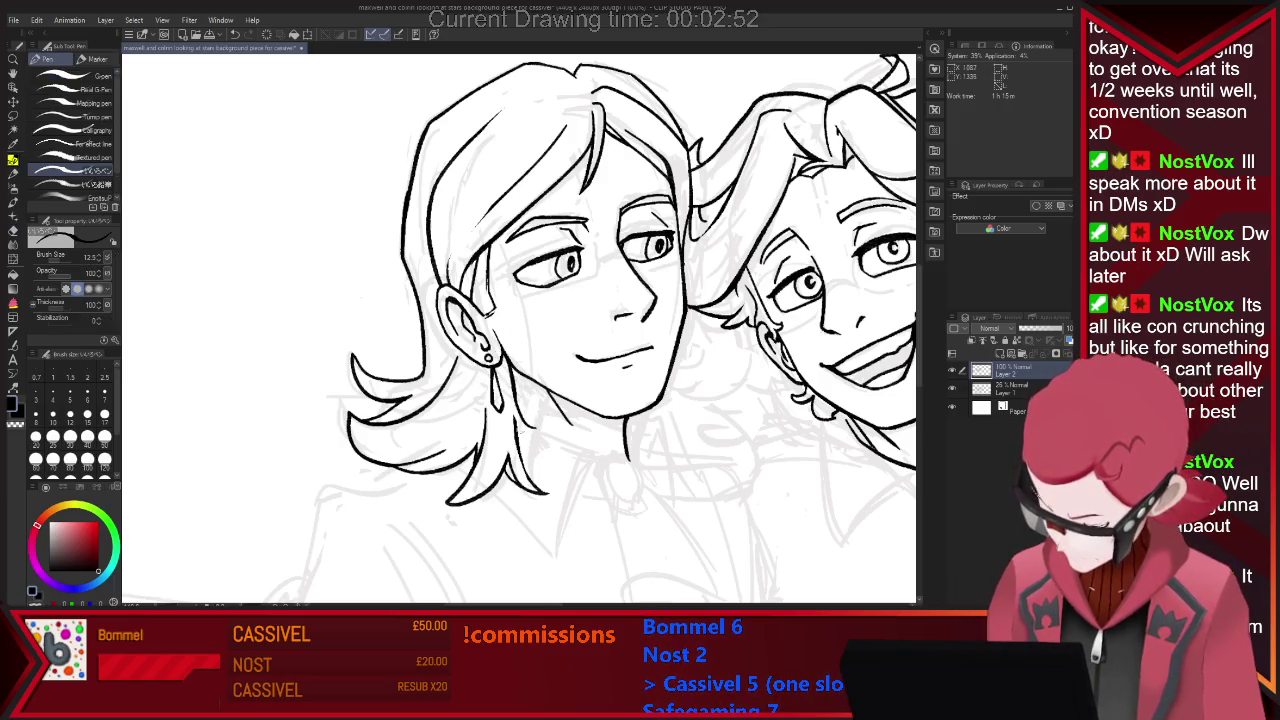
{"action": "key", "text": "e"}
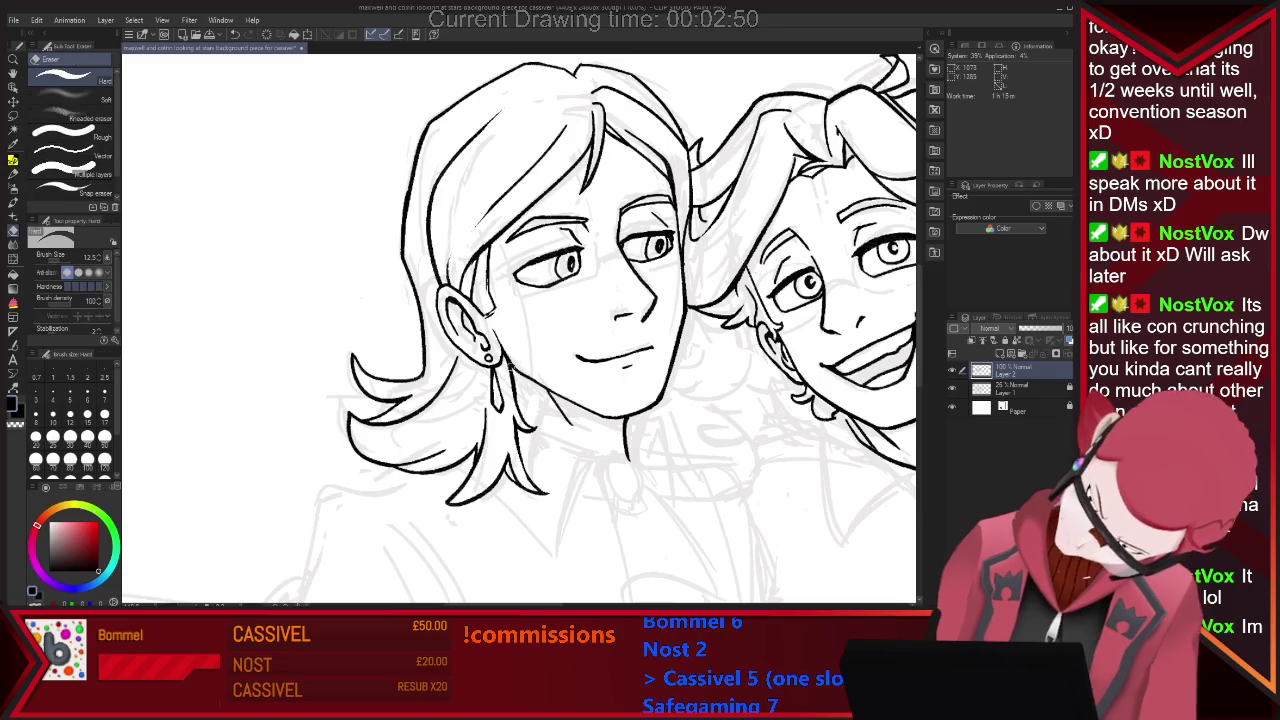
{"action": "key", "text": "p"}
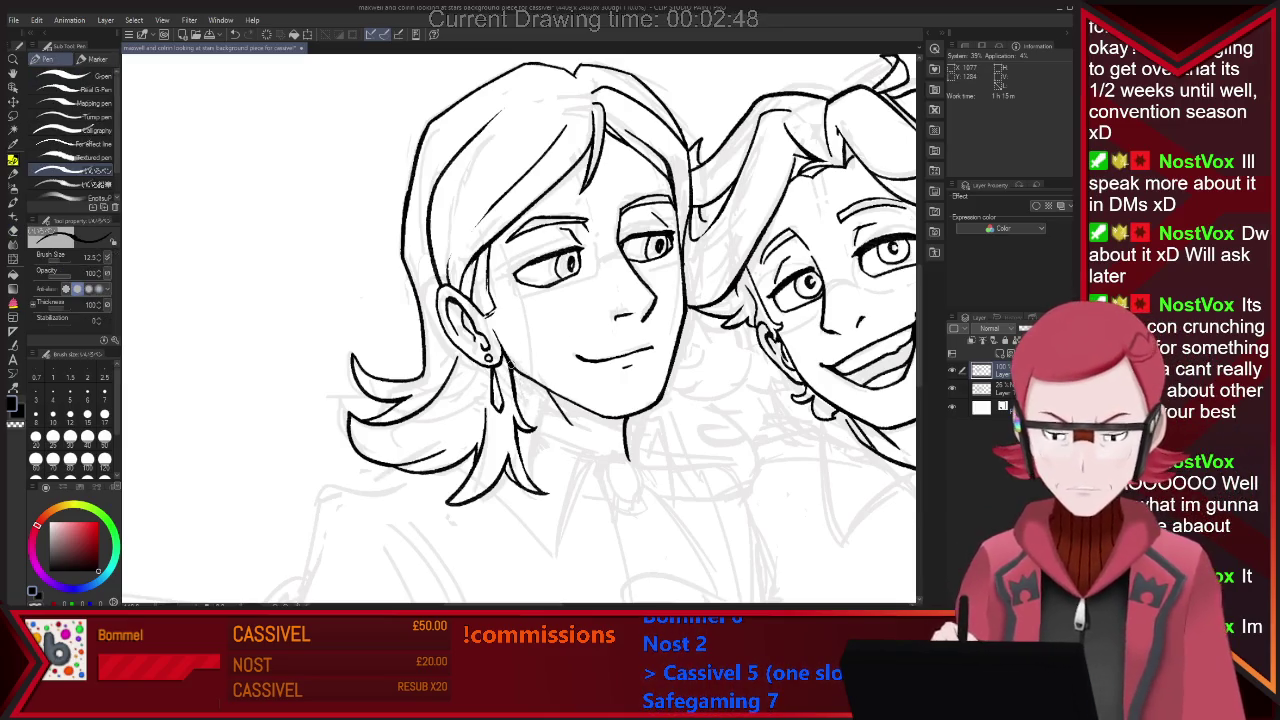
{"action": "key", "text": "e"}
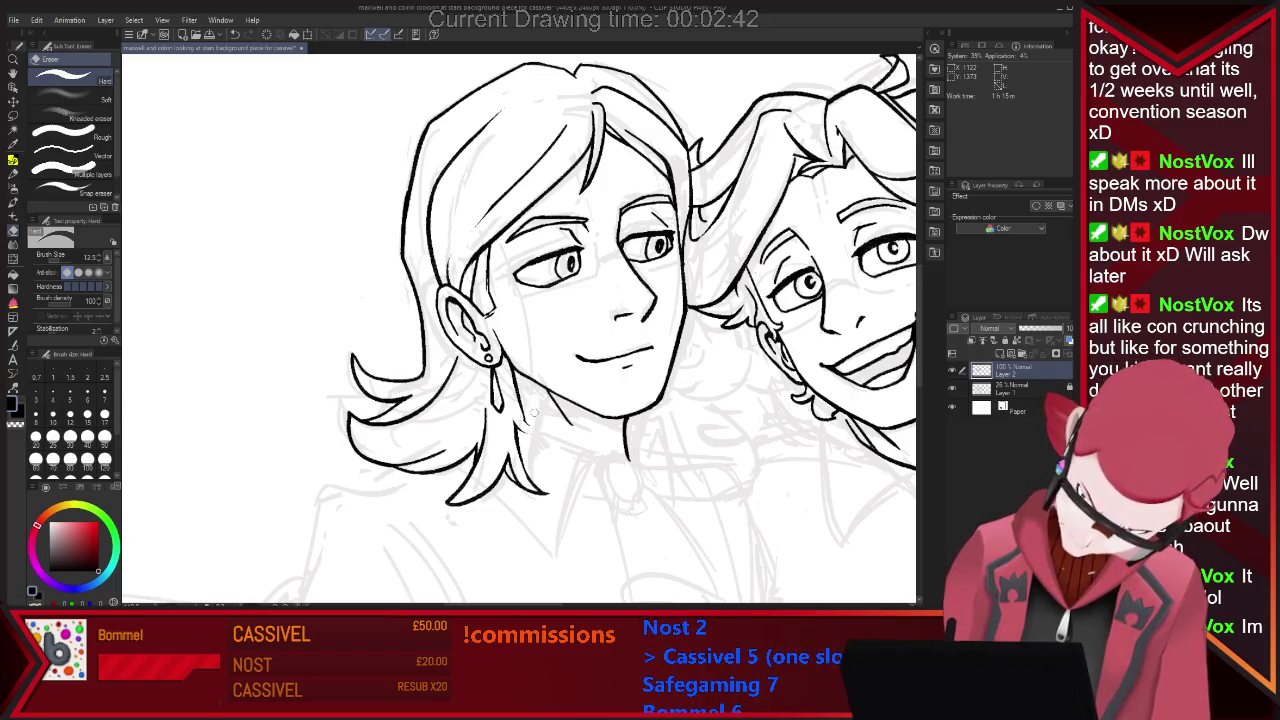
{"action": "key", "text": "p"}
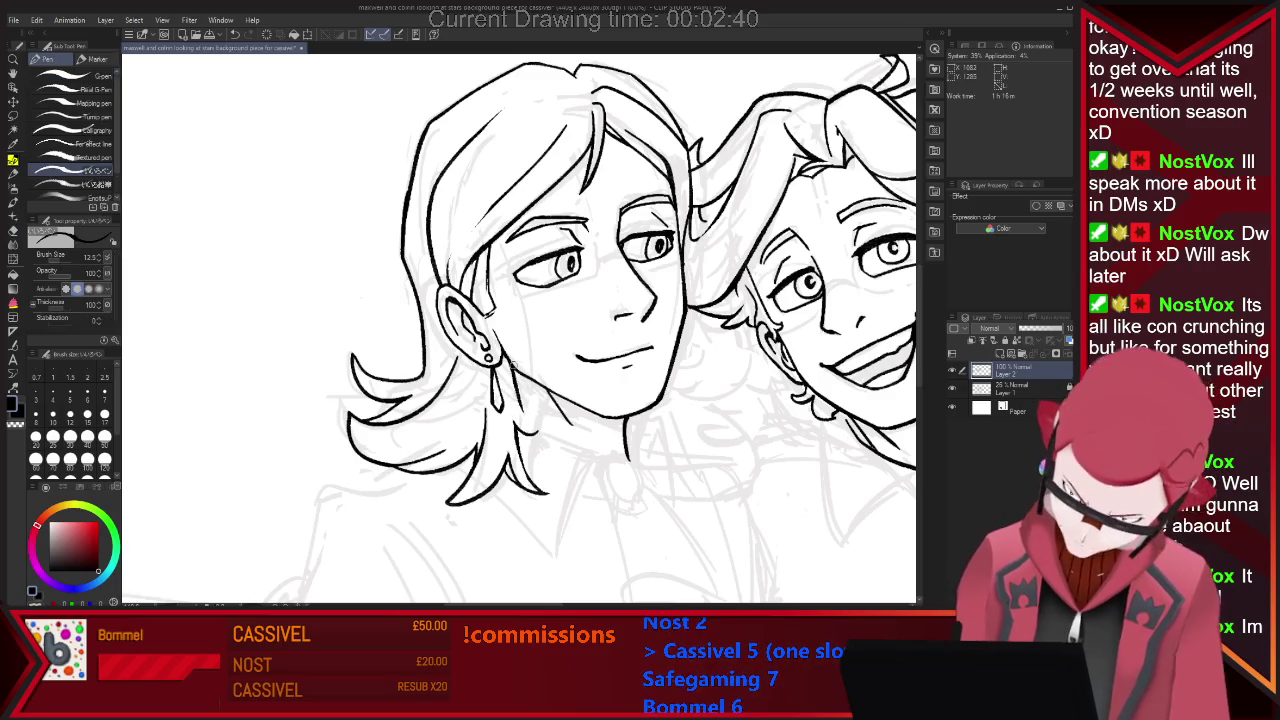
{"action": "key", "text": "e"}
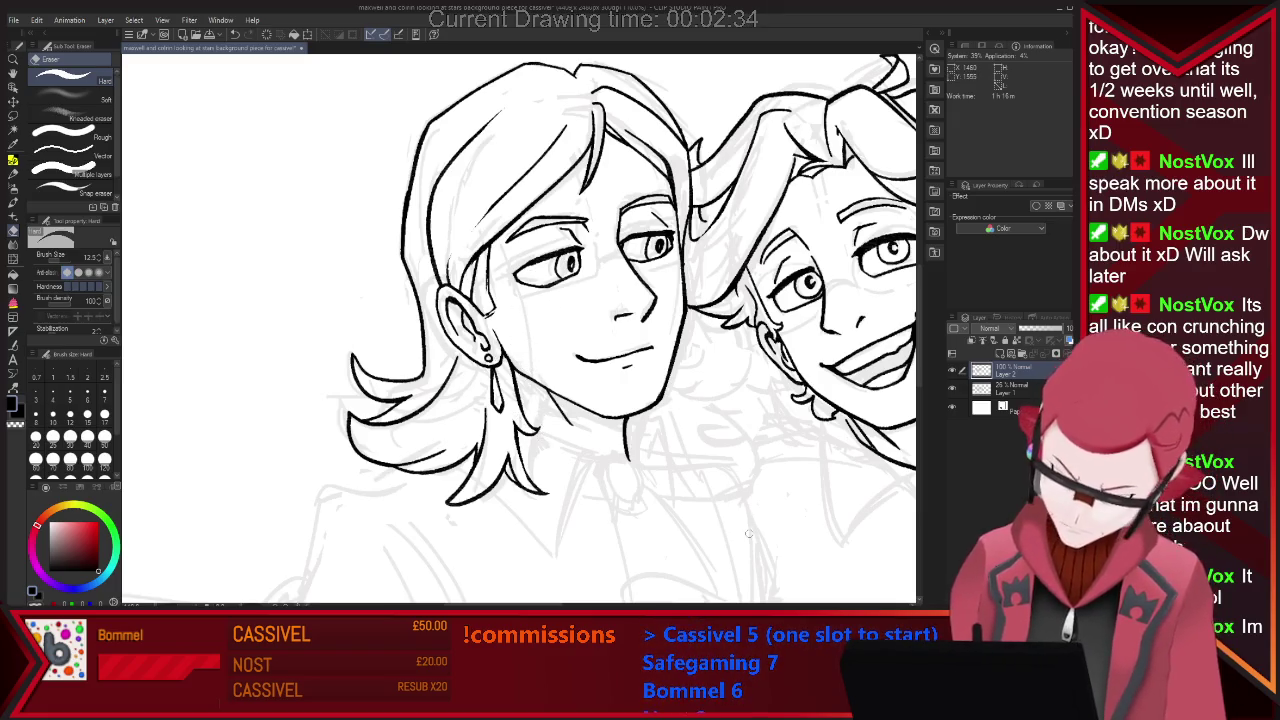
{"action": "key", "text": "p"}
Draw the line under the left character's jaw, redraw it after an undo, then recheck both faces.
{"action": "left_click_drag", "start_coordinate": [512, 368], "coordinate": [536, 426]}
{"action": "key", "text": "ctrl+z"}
{"action": "left_click_drag", "start_coordinate": [512, 370], "coordinate": [534, 424]}
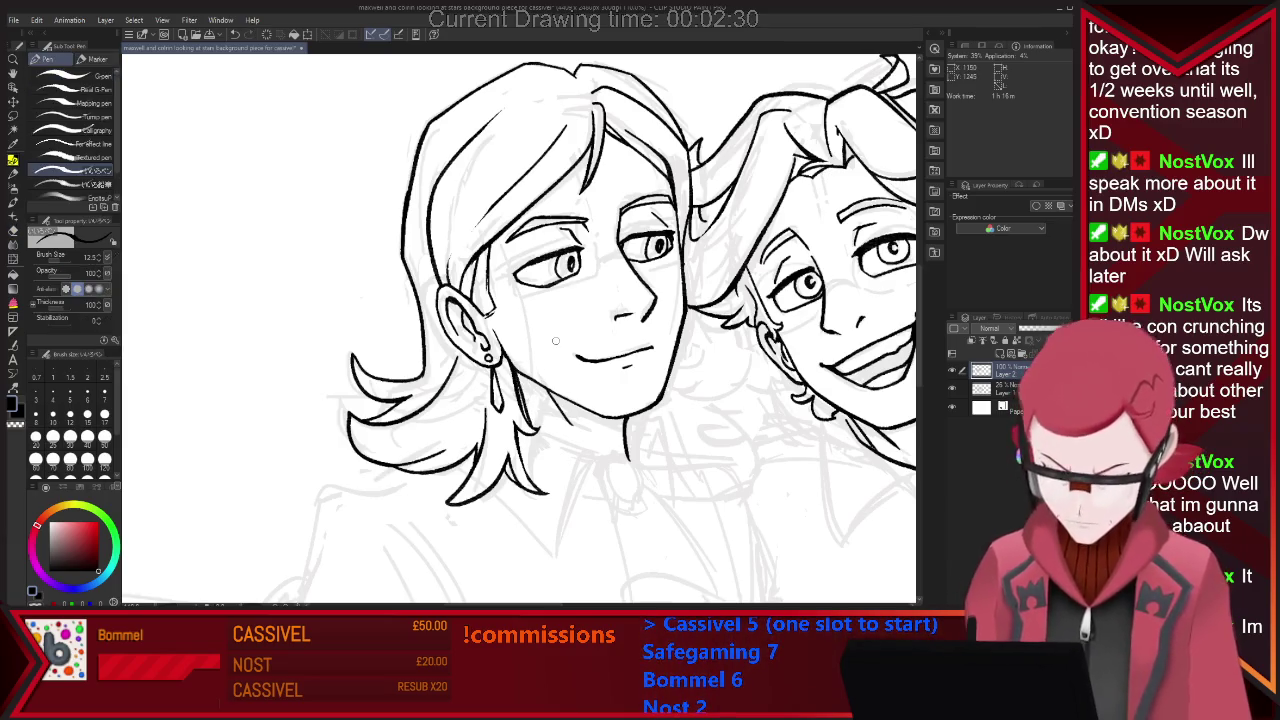
{"action": "key", "text": "ctrl+minus"}
{"action": "key", "text": "ctrl+minus"}
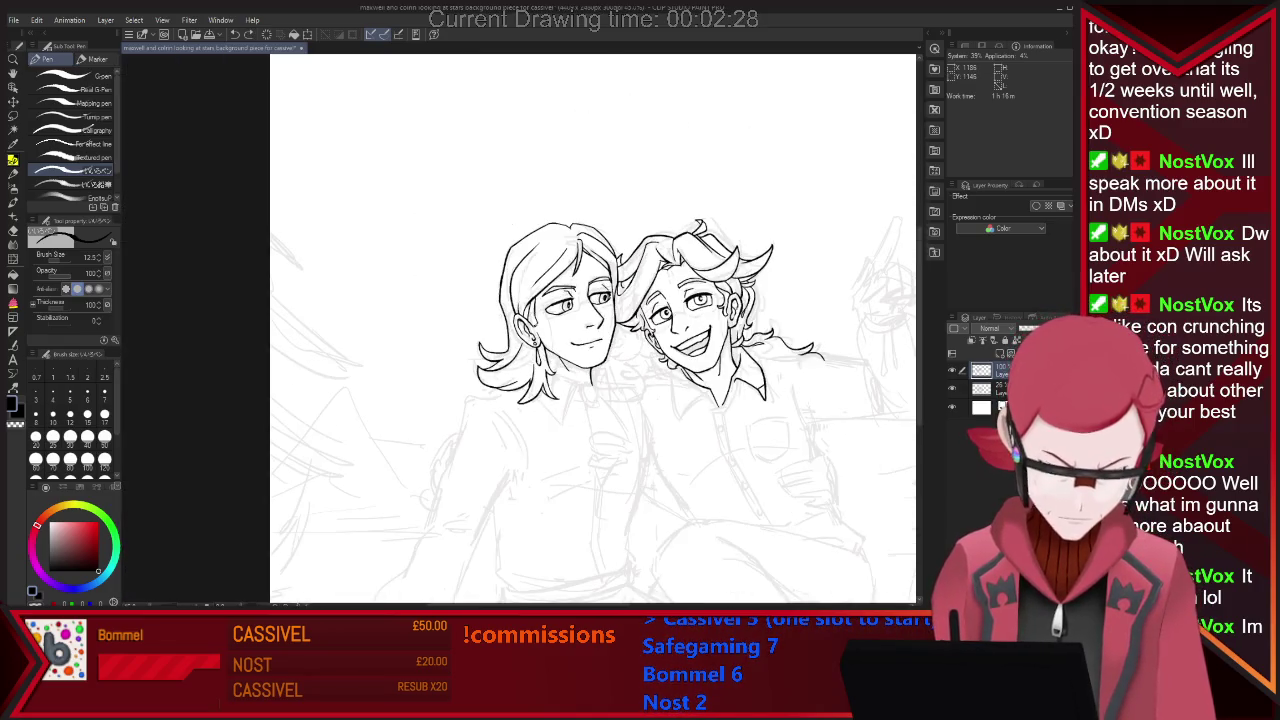
{"action": "key", "text": "ctrl+plus"}
{"action": "key", "text": "ctrl+plus"}
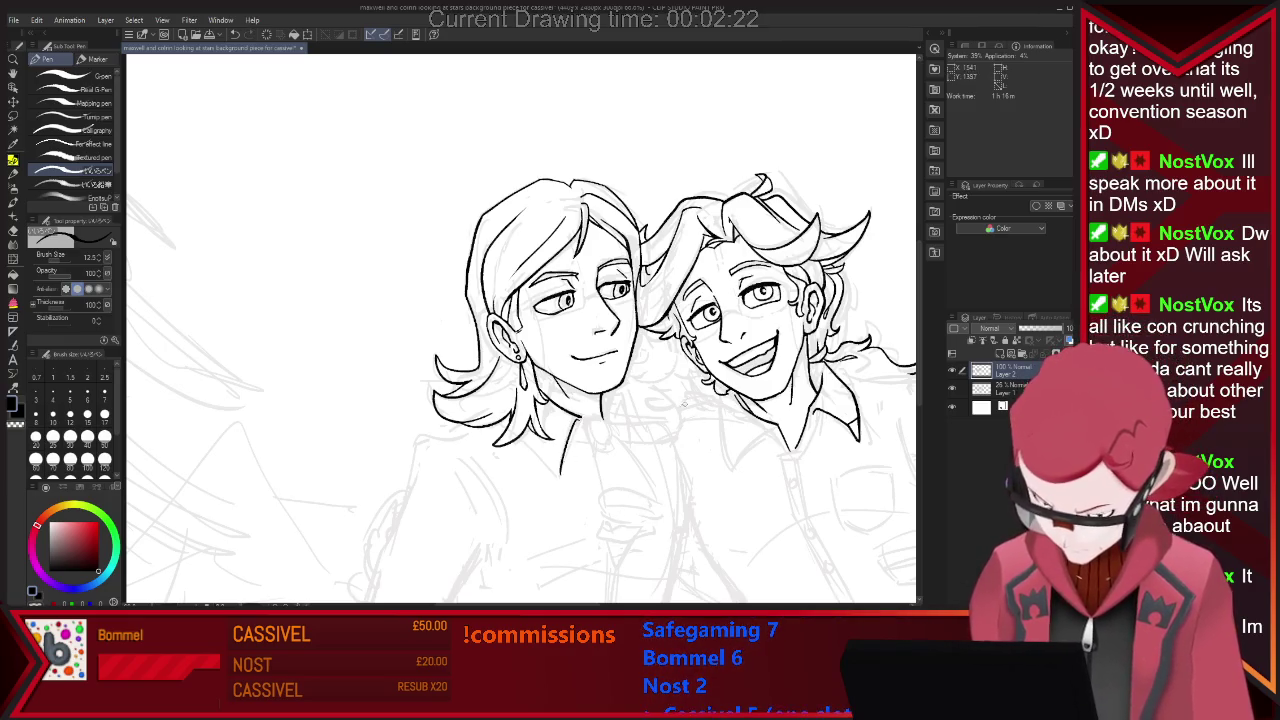
Ink the collar under the left character's chin and add the brooch stroke.
{"action": "left_click_drag", "start_coordinate": [520, 438], "coordinate": [563, 474]}
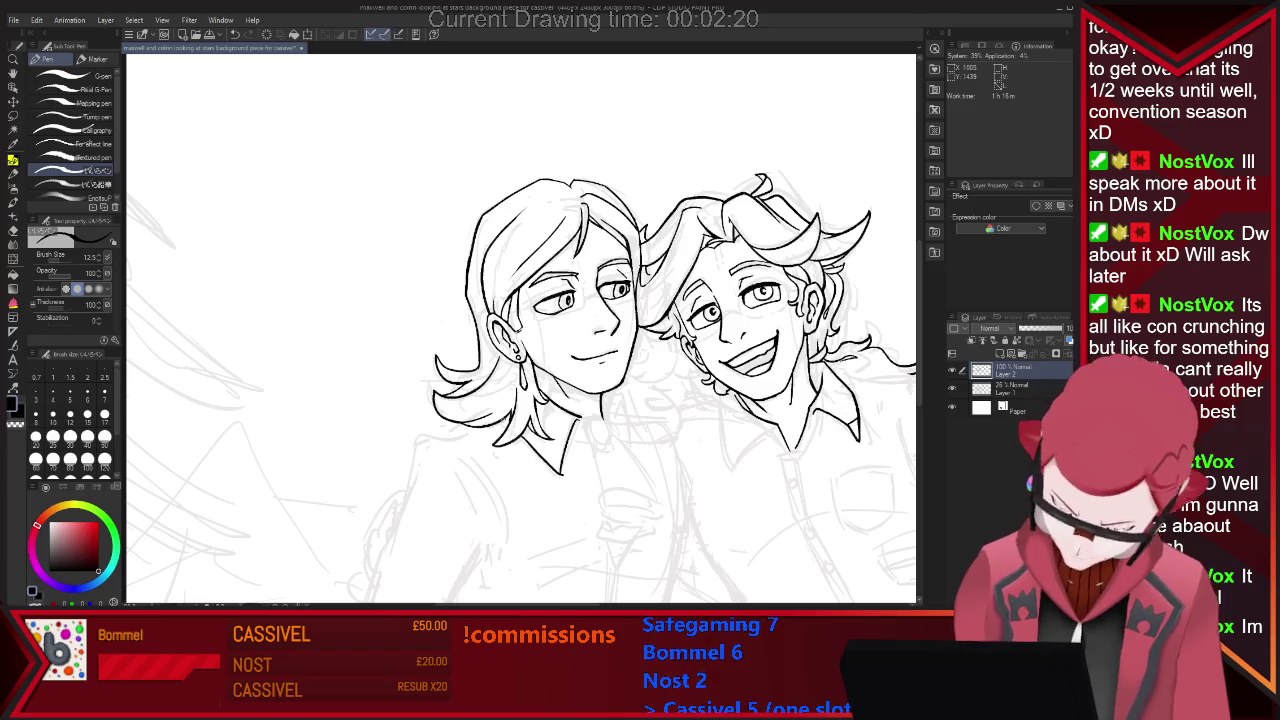
{"action": "key", "text": "e"}
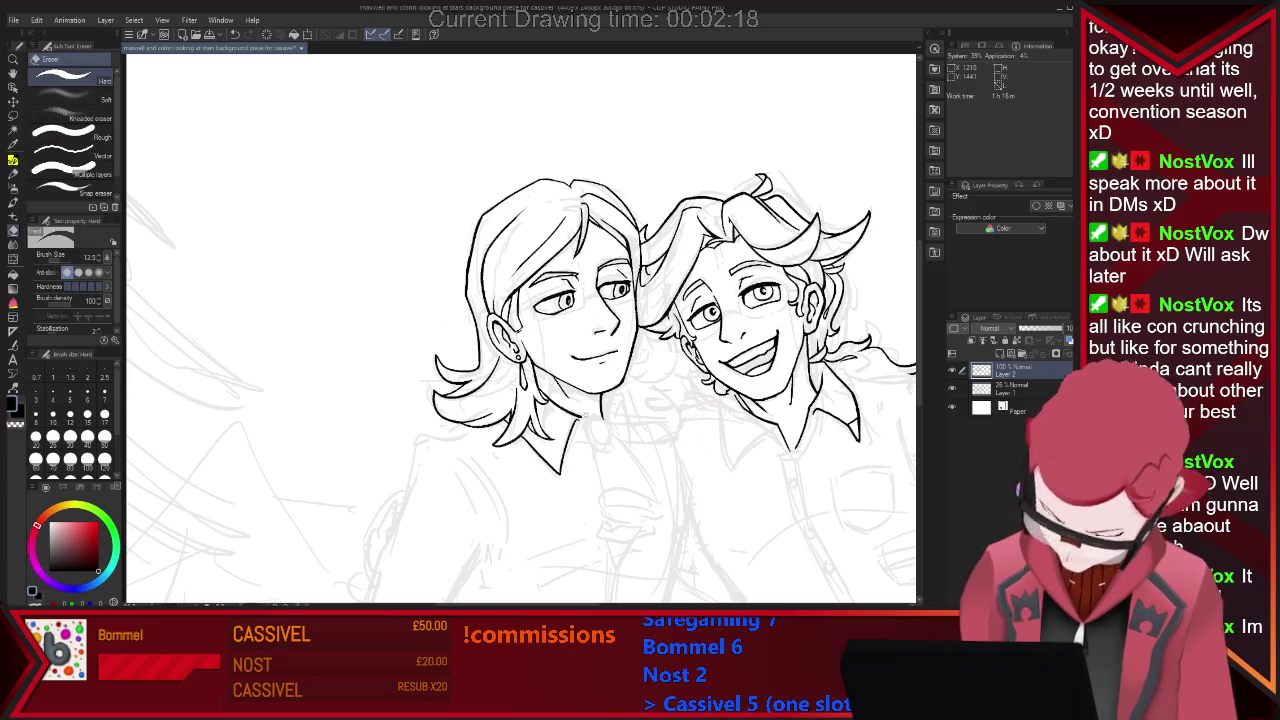
{"action": "key", "text": "p"}
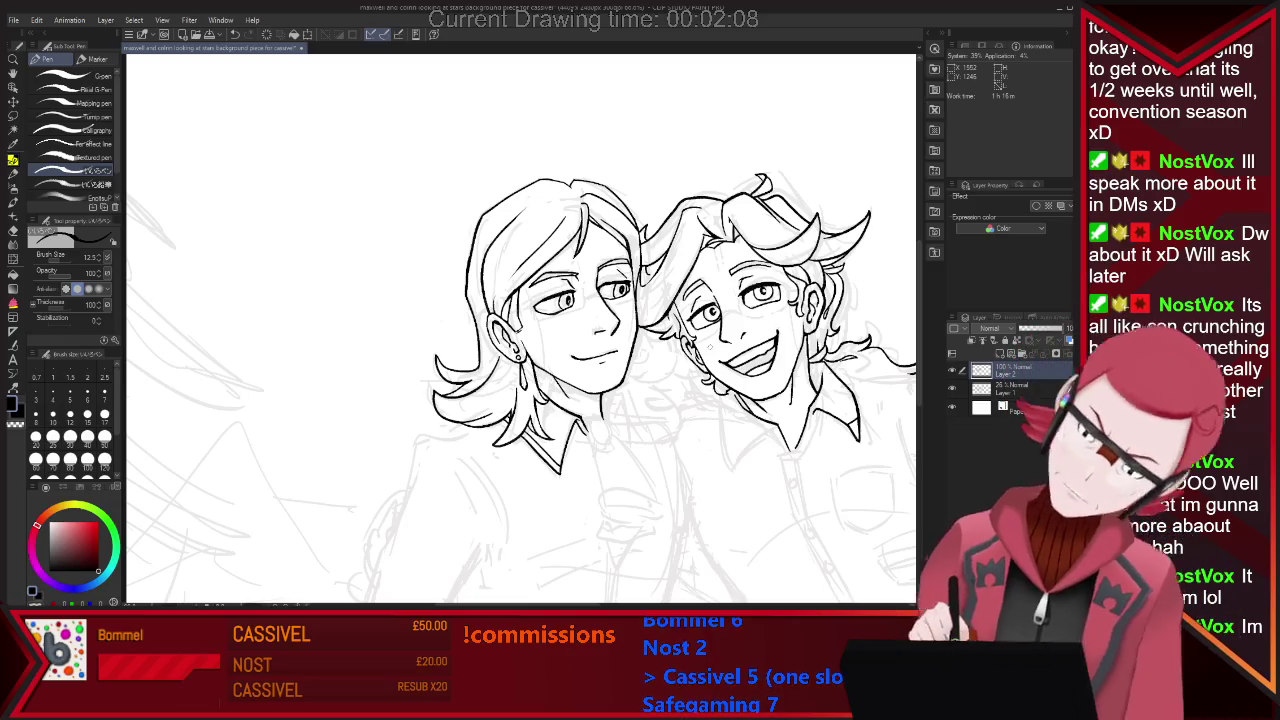
{"action": "key", "text": "e"}
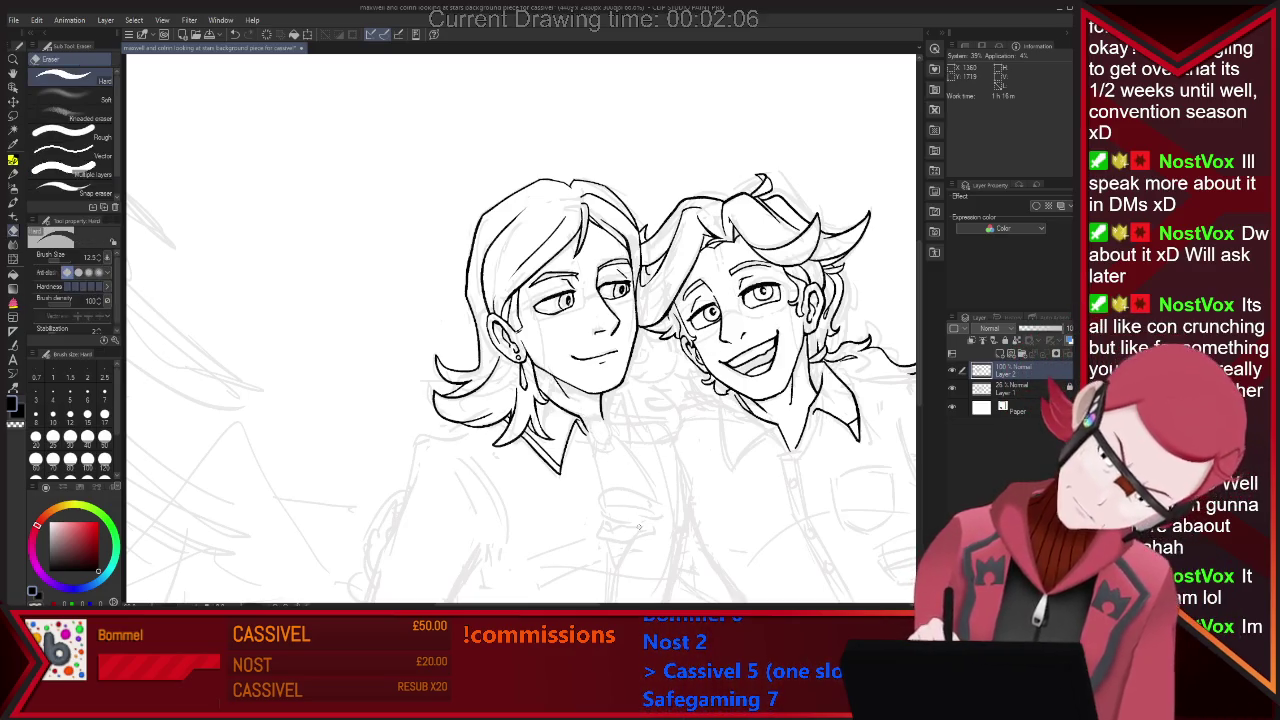
{"action": "key", "text": "p"}
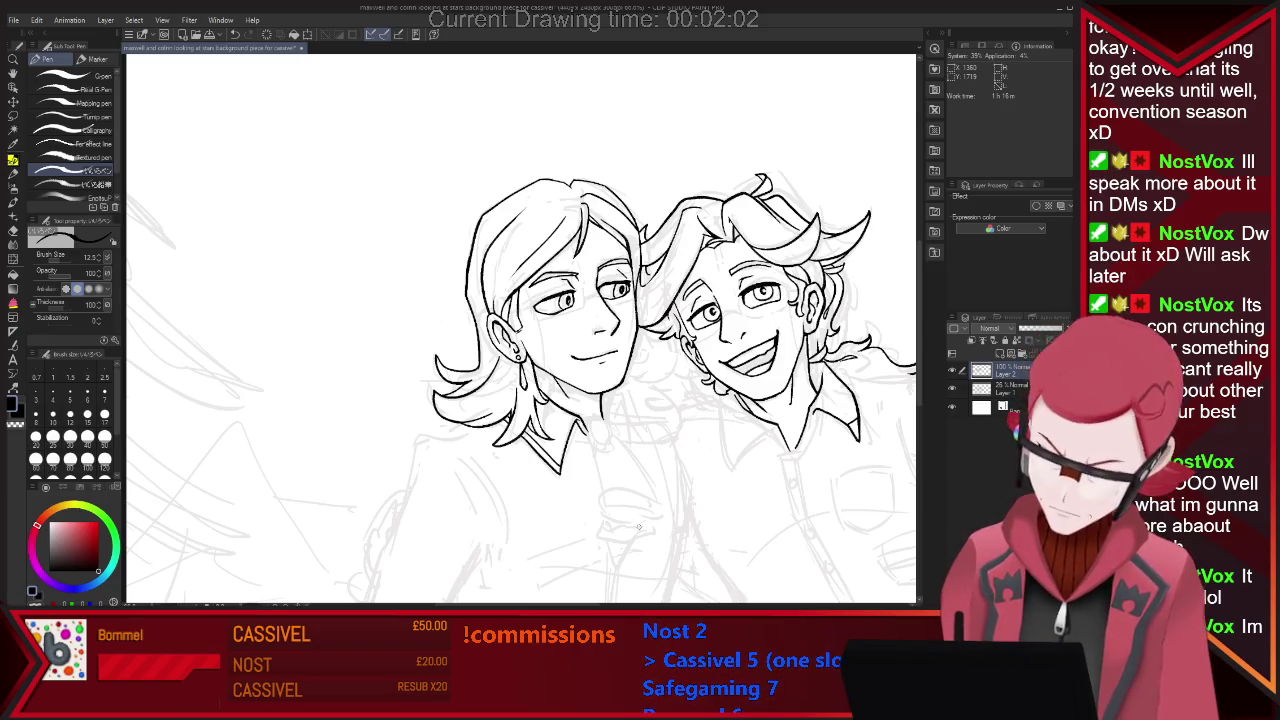
{"action": "key", "text": "e"}
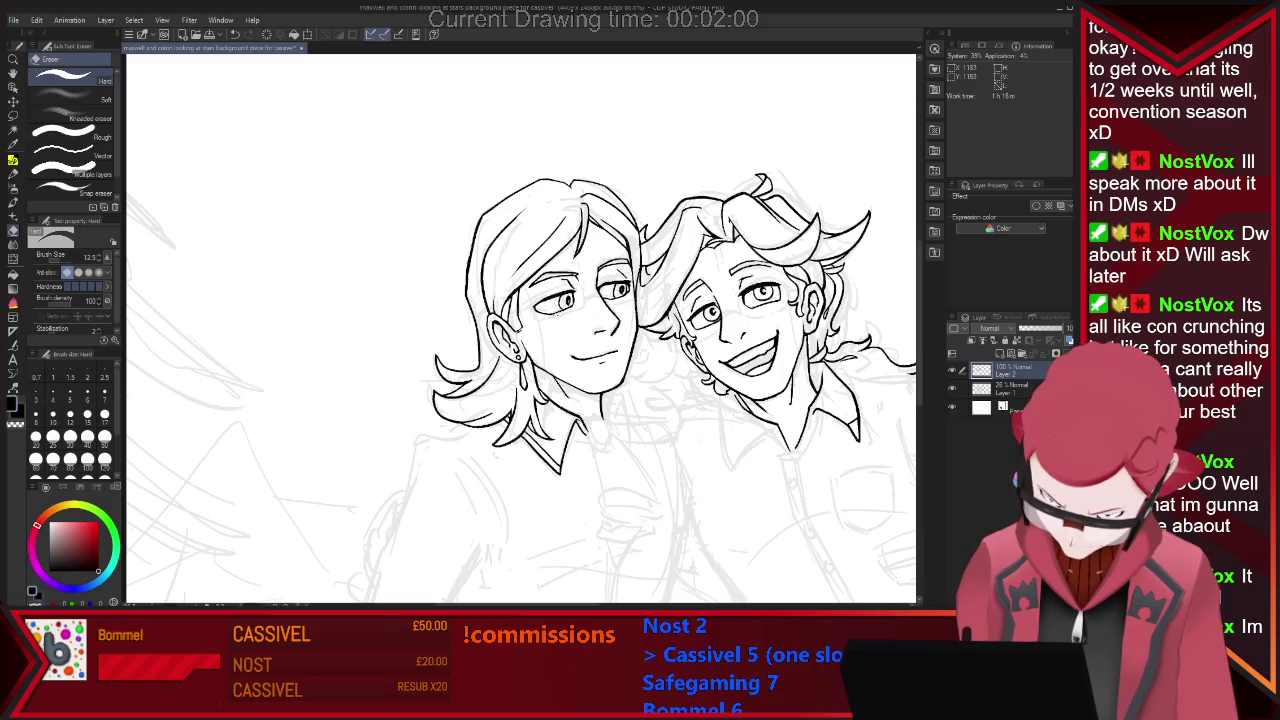
{"action": "key", "text": "p"}
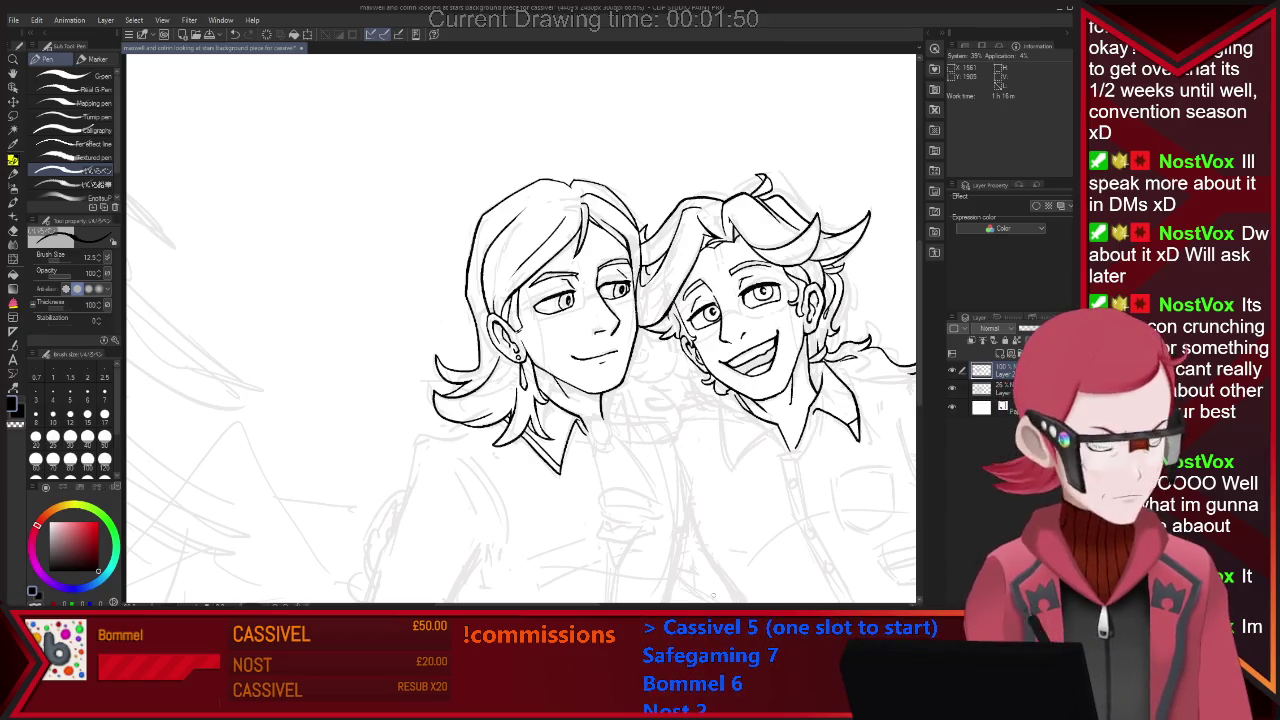
{"action": "left_click_drag", "start_coordinate": [596, 416], "coordinate": [610, 428]}
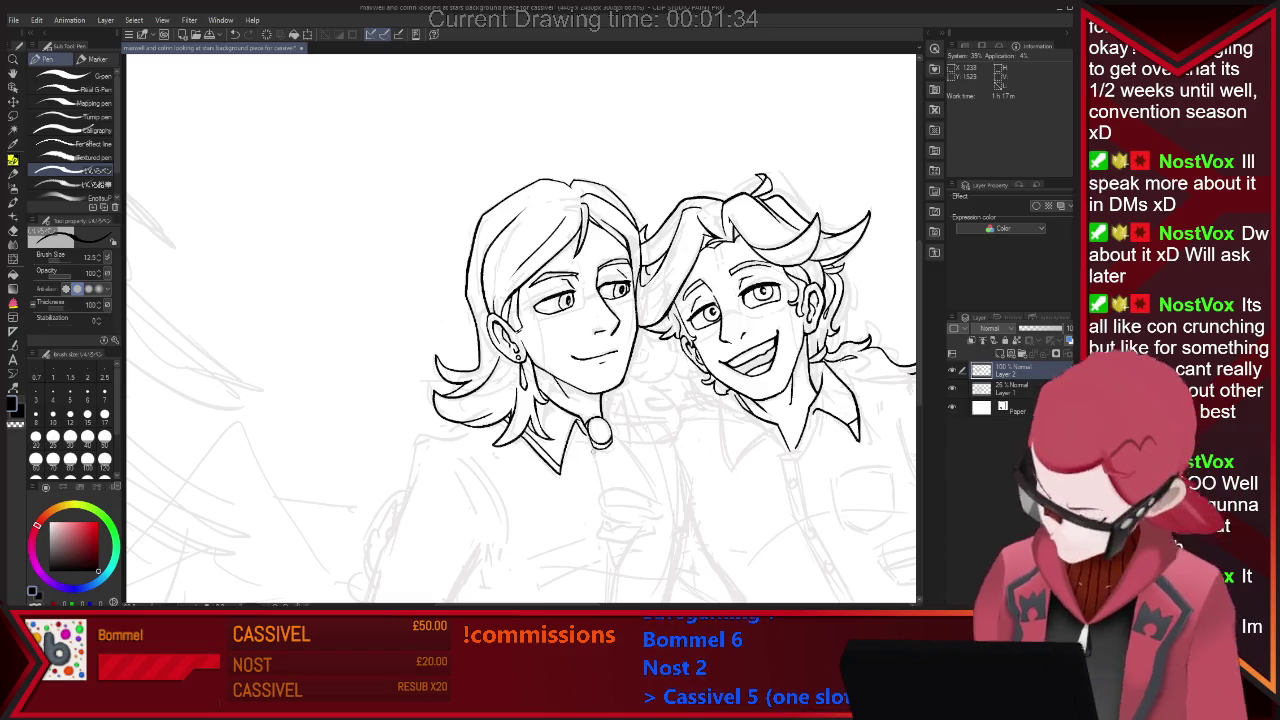
Ink the tie's left and right edges hanging below the left character's brooch.
{"action": "key", "text": "e"}
{"action": "key", "text": "p"}
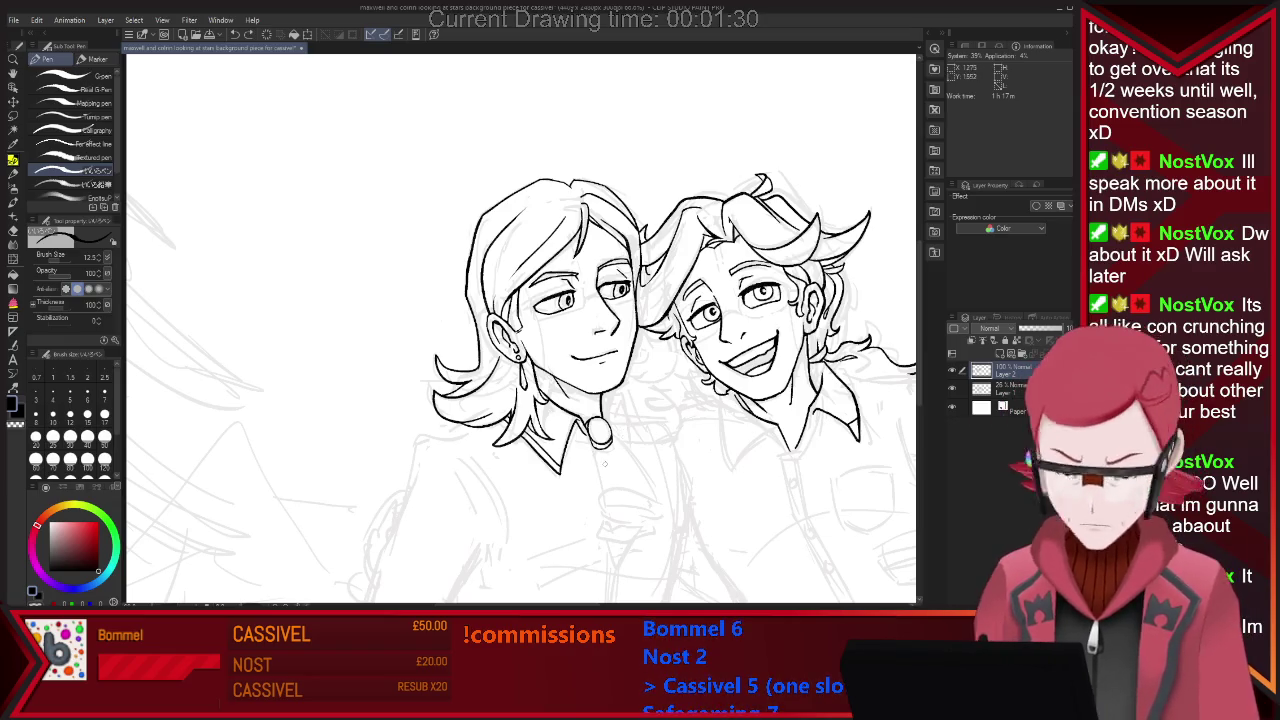
{"action": "key", "text": "e"}
{"action": "key", "text": "p"}
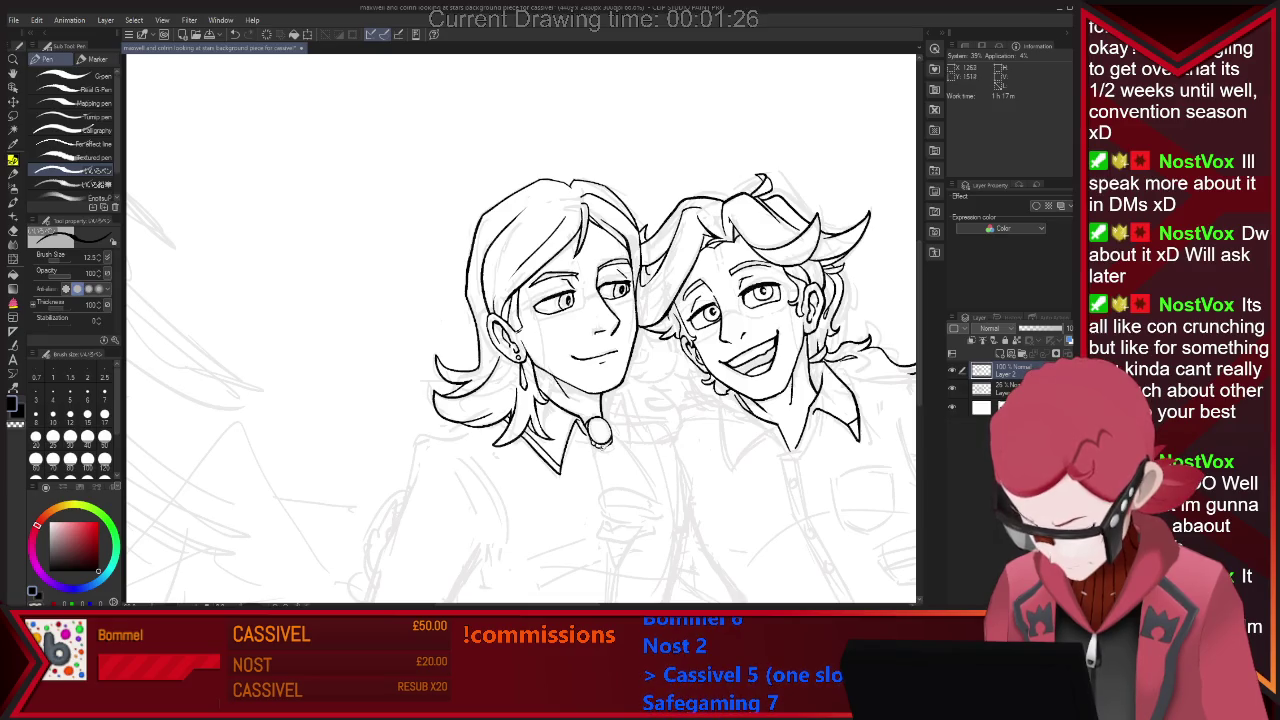
{"action": "key", "text": "e"}
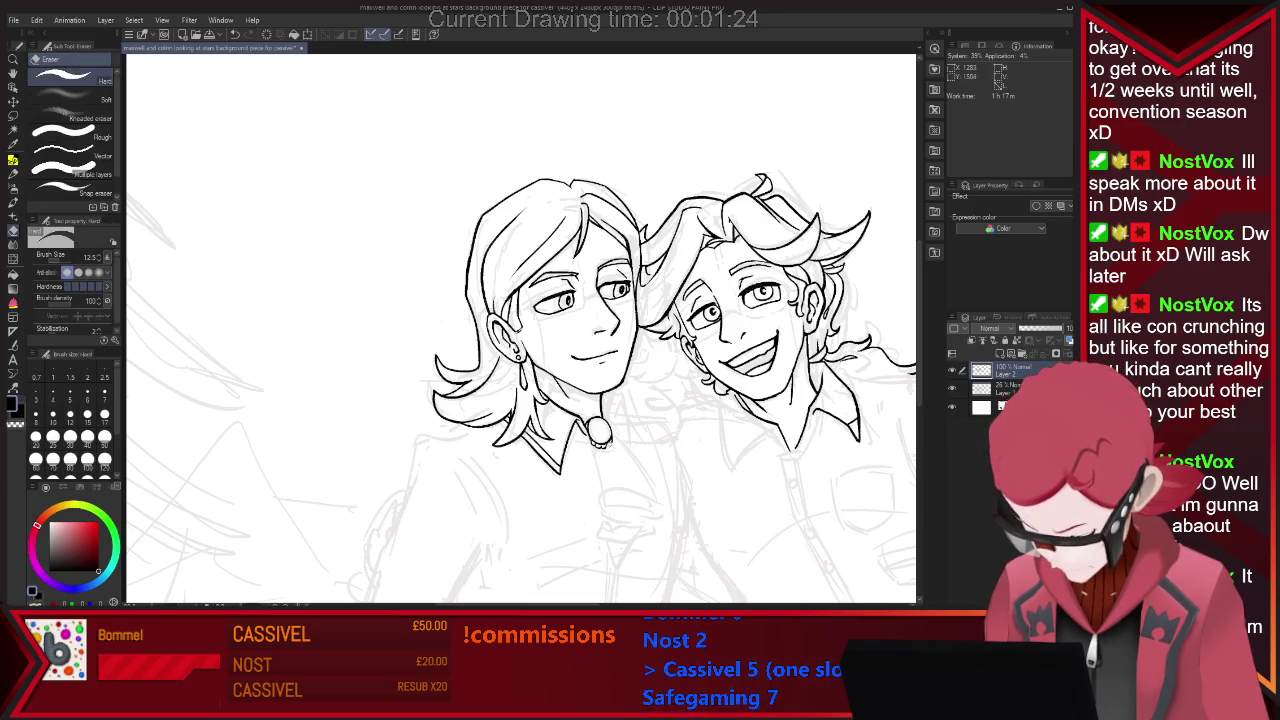
{"action": "key", "text": "p"}
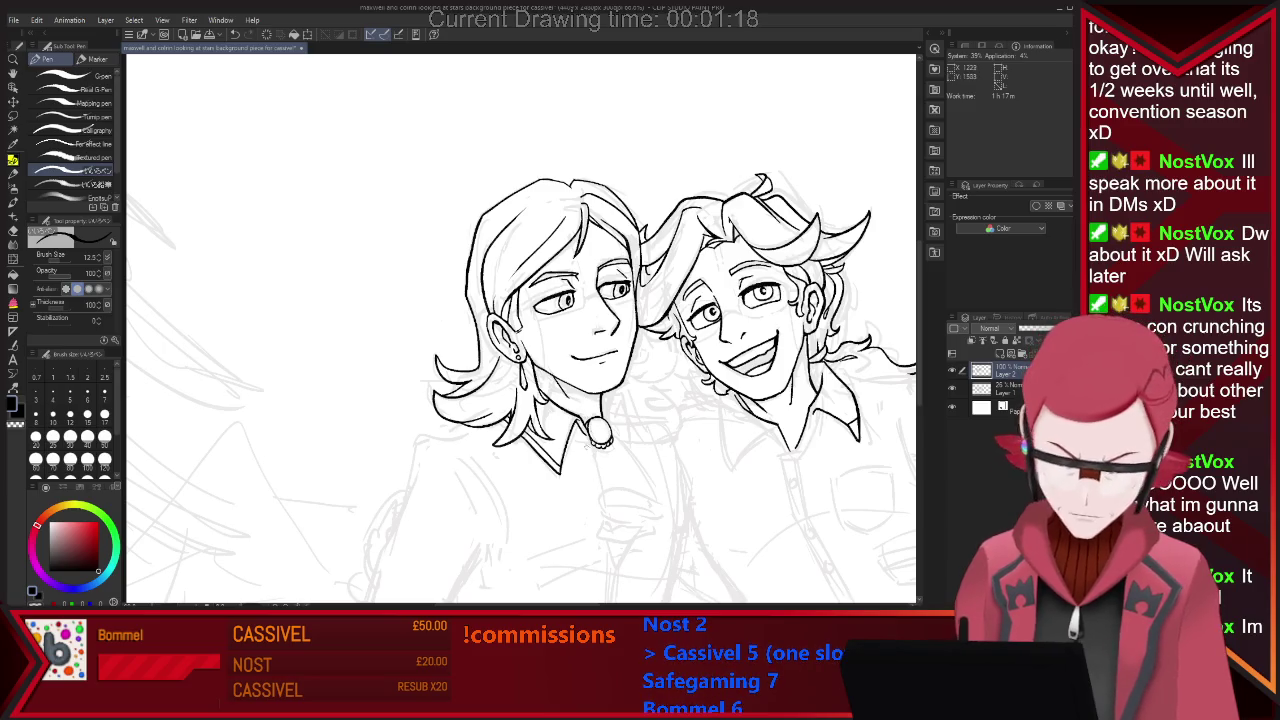
{"action": "left_click_drag", "start_coordinate": [592, 458], "coordinate": [598, 507]}
{"action": "mouse_move", "coordinate": [610, 440]}
{"action": "left_mouse_down"}
{"action": "mouse_move", "coordinate": [658, 505]}
{"action": "mouse_move", "coordinate": [678, 500]}
{"action": "left_mouse_up"}
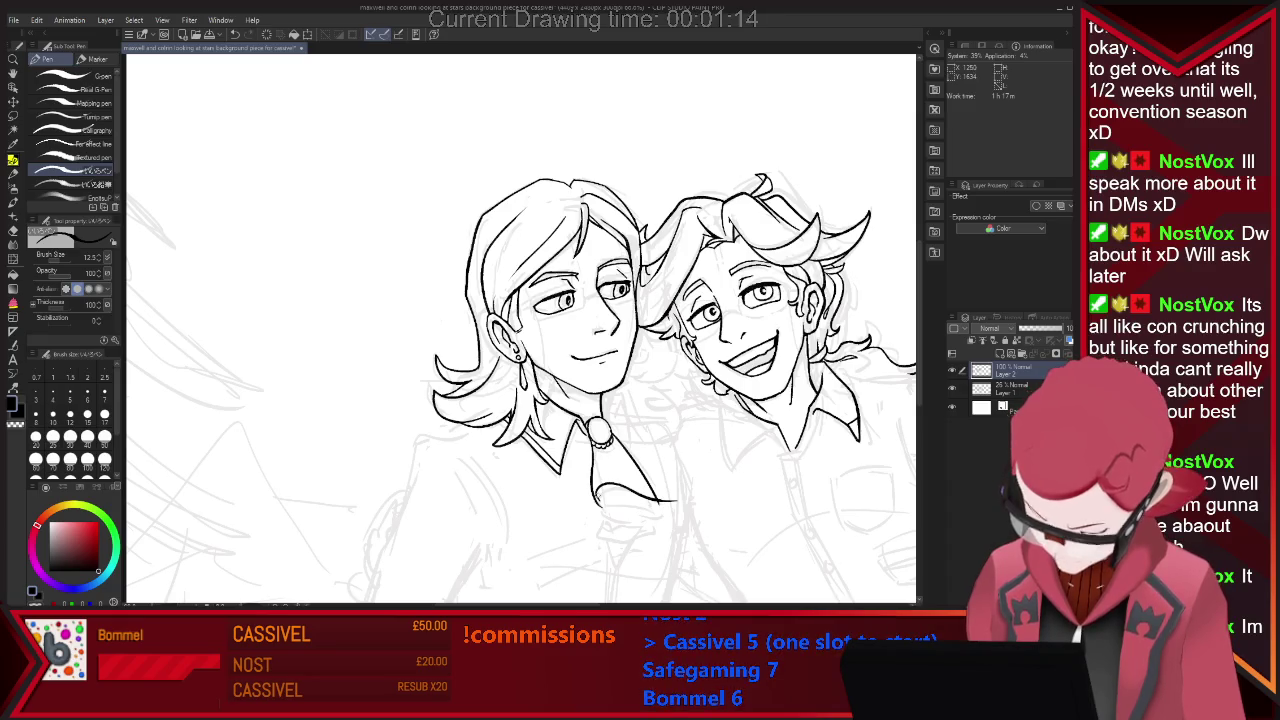
Erase the stray tail of the collar line beside the tie.
{"action": "key", "text": "e"}
{"action": "key", "text": "p"}
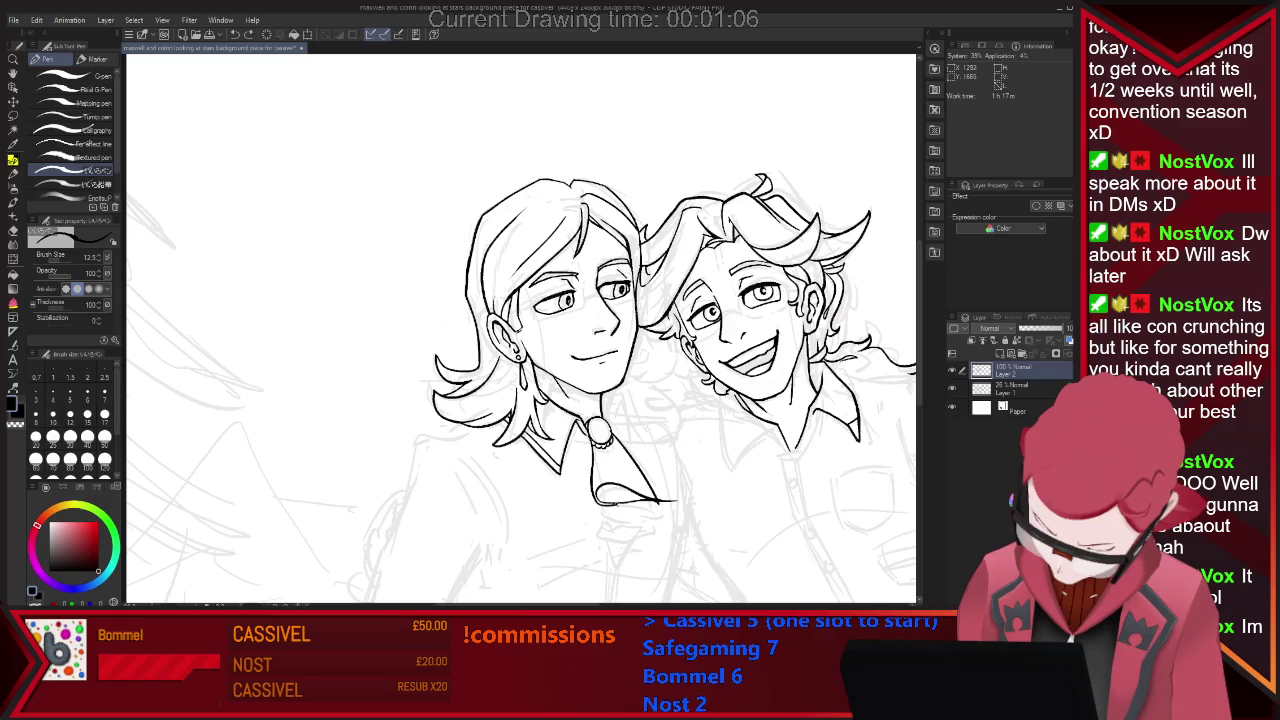
{"action": "key", "text": "e"}
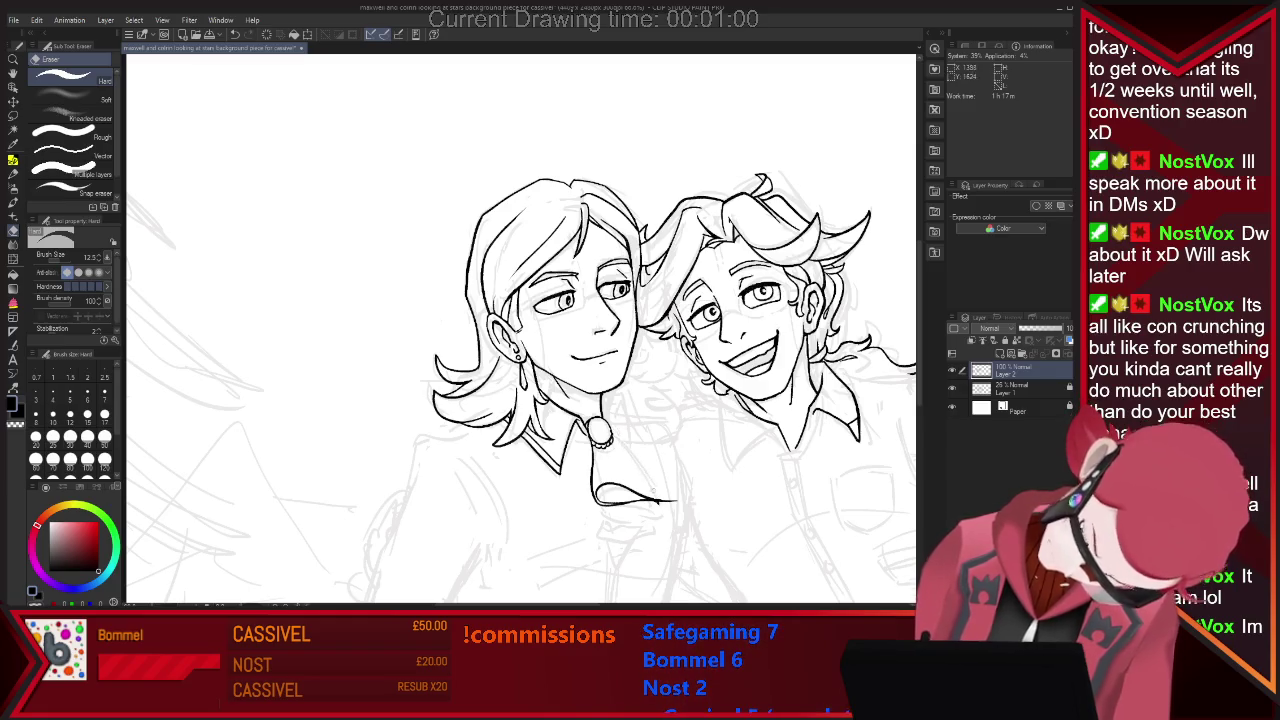
{"action": "key", "text": "p"}
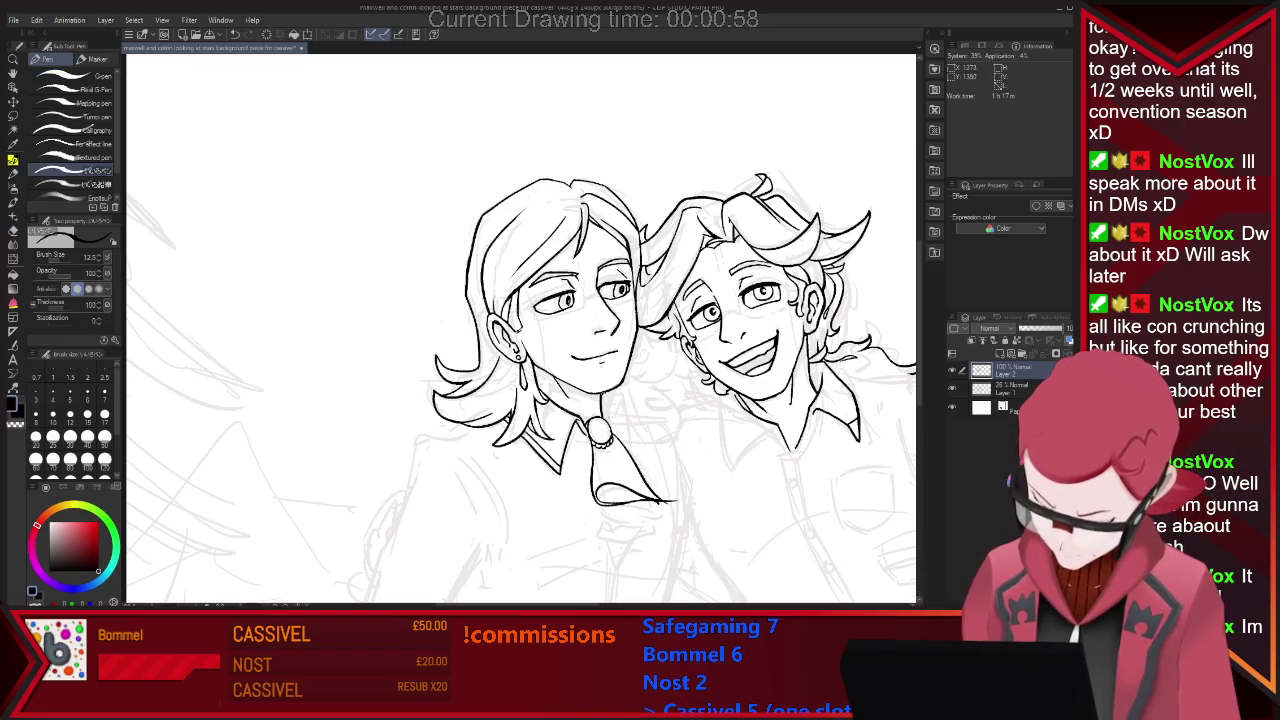
{"action": "key", "text": "e"}
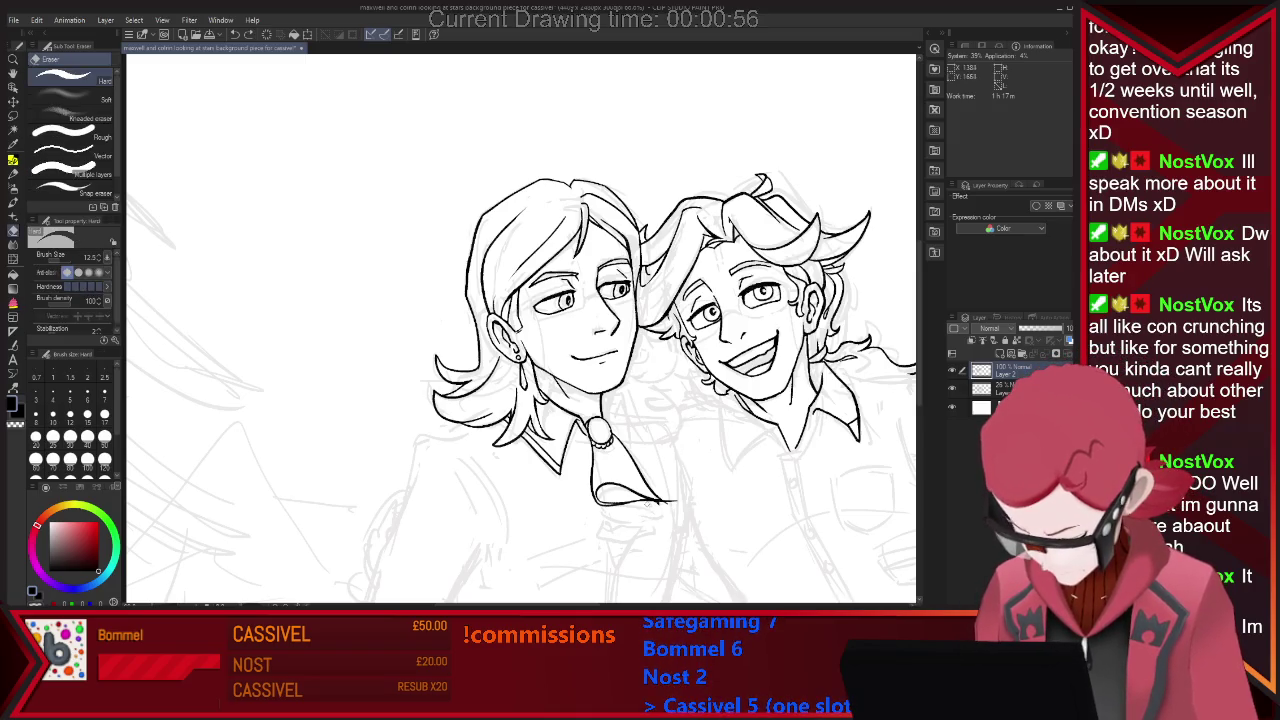
{"action": "left_click_drag", "start_coordinate": [660, 501], "coordinate": [676, 500]}
{"action": "key", "text": "p"}
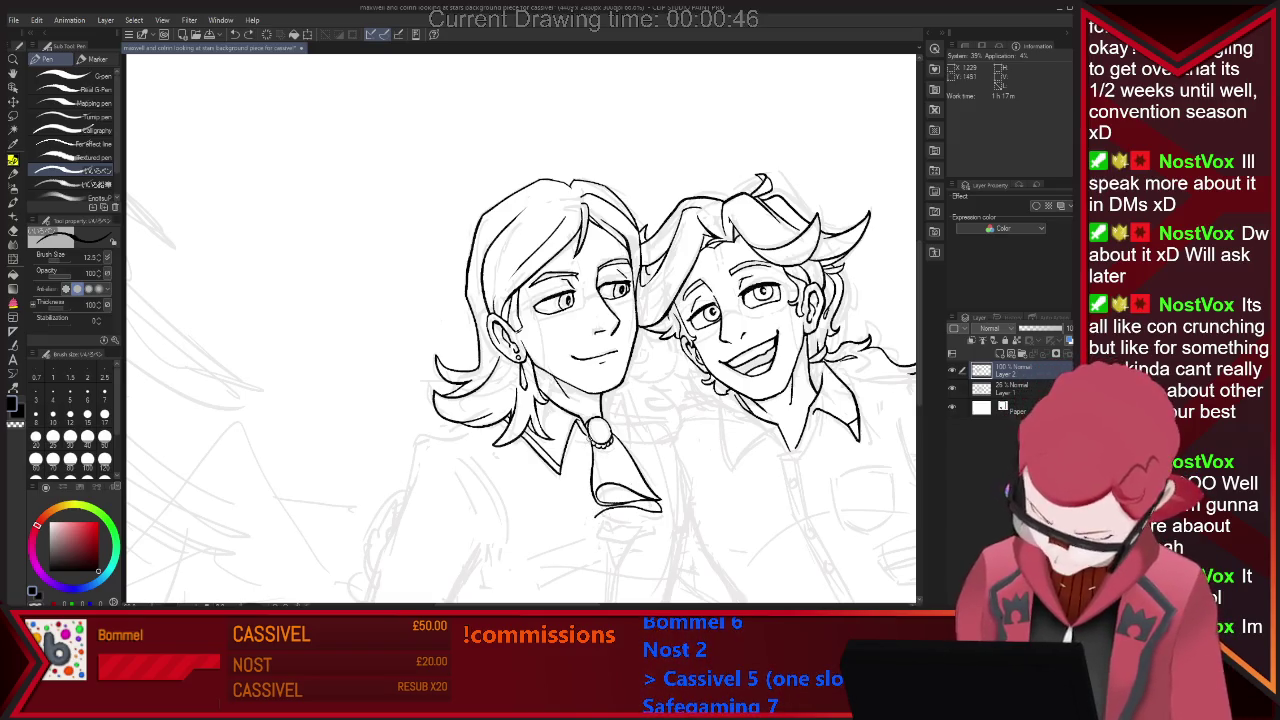
Undo the two bad strokes at the tie's bottom and redraw its bottom edge.
{"action": "key", "text": "e"}
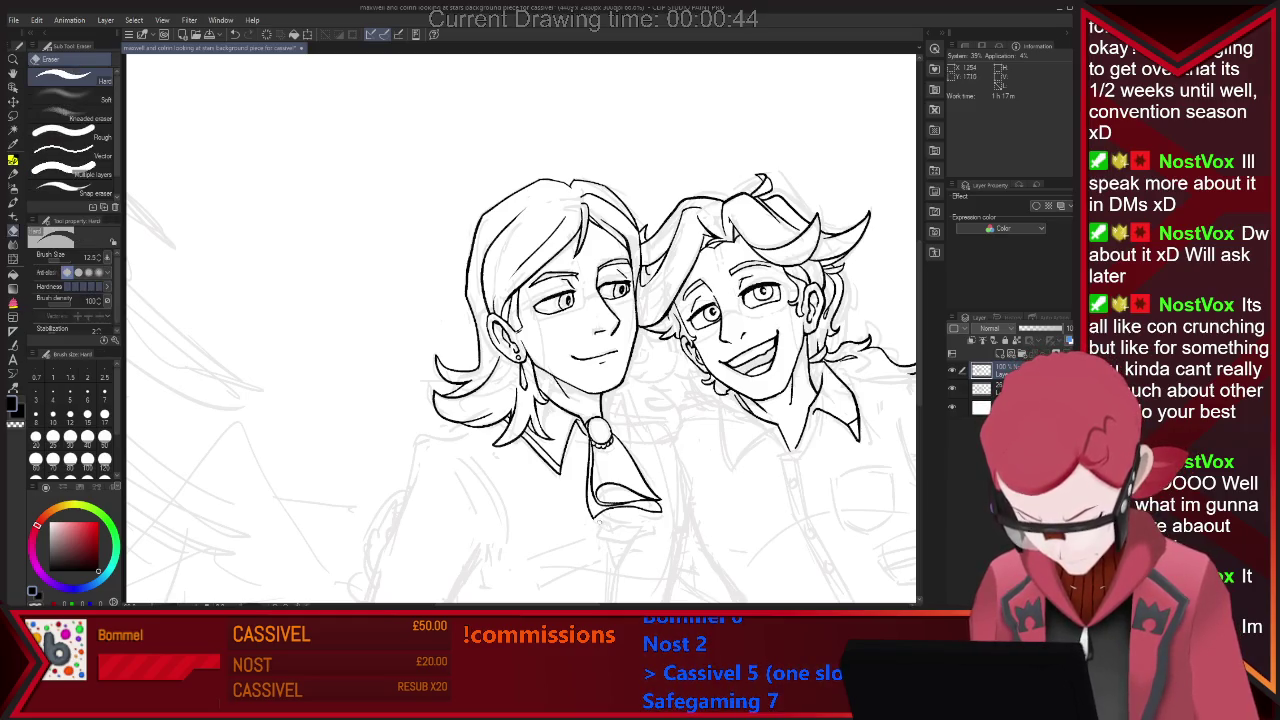
{"action": "key", "text": "p"}
{"action": "key", "text": "ctrl+z"}
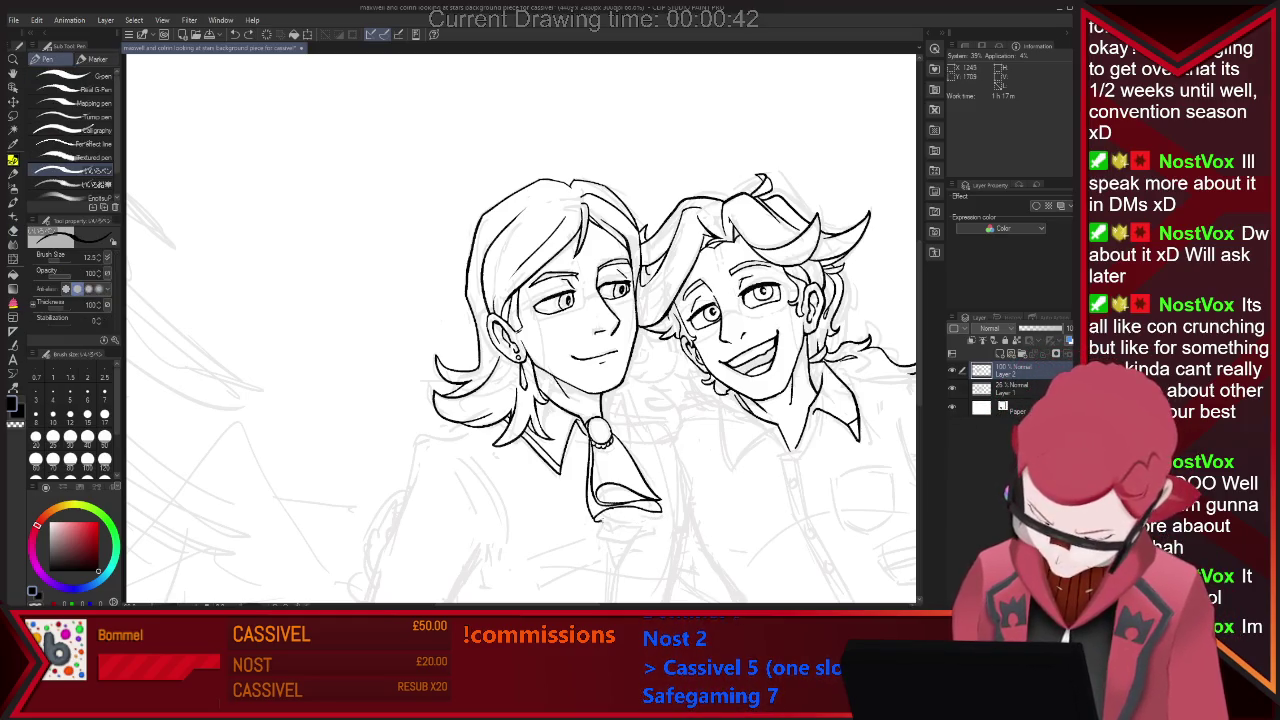
{"action": "key", "text": "ctrl+z"}
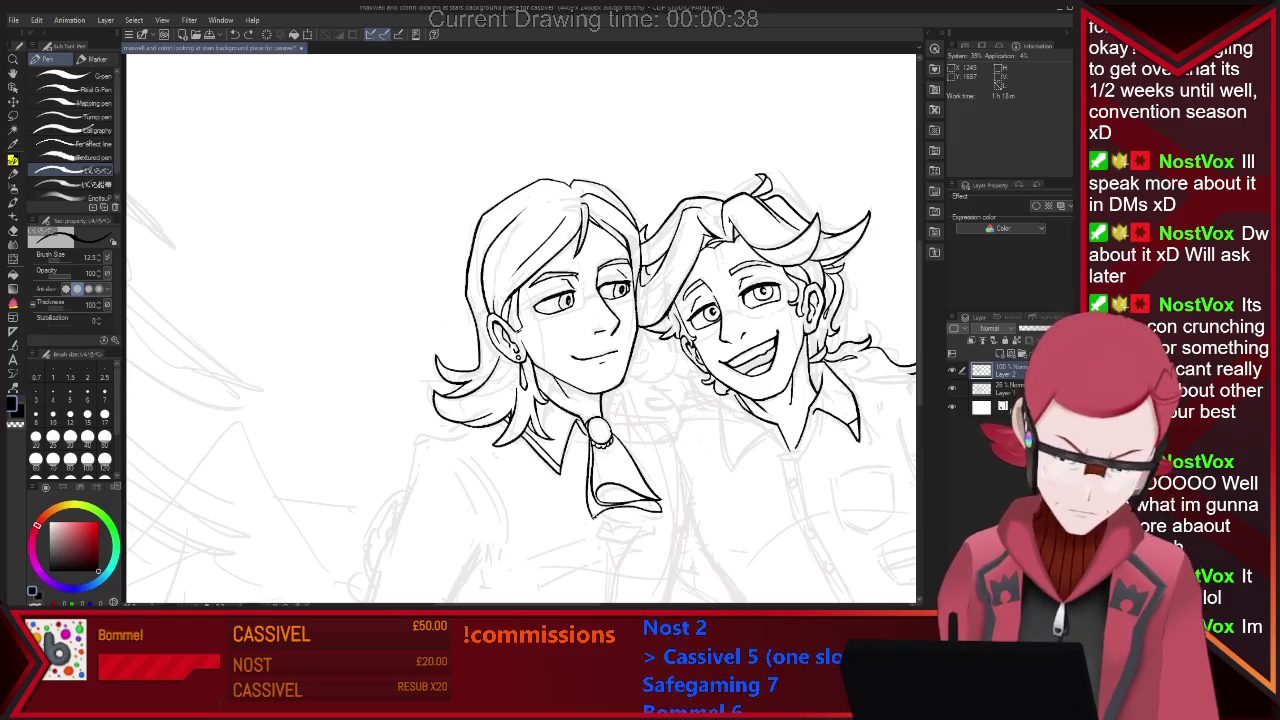
{"action": "mouse_move", "coordinate": [592, 515]}
{"action": "left_mouse_down"}
{"action": "mouse_move", "coordinate": [643, 522]}
{"action": "mouse_move", "coordinate": [645, 539]}
{"action": "left_mouse_up"}
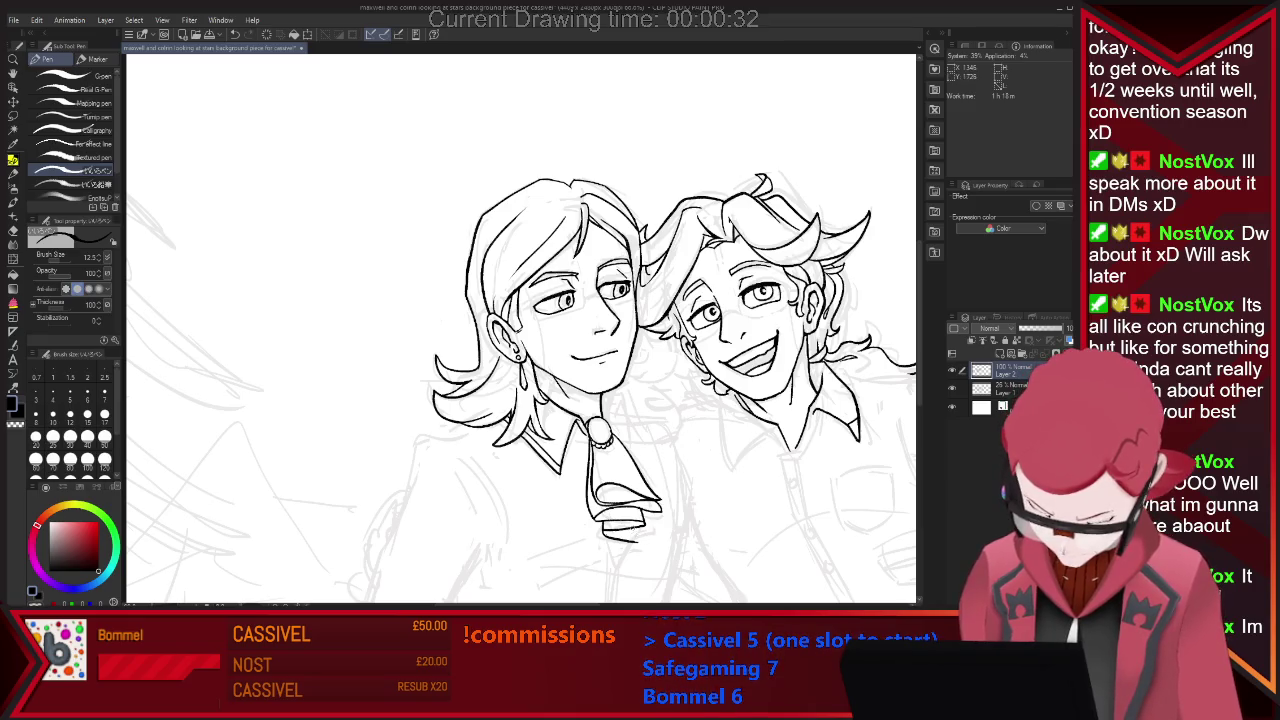
Try a pointed tip below the cravat, then undo it and several recent cravat strokes.
{"action": "left_click_drag", "start_coordinate": [608, 542], "coordinate": [634, 540]}
{"action": "key", "text": "ctrl+z"}
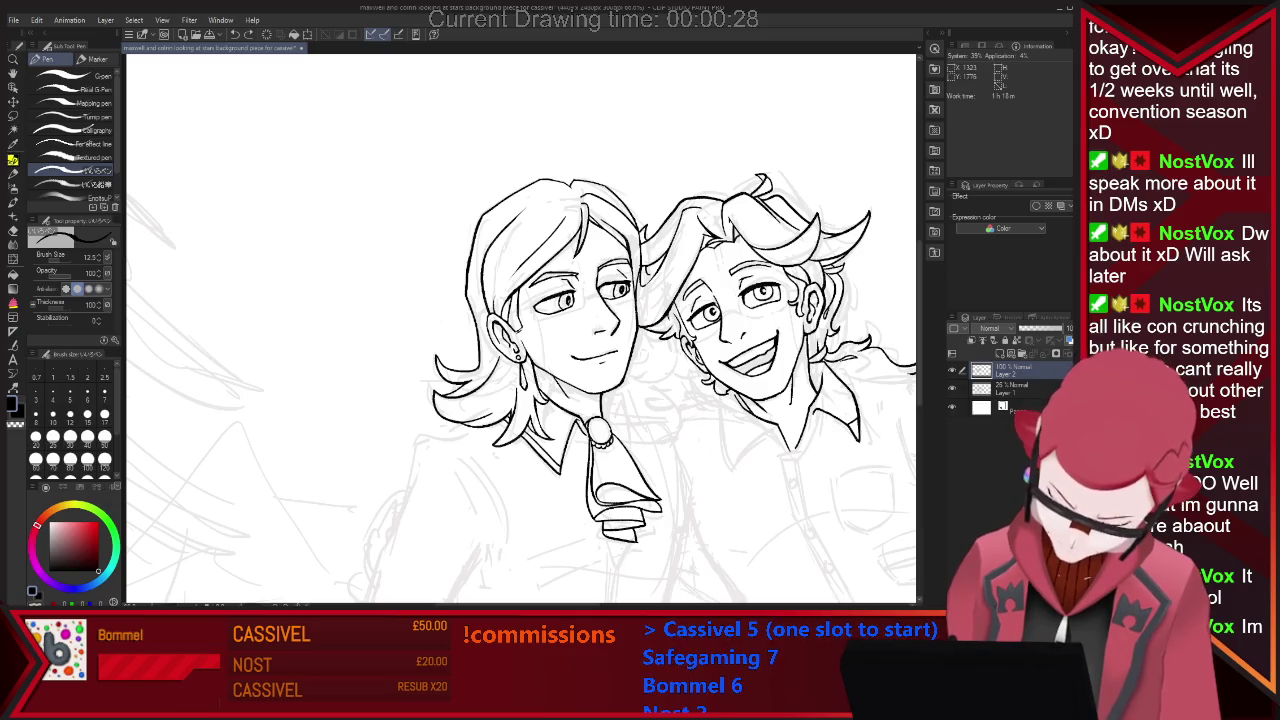
{"action": "key", "text": "e"}
{"action": "key", "text": "p"}
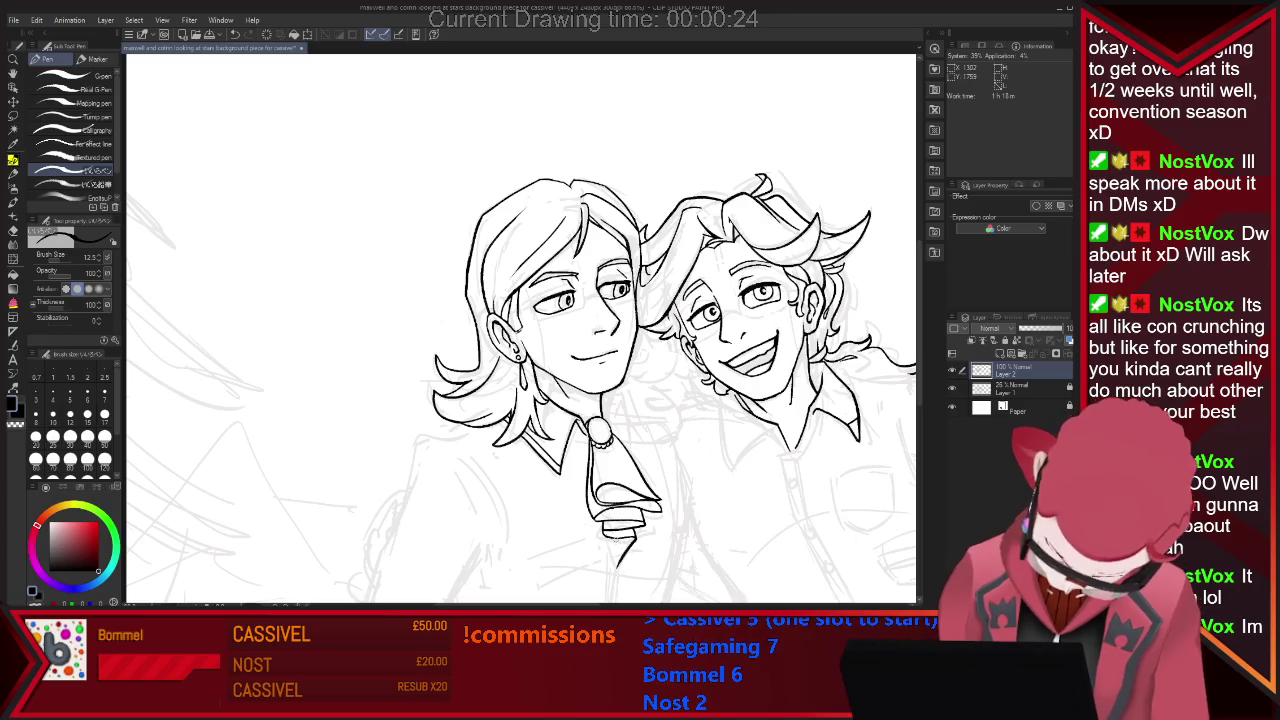
{"action": "key", "text": "ctrl+z"}
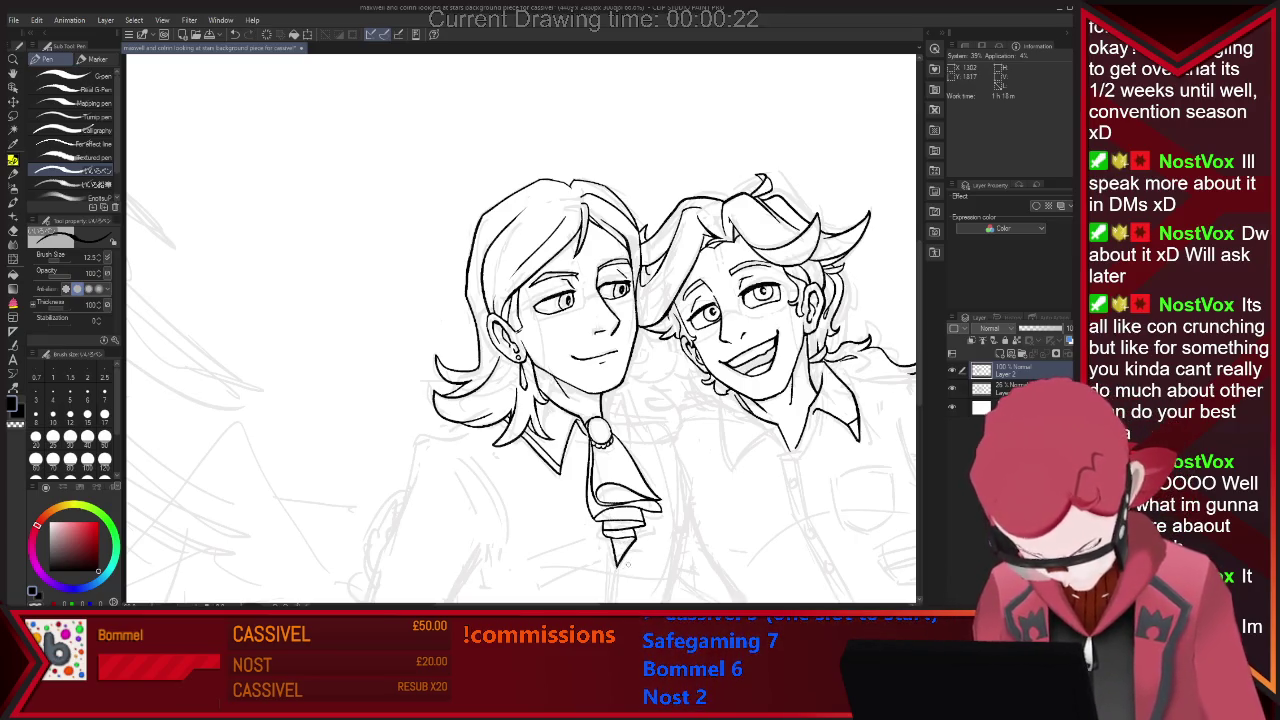
{"action": "key", "text": "ctrl+z"}
{"action": "key", "text": "ctrl+z"}
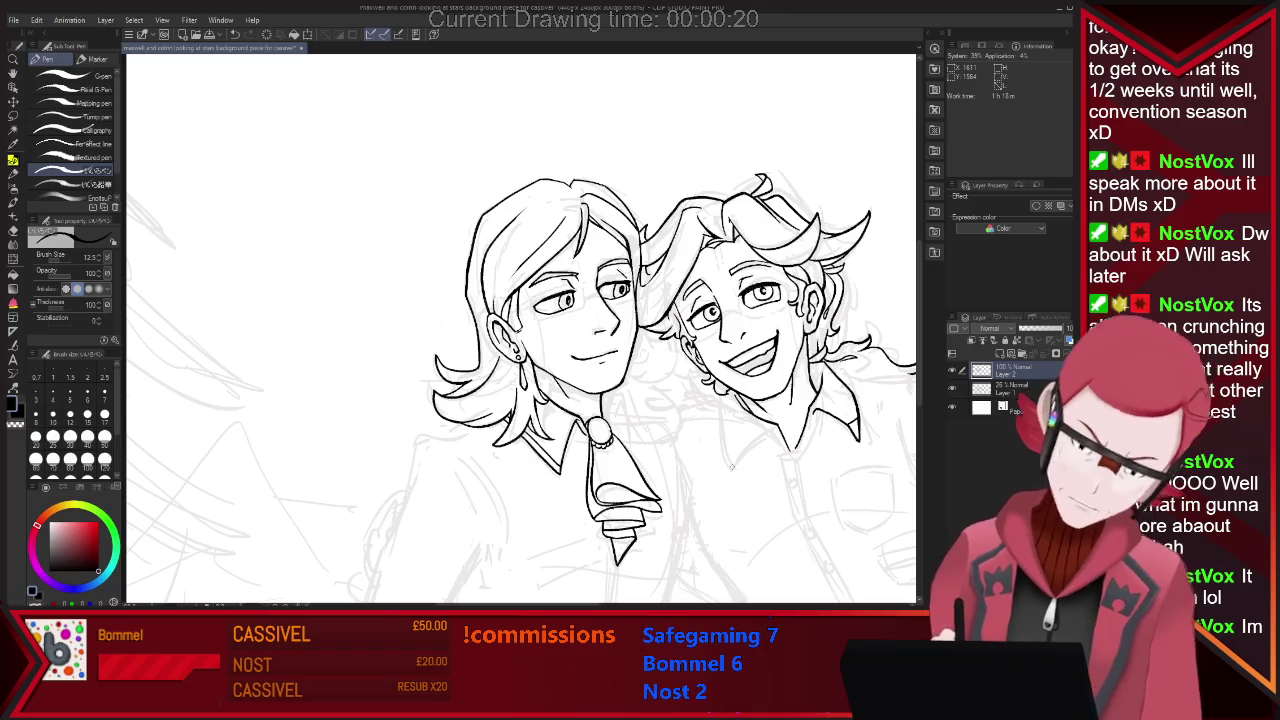
{"action": "key", "text": "ctrl+z"}
{"action": "key", "text": "ctrl+z"}
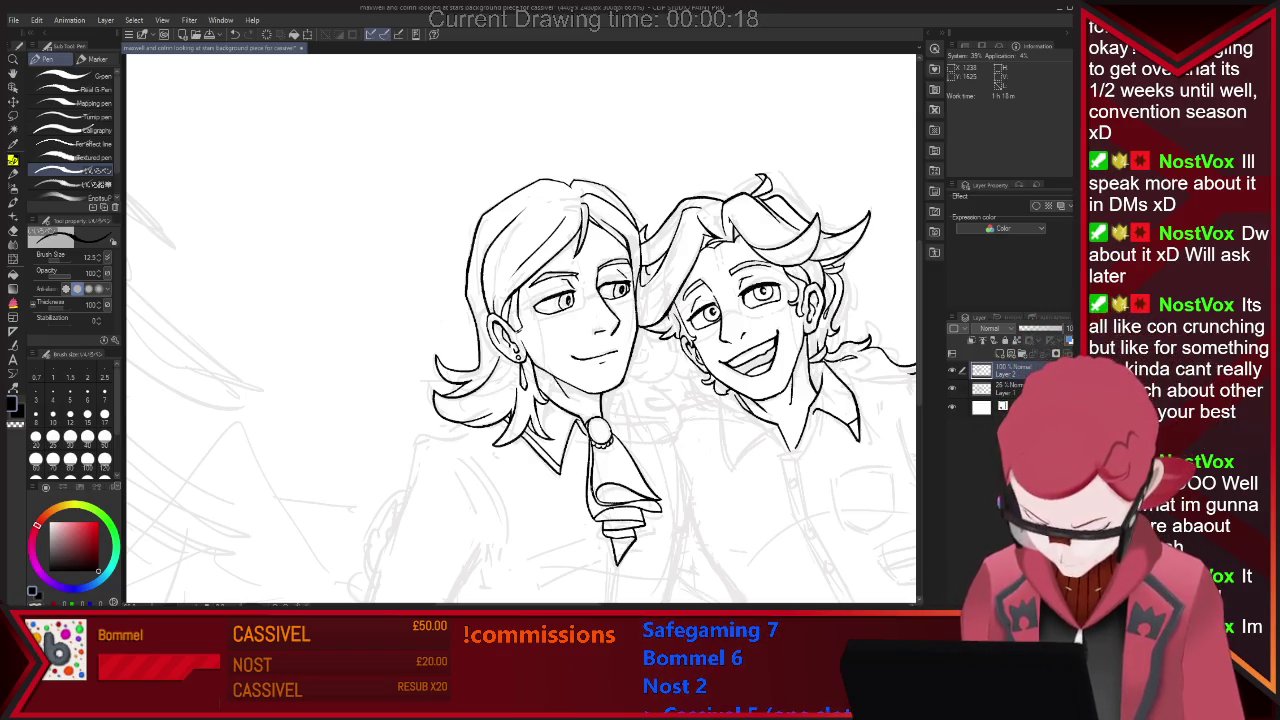
{"action": "key", "text": "ctrl+z"}
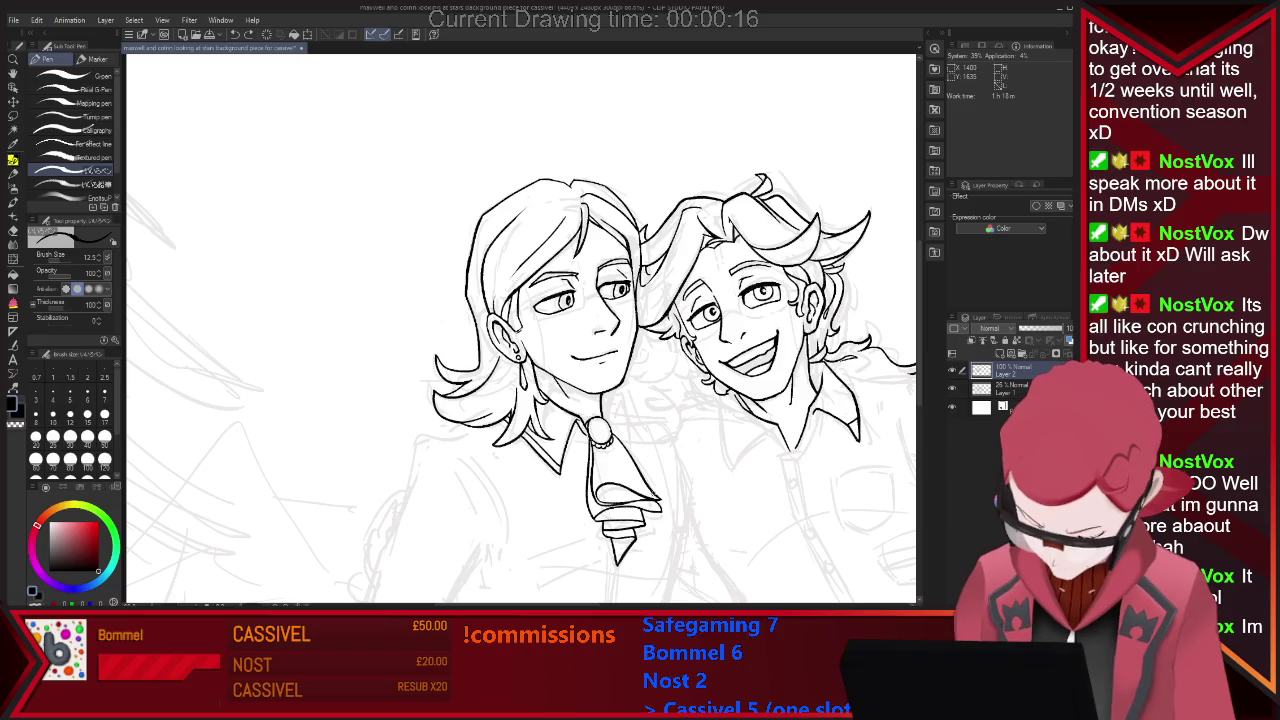
{"action": "key", "text": "ctrl+z"}
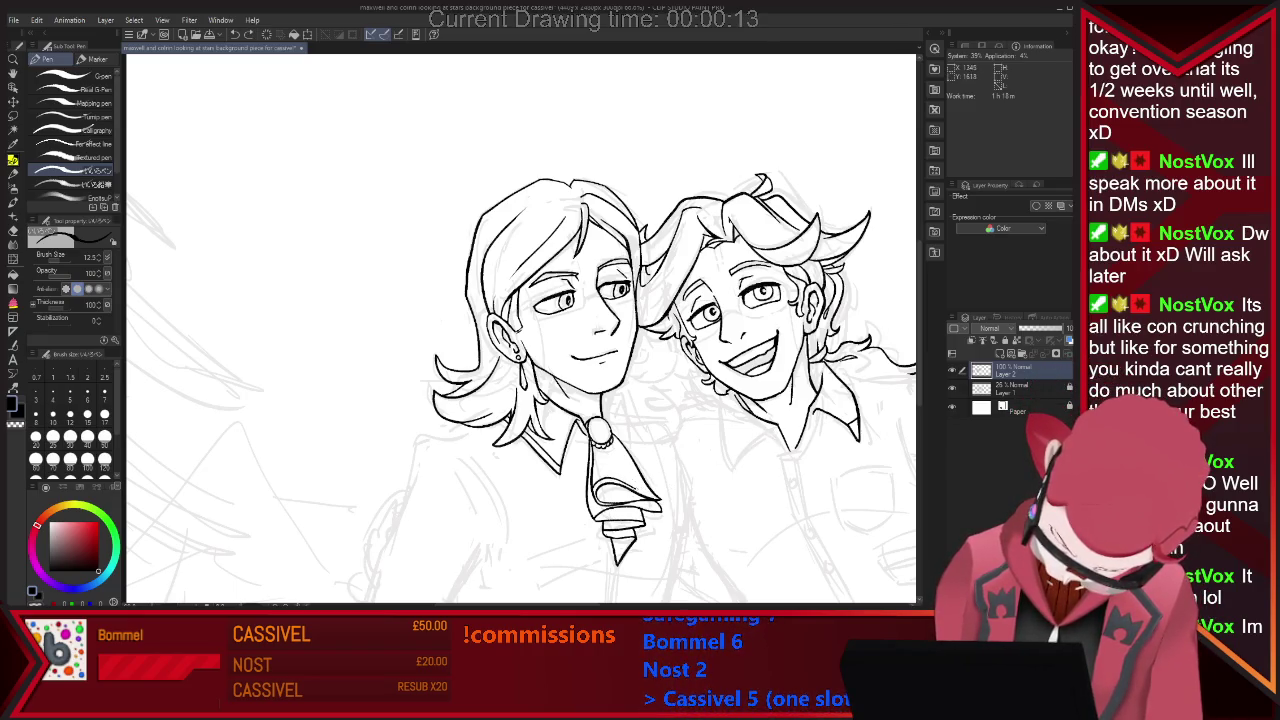
Alternate Pen and Eraser to re-ink the cravat's pointed tip.
{"action": "key", "text": "e"}
{"action": "key", "text": "p"}
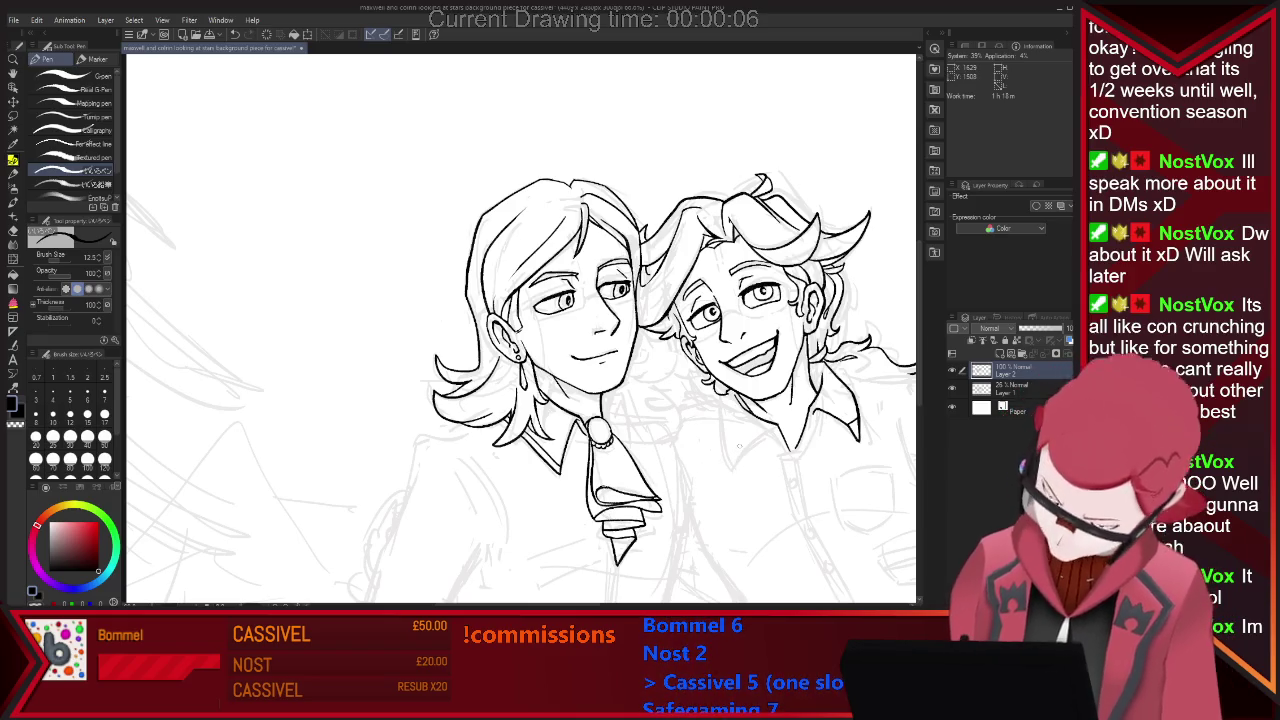
{"action": "key", "text": "e"}
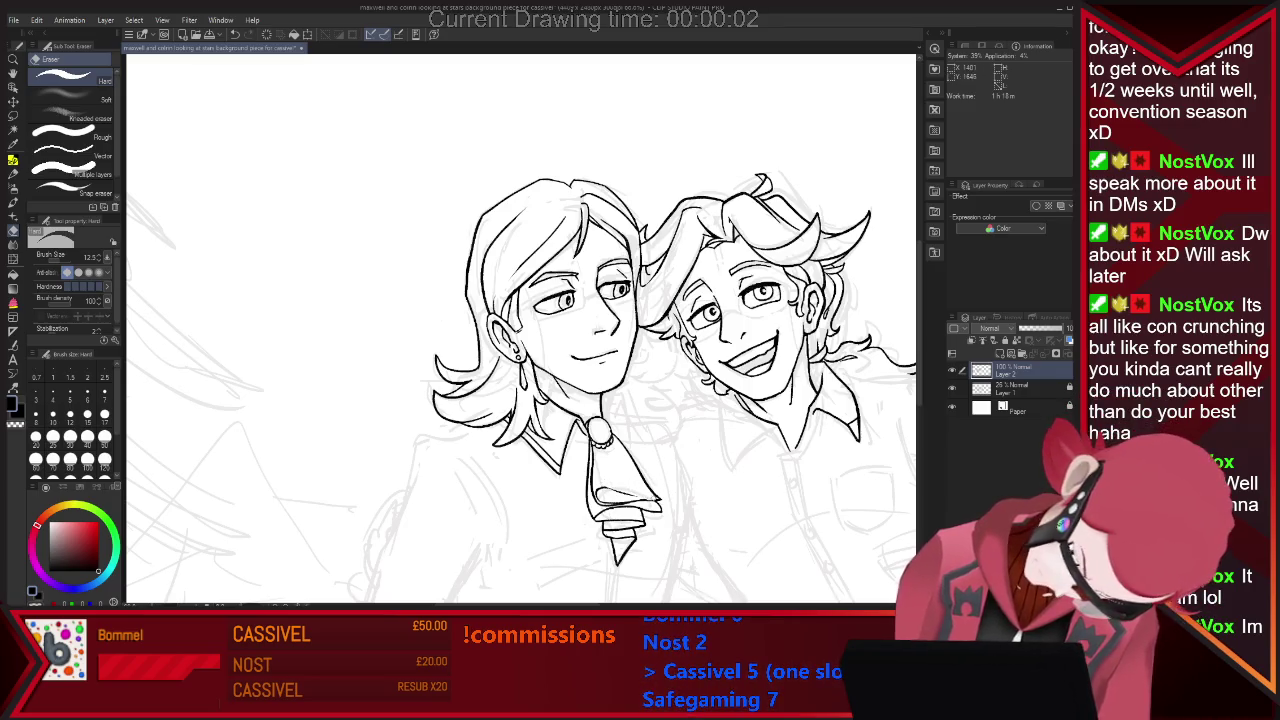
{"action": "key", "text": "p"}
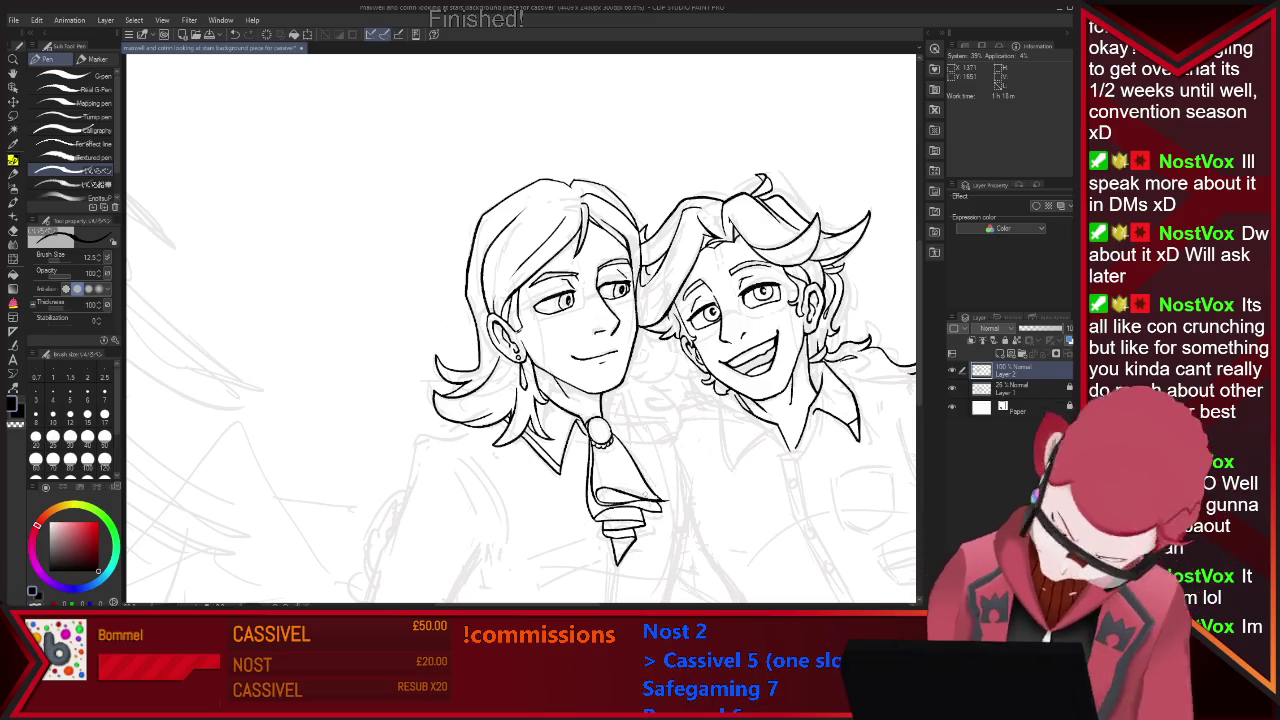
Touch up the ruffled cravat lines, alternating between Pen and Eraser.
{"action": "key", "text": "e"}
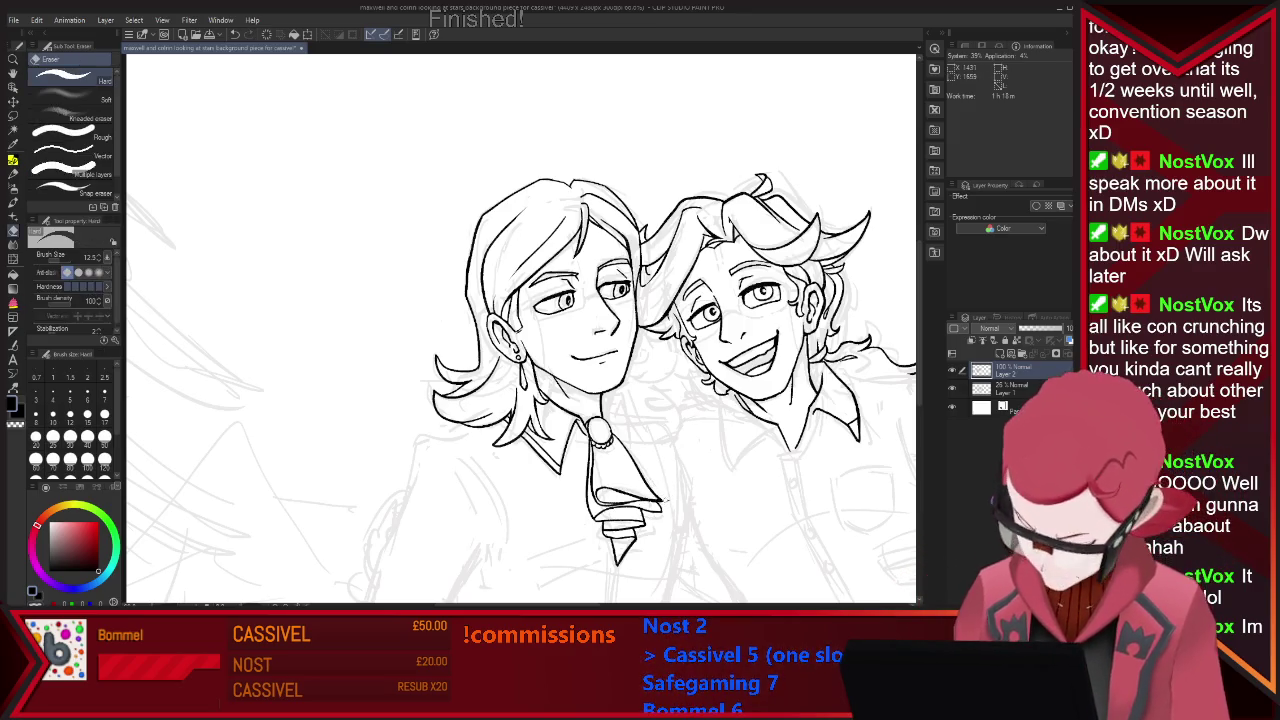
{"action": "key", "text": "p"}
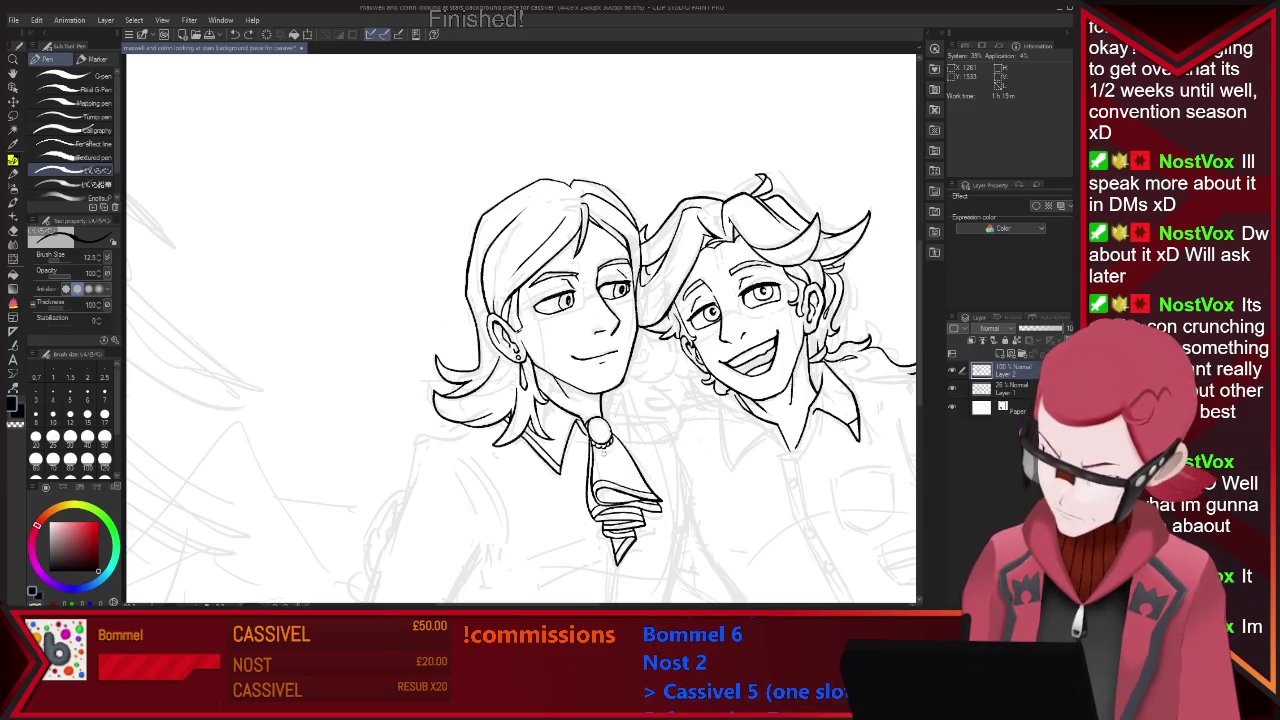
{"action": "key", "text": "e"}
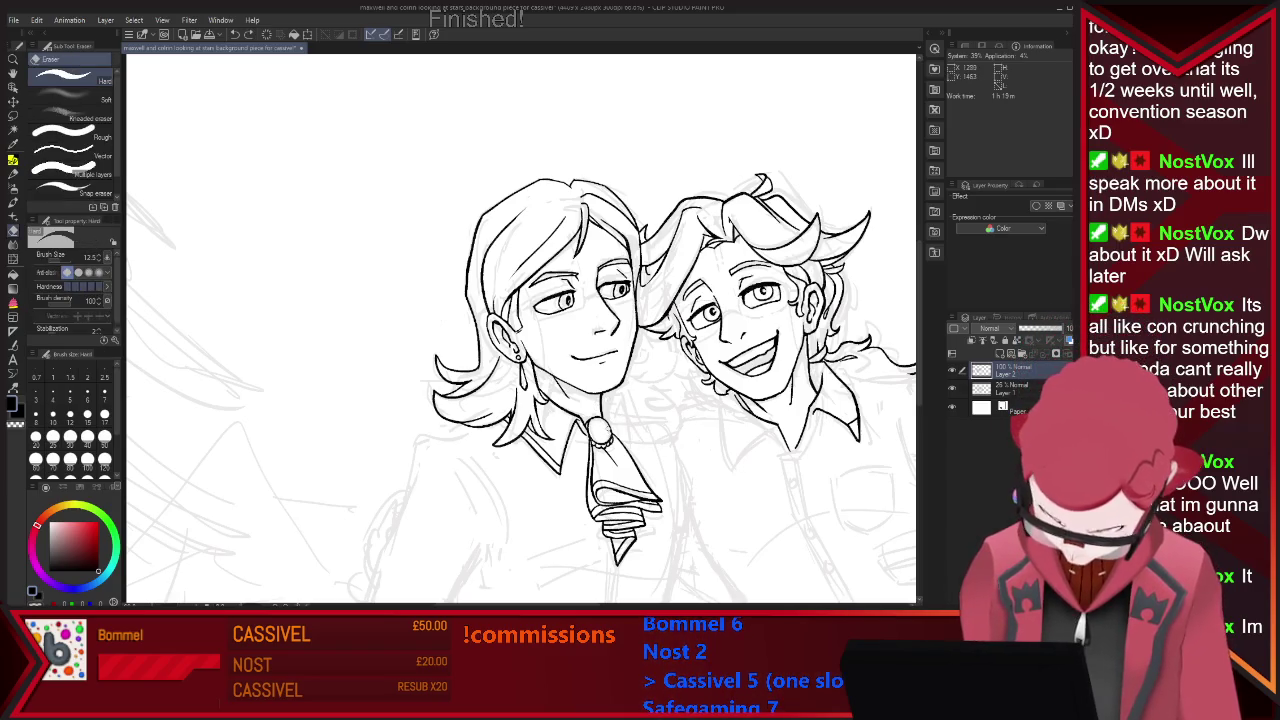
{"action": "key", "text": "p"}
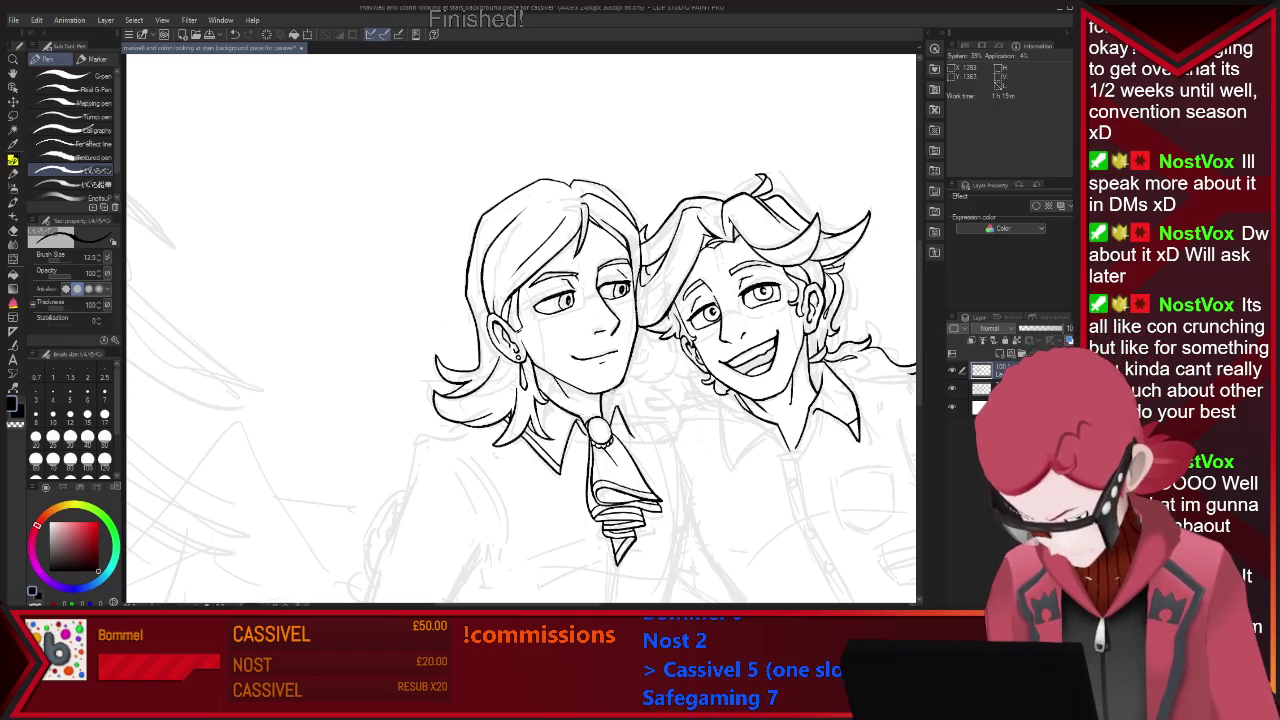
{"action": "key", "text": "e"}
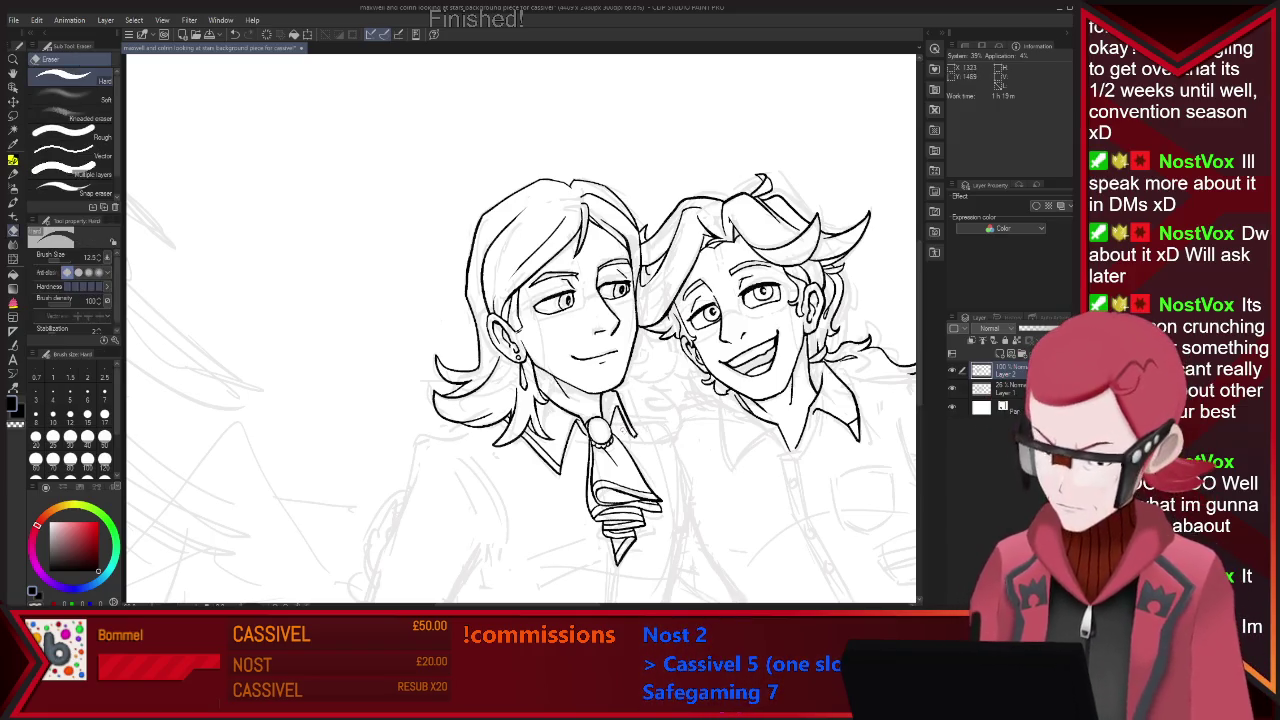
{"action": "key", "text": "p"}
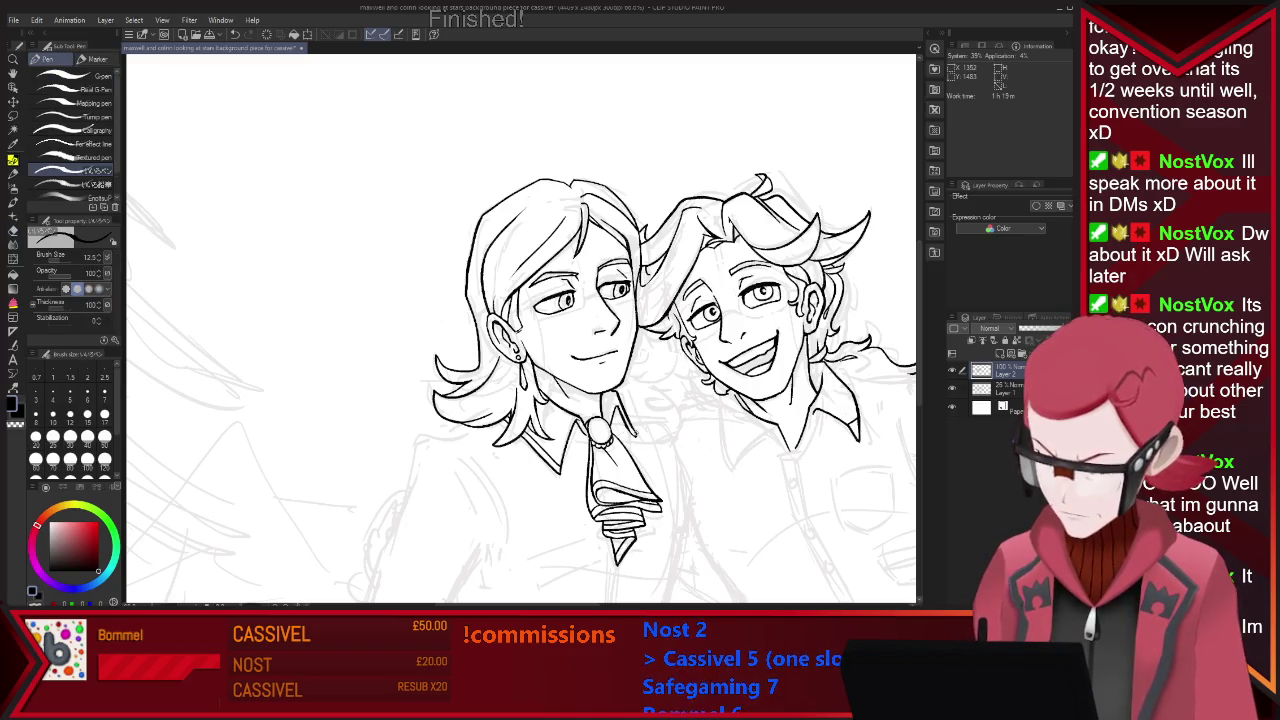
Handwrite '12.5' in the canvas's upper right, then close the document.
{"action": "scroll", "coordinate": [638, 376], "scroll_direction": "down", "scroll_amount": 3}
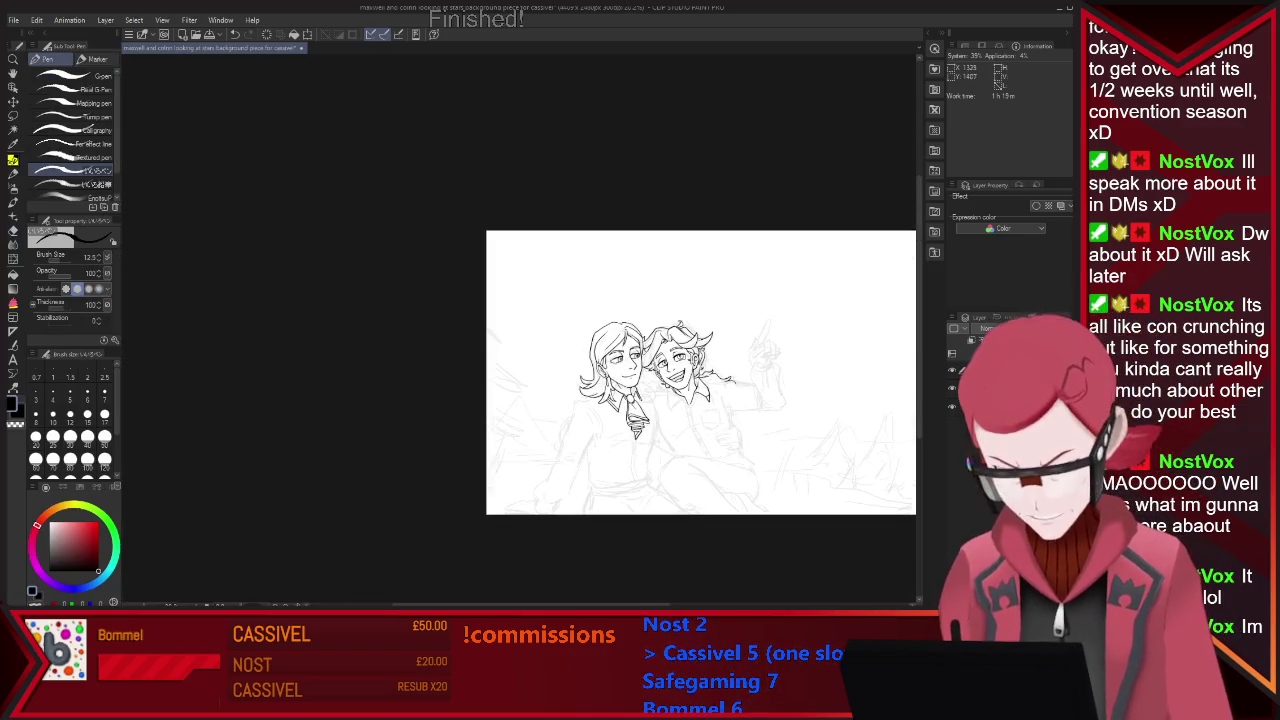
{"action": "scroll", "coordinate": [751, 405], "scroll_direction": "up", "scroll_amount": 2}
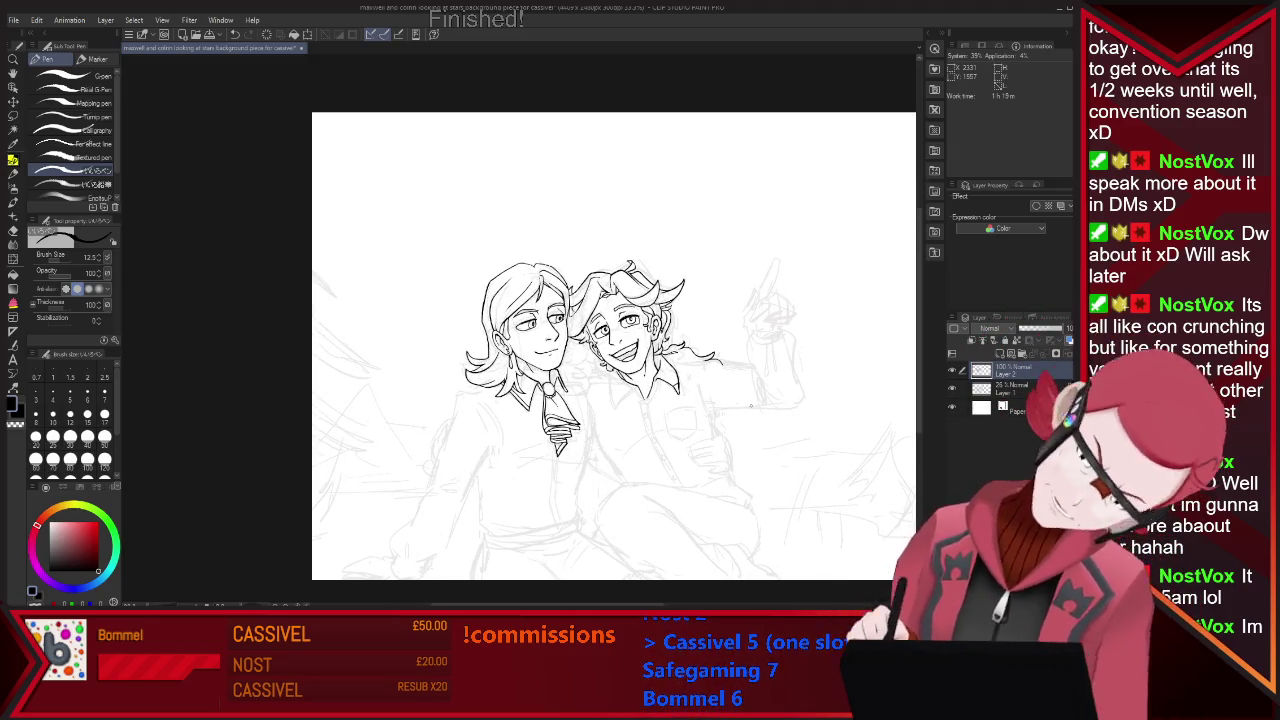
{"action": "scroll", "coordinate": [632, 441], "scroll_direction": "up", "scroll_amount": 1}
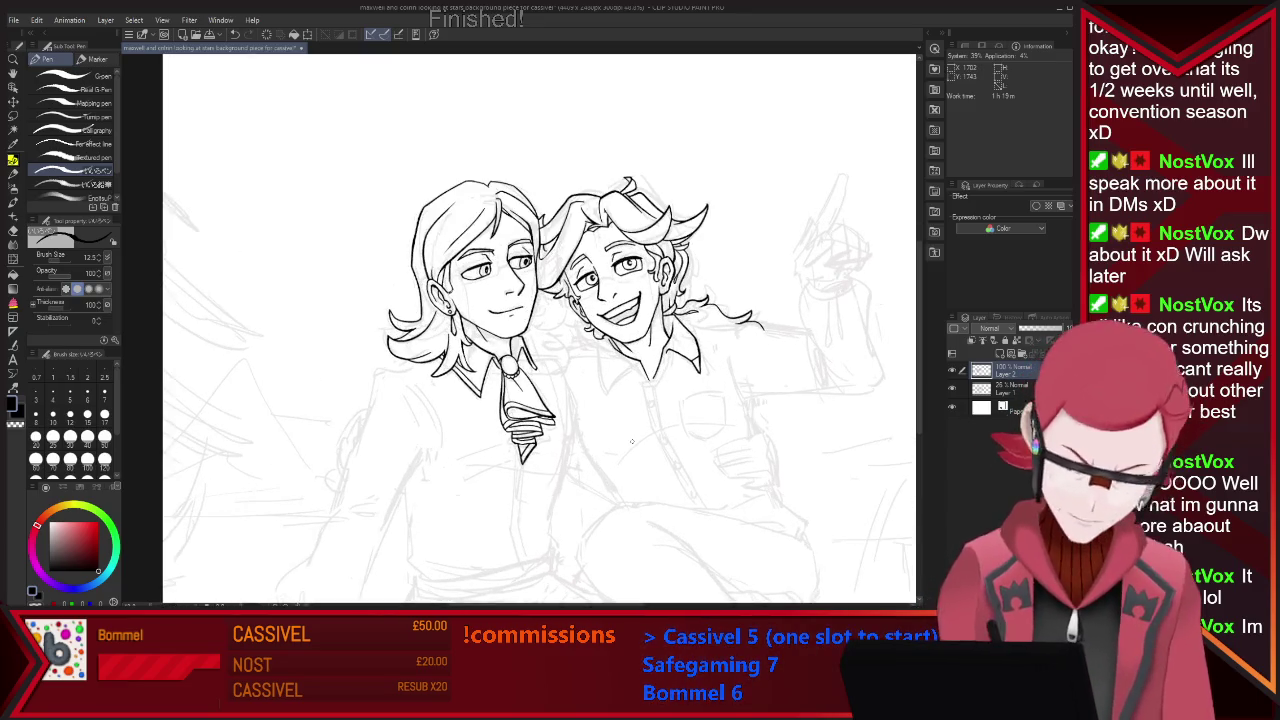
{"action": "left_click_drag", "start_coordinate": [719, 120], "coordinate": [721, 146]}
{"action": "left_click_drag", "start_coordinate": [726, 124], "coordinate": [752, 145]}
{"action": "left_click", "coordinate": [746, 141]}
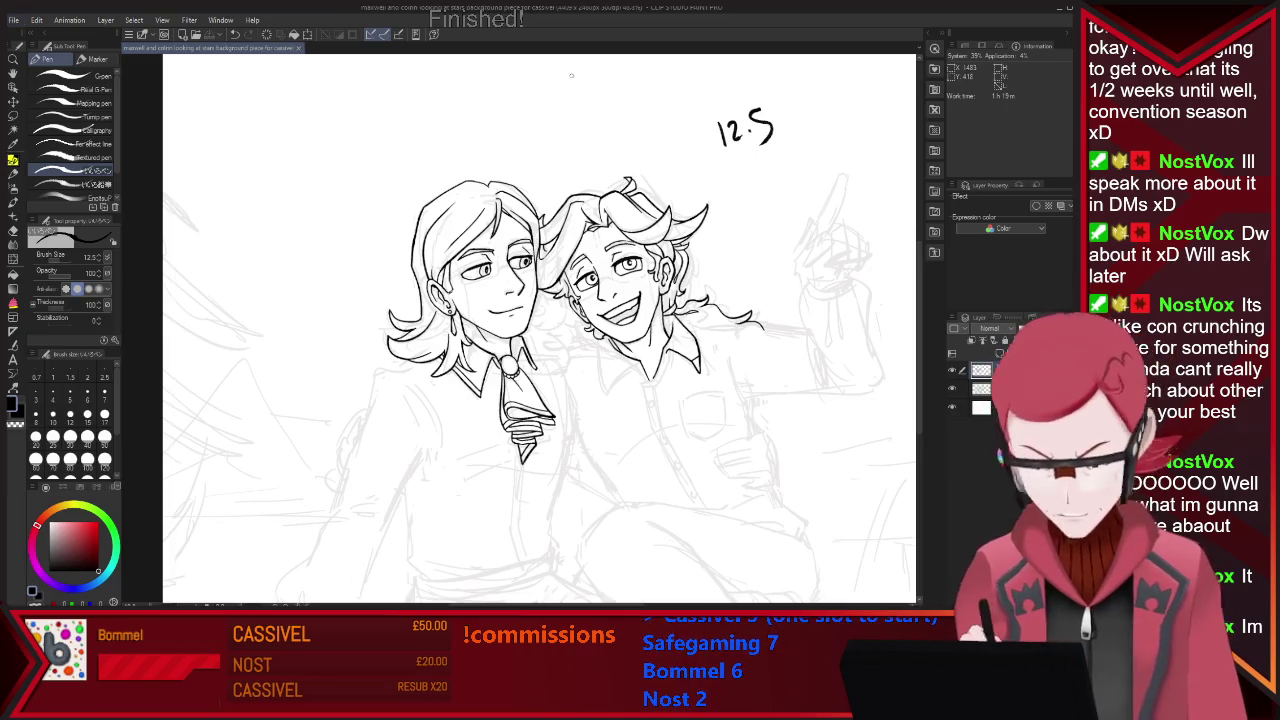
{"action": "scroll", "coordinate": [540, 330], "scroll_direction": "up", "scroll_amount": 1}
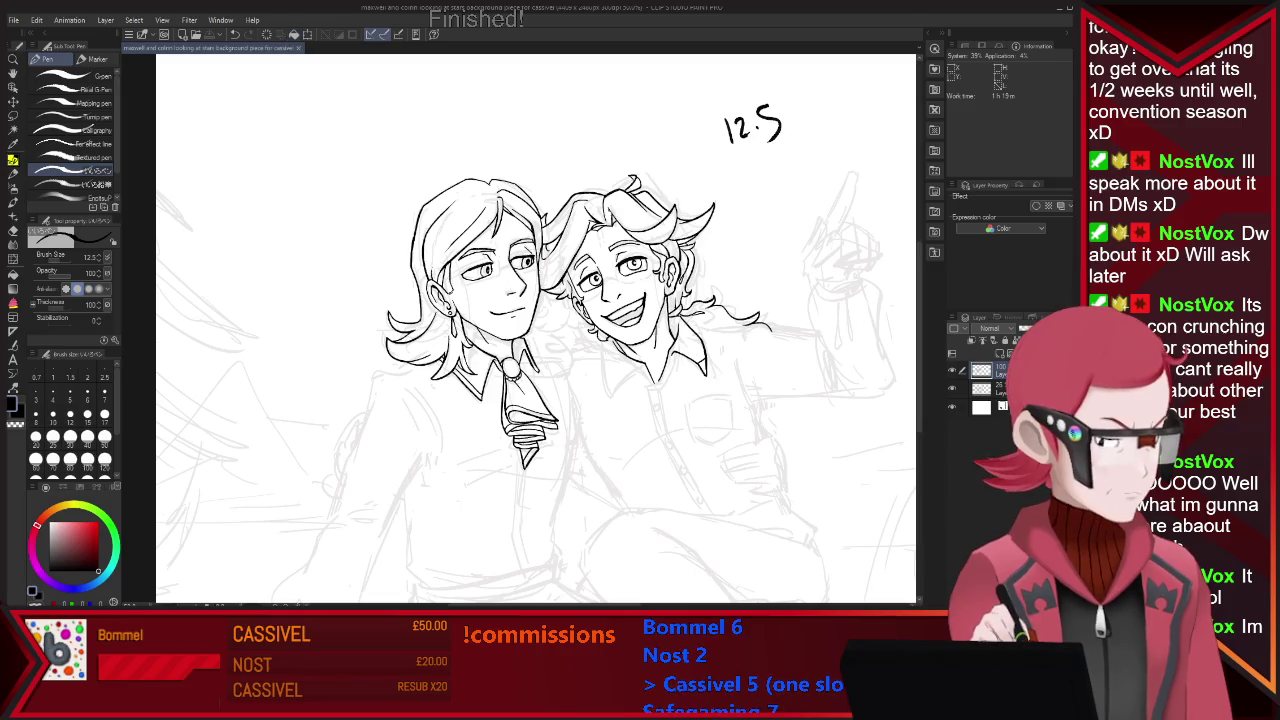
{"action": "key", "text": "ctrl+w"}
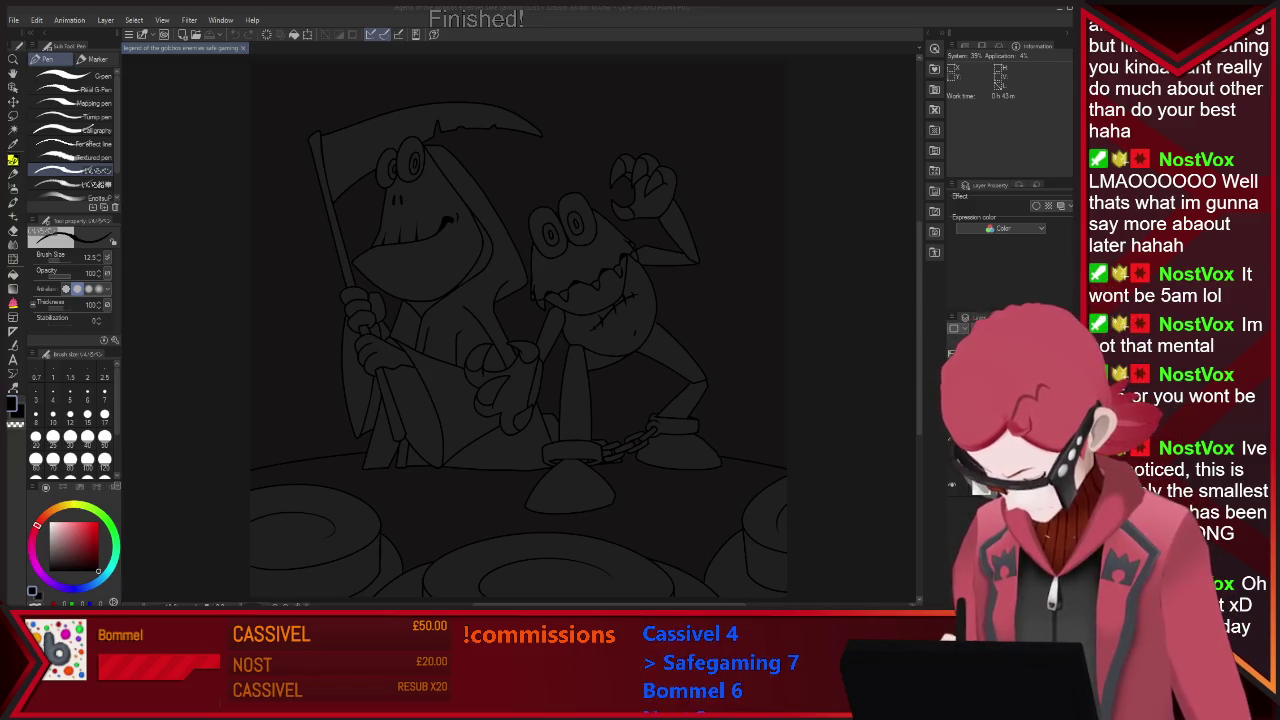
Add a new empty raster layer and zoom out to fit the whole illustration.
{"action": "key", "text": "ctrl+shift+n"}
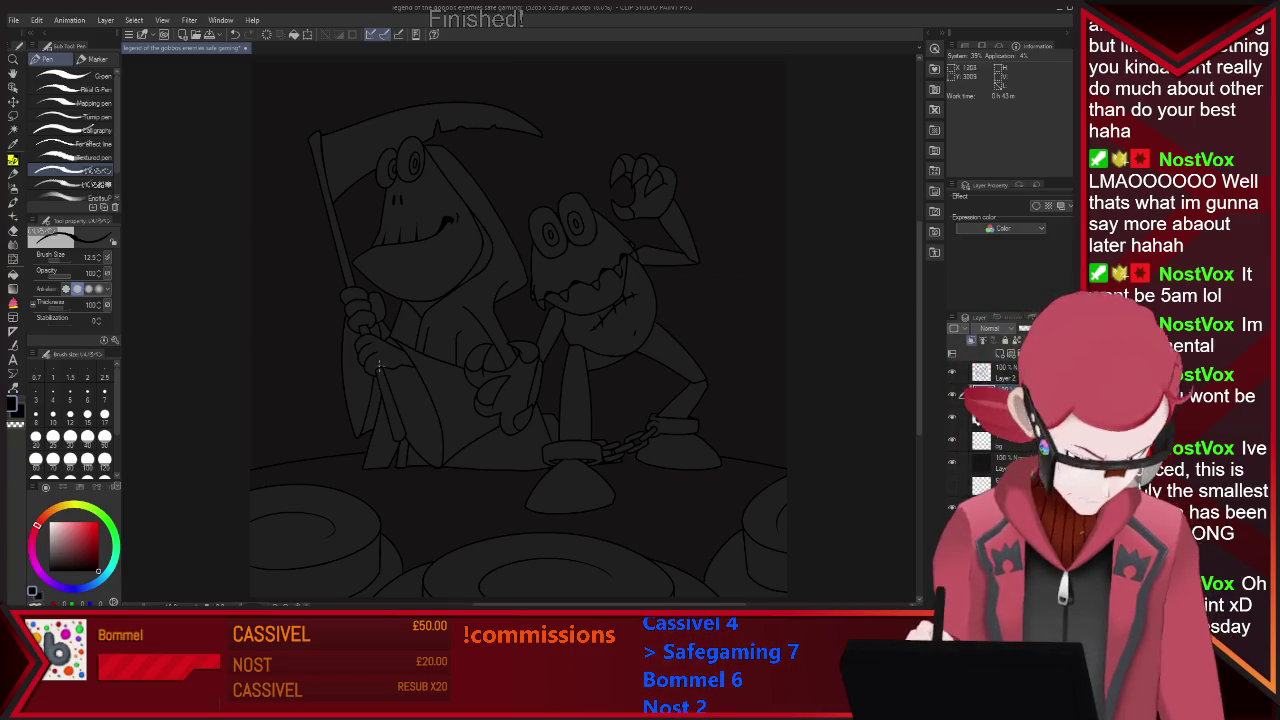
{"action": "scroll", "coordinate": [378, 364], "scroll_direction": "down", "scroll_amount": 1}
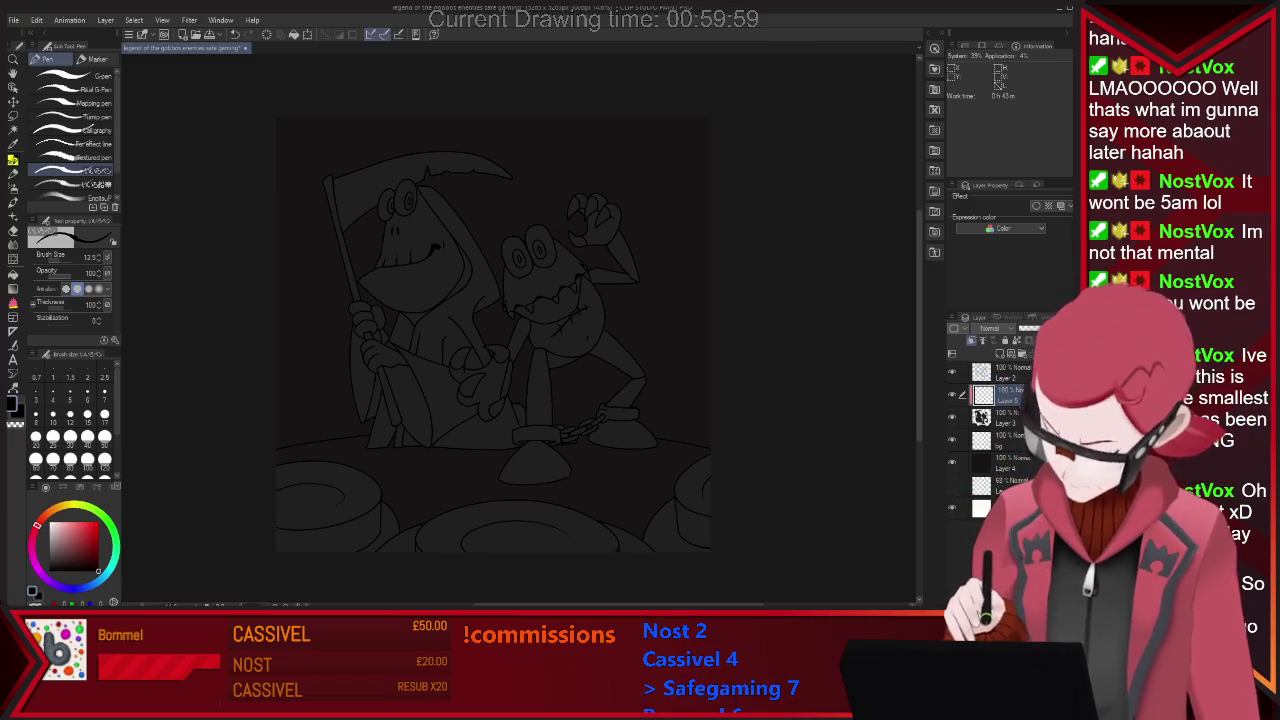
Auto-select the reaper frog's face, hand and sleeve areas, referring to the current layer only.
{"action": "key", "text": "w"}
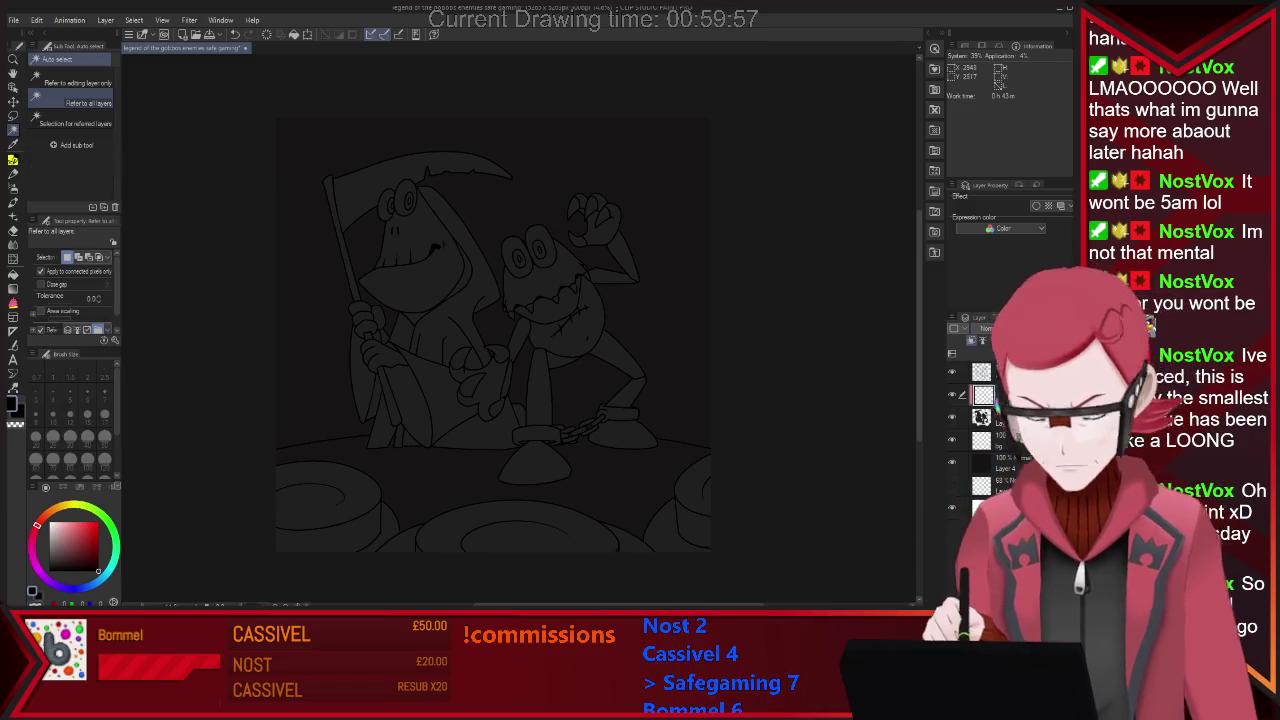
{"action": "key", "text": "ctrl+a"}
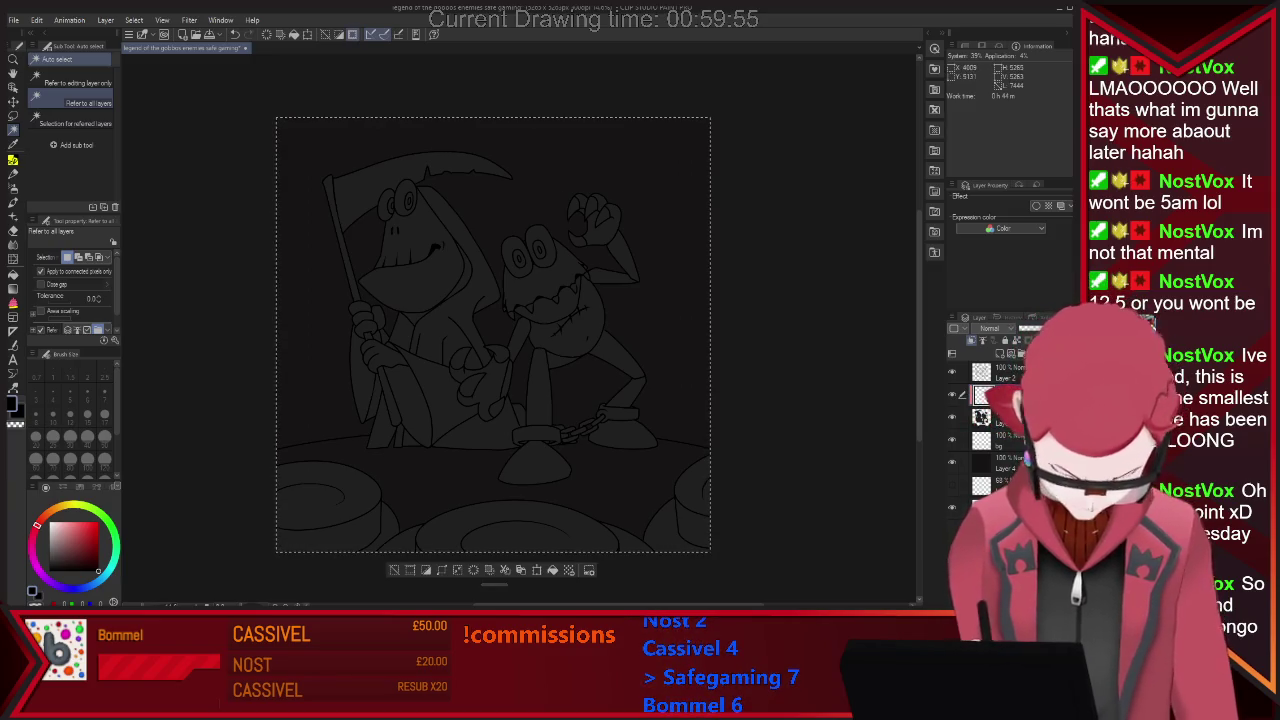
{"action": "key", "text": "ctrl+d"}
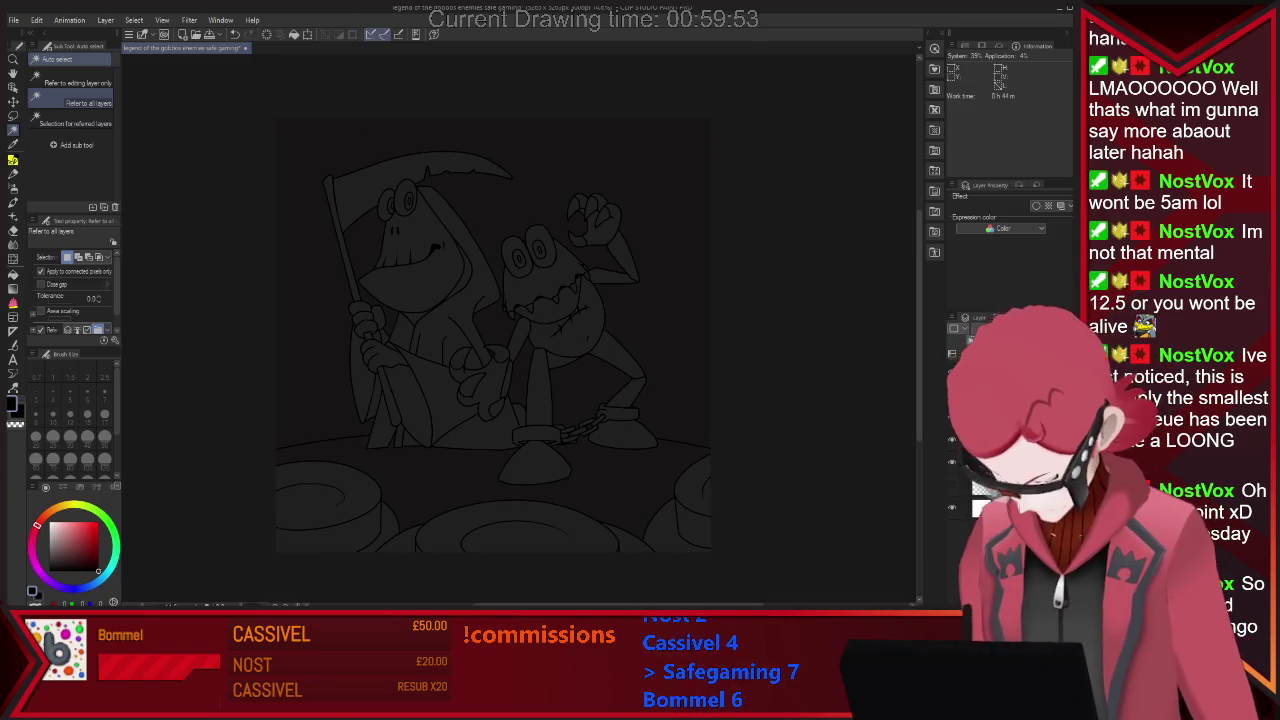
{"action": "key", "text": "ctrl+a"}
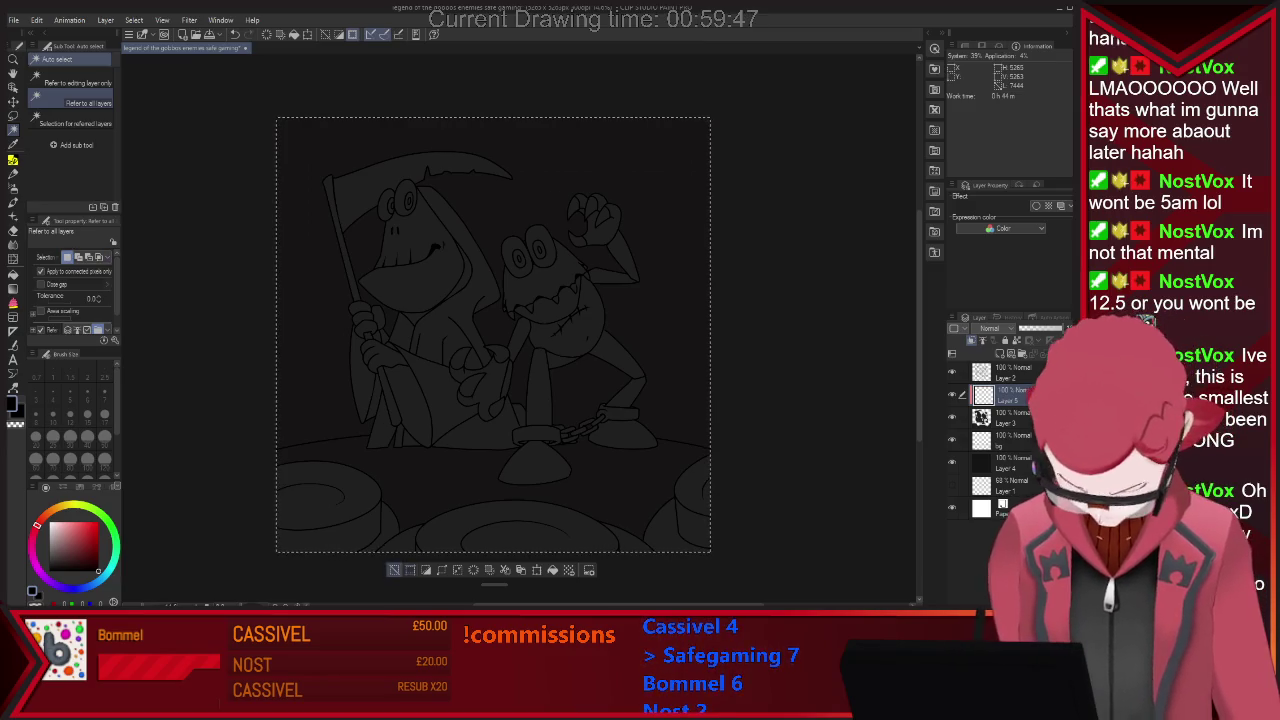
{"action": "key", "text": "ctrl+d"}
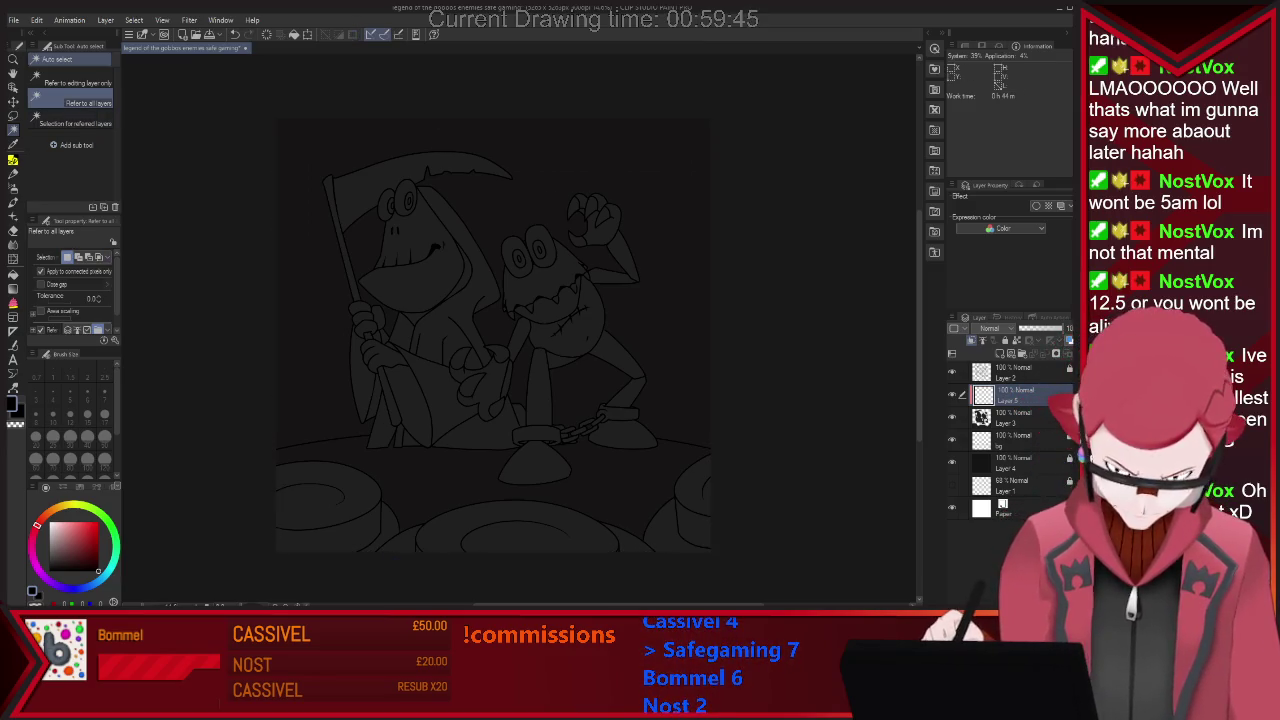
{"action": "left_click", "coordinate": [75, 83]}
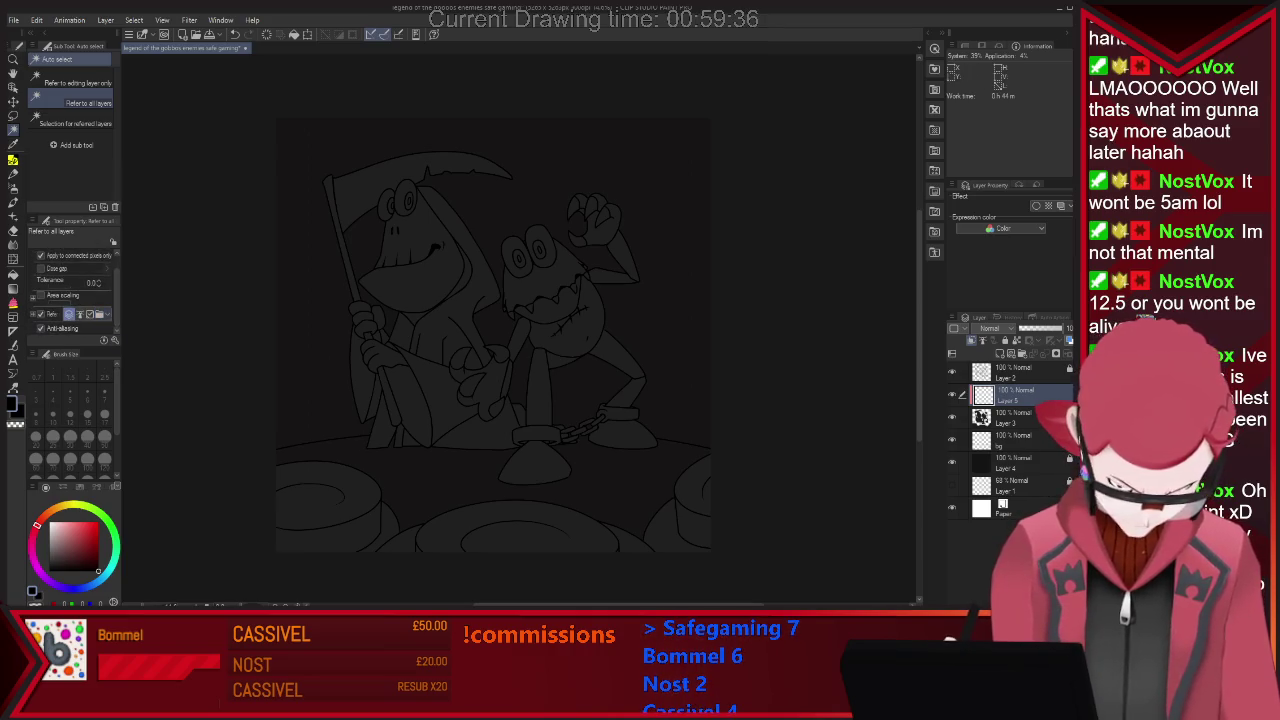
{"action": "left_click", "coordinate": [415, 265]}
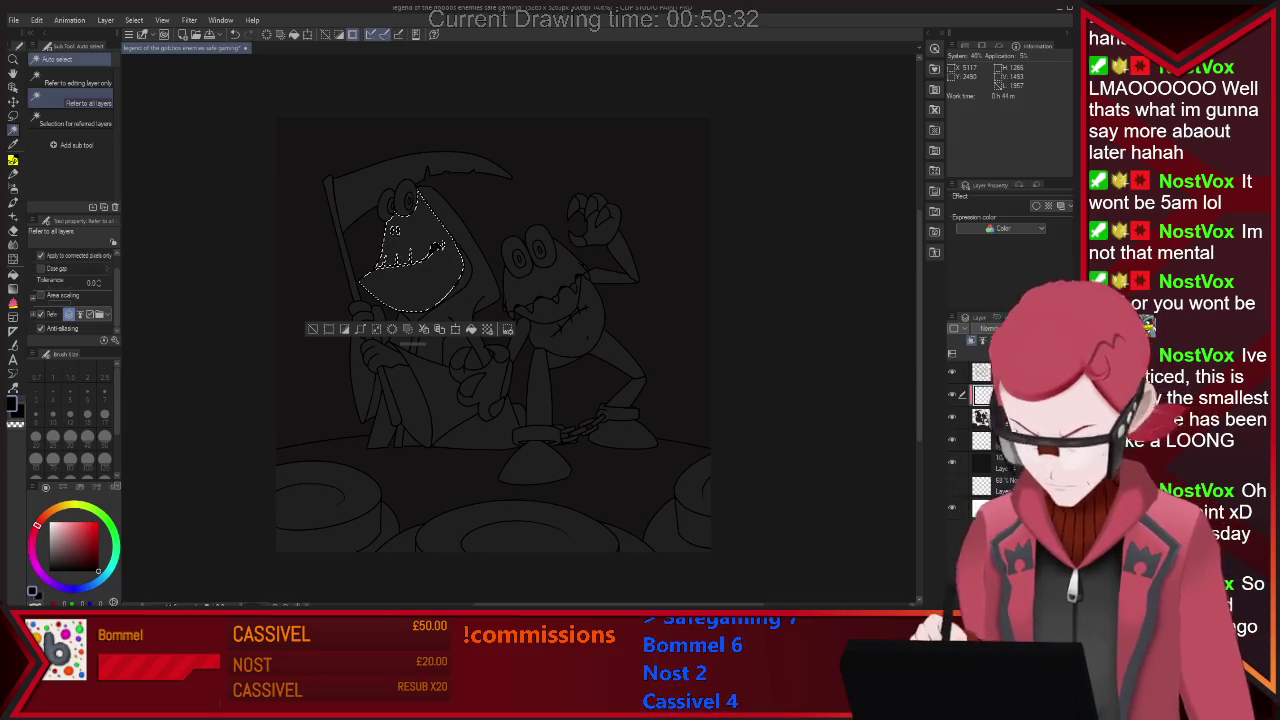
{"action": "left_click", "coordinate": [380, 355]}
{"action": "left_click", "coordinate": [365, 322]}
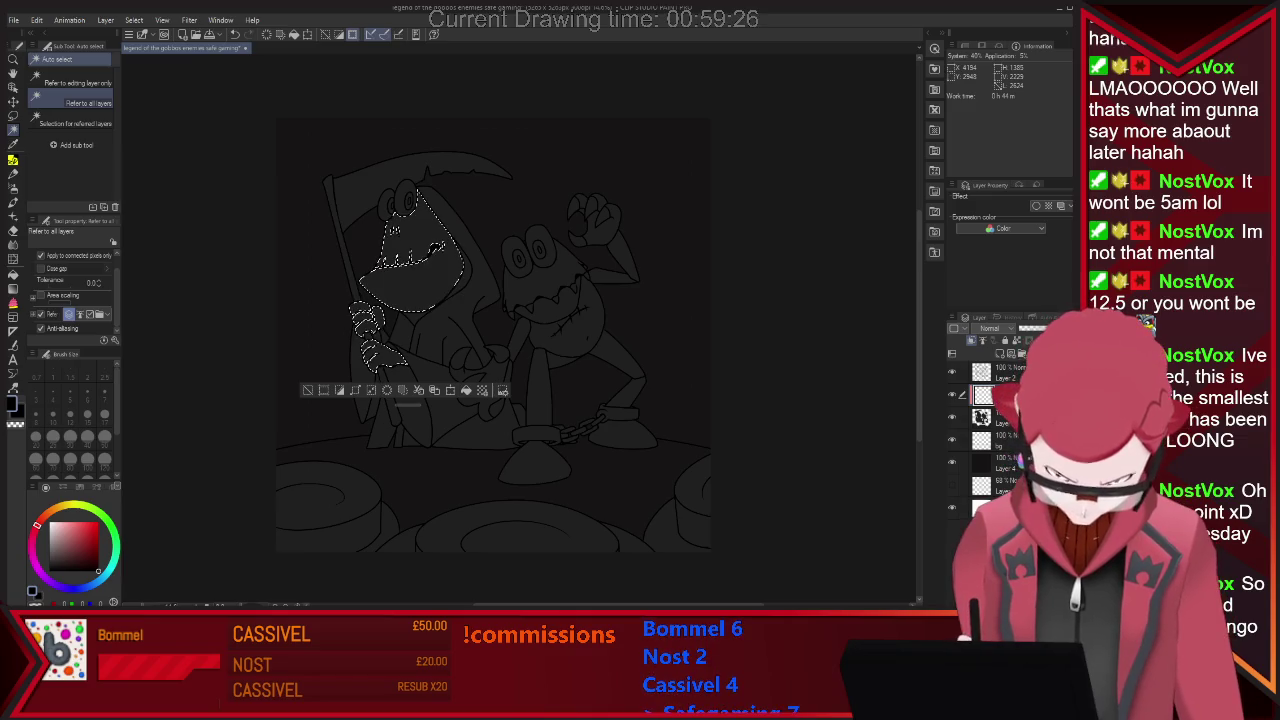
Paint the selected head and hands flat light green with the G-pen.
{"action": "key", "text": "p"}
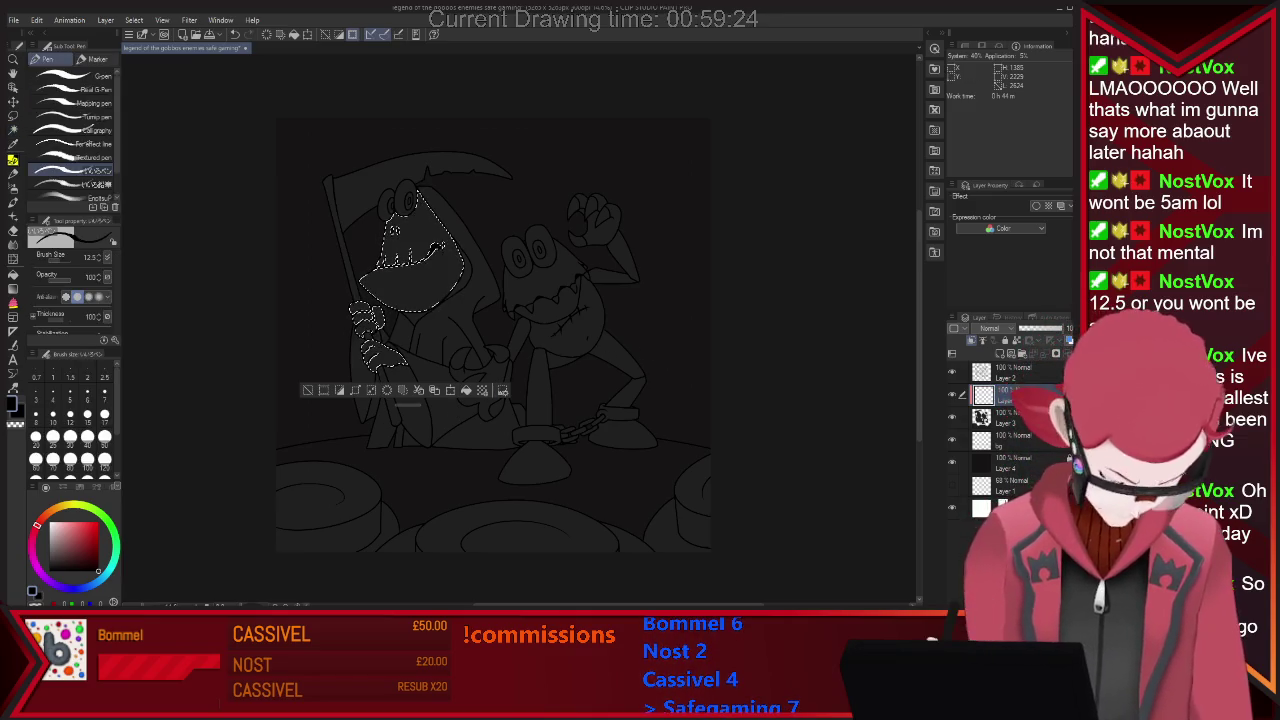
{"action": "key", "text": "x"}
{"action": "key", "text": "x"}
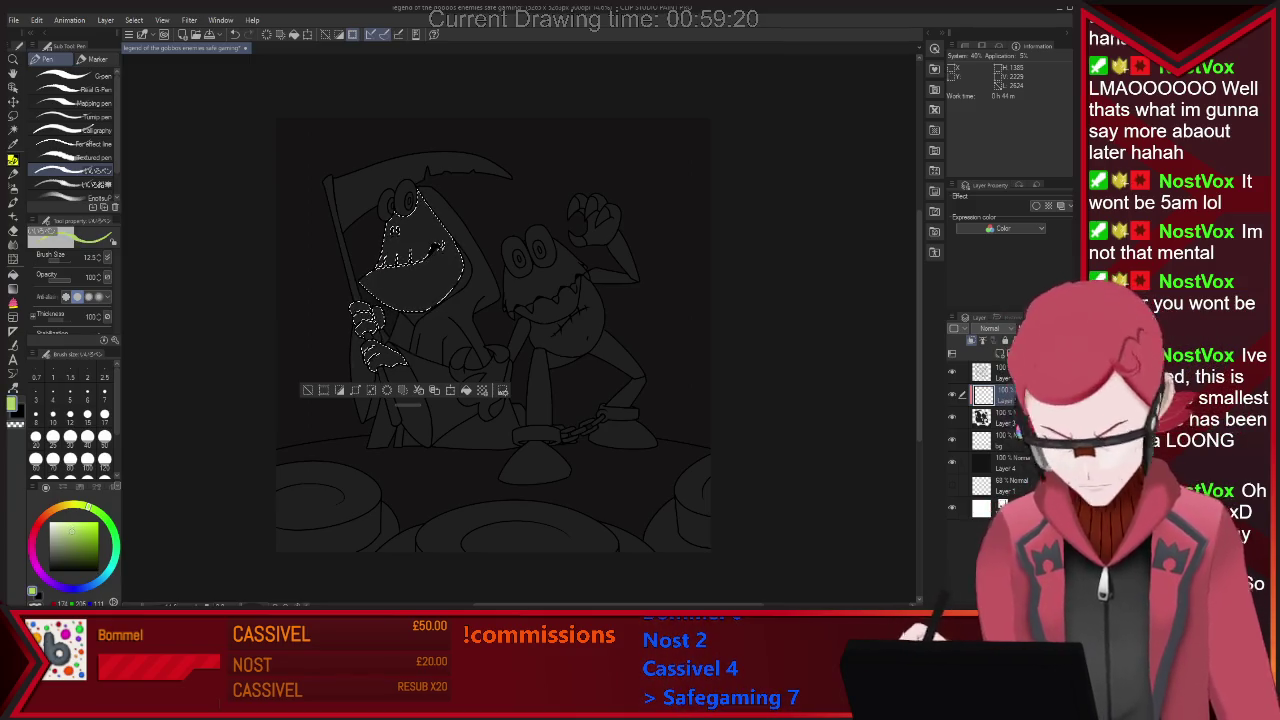
{"action": "left_click", "coordinate": [70, 76]}
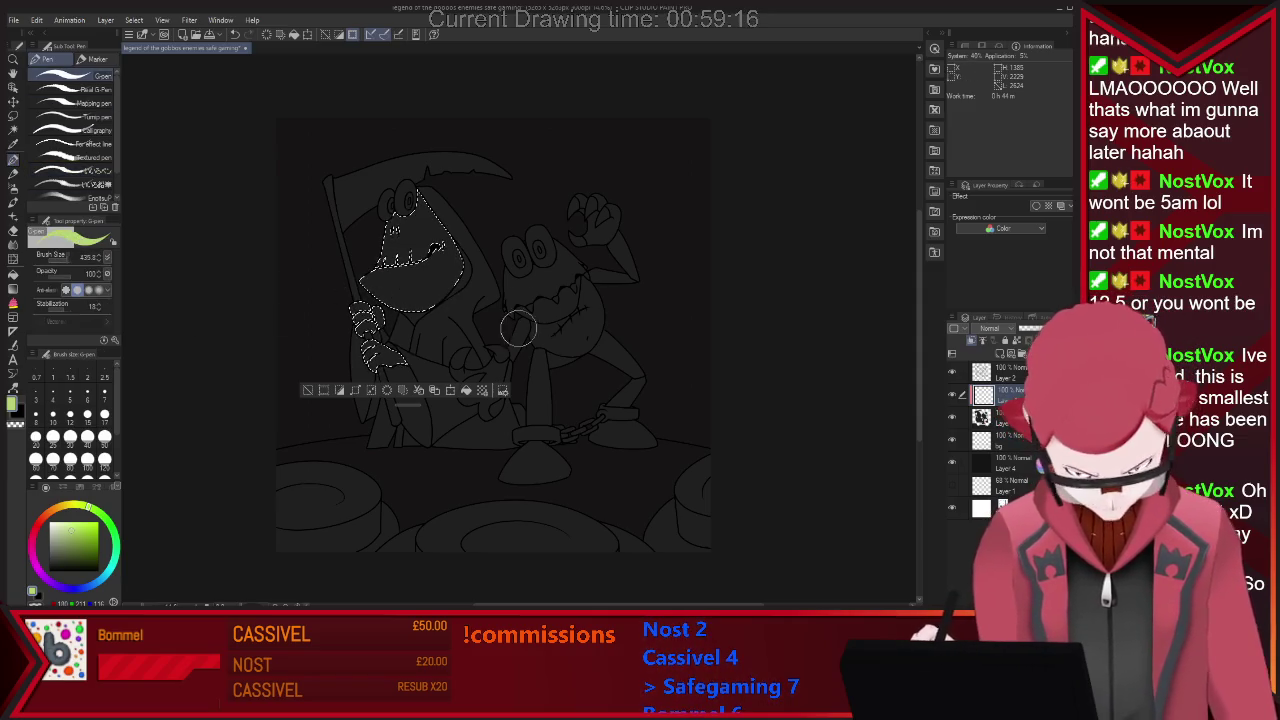
{"action": "left_click_drag", "start_coordinate": [518, 328], "coordinate": [430, 340]}
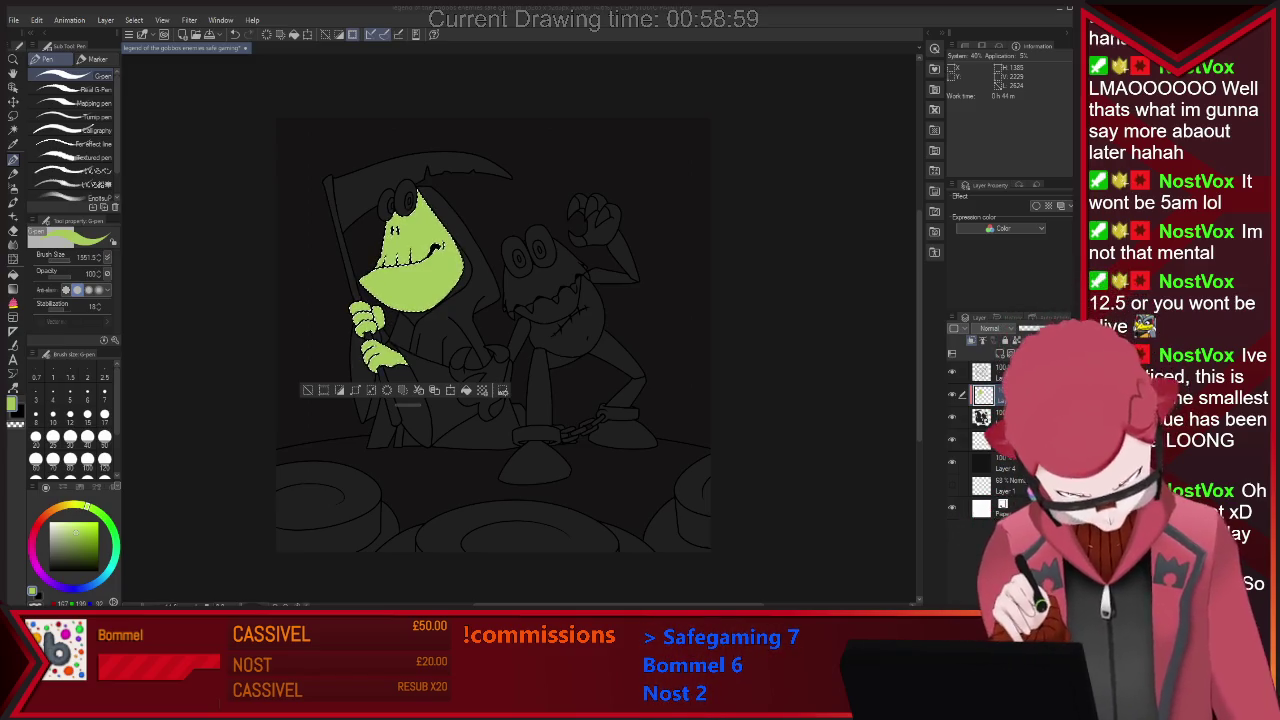
Select both frogs' eyes and the second frog's claws, correcting a stray hood selection.
{"action": "key", "text": "w"}
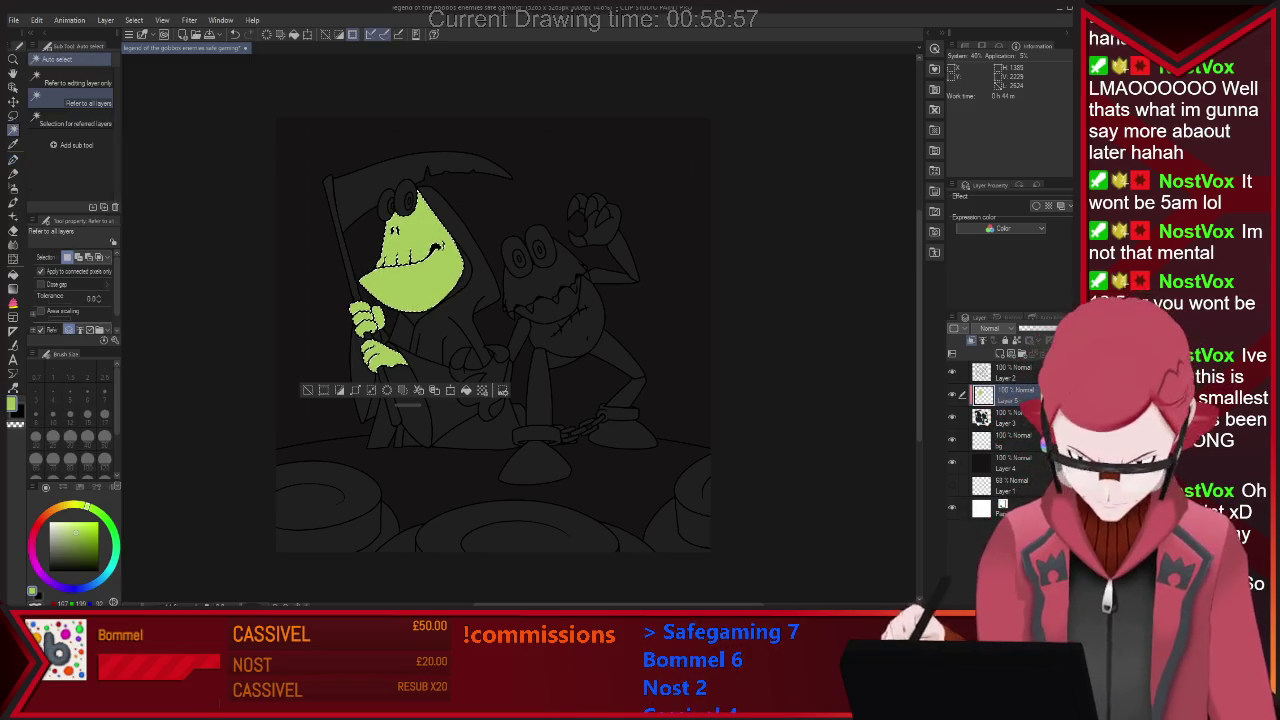
{"action": "left_click", "coordinate": [385, 205]}
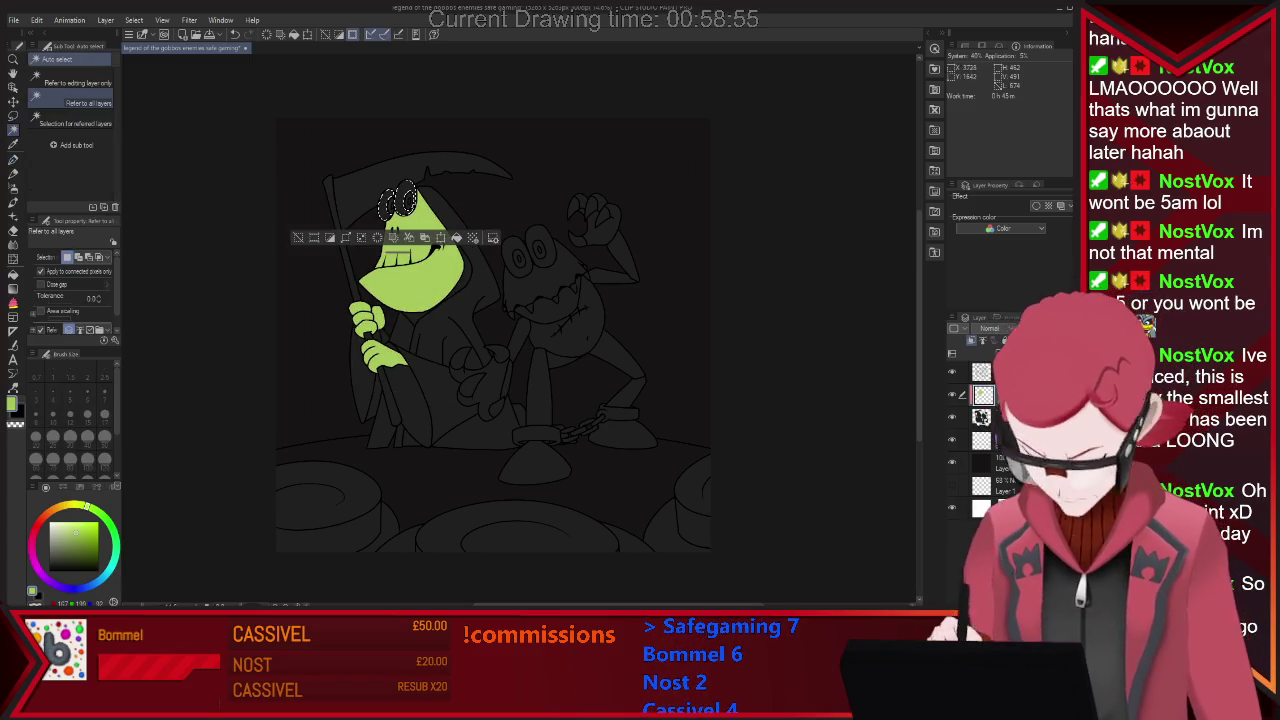
{"action": "left_click", "coordinate": [528, 252], "text": "shift"}
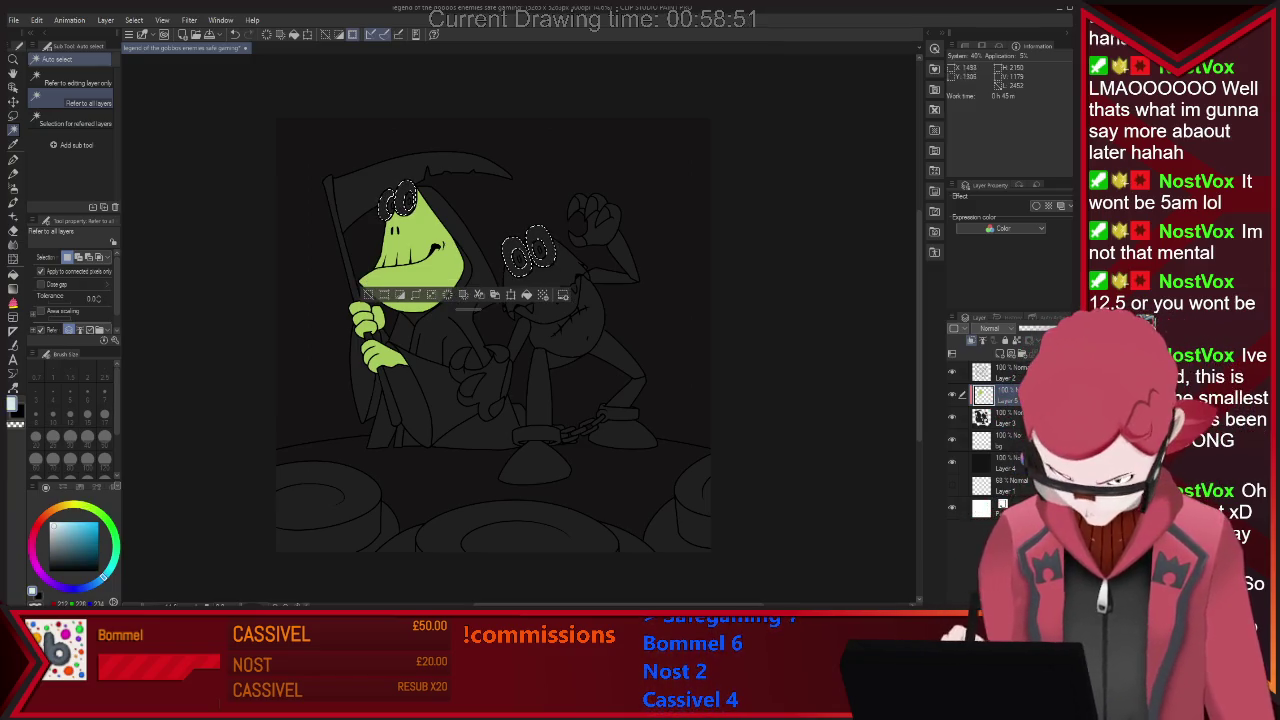
{"action": "left_click", "coordinate": [475, 285]}
{"action": "key", "text": "ctrl+d"}
{"action": "left_click", "coordinate": [398, 200]}
{"action": "left_click", "coordinate": [528, 250], "text": "shift"}
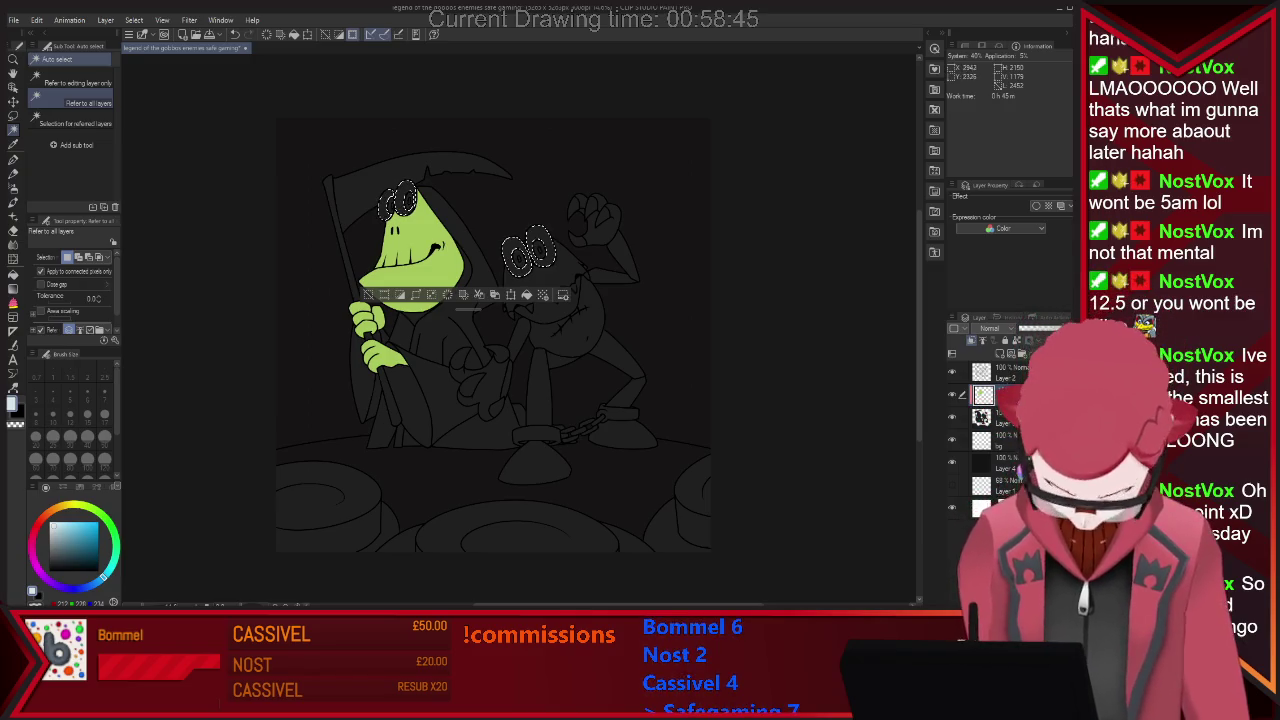
{"action": "key", "text": "ctrl+z"}
{"action": "key", "text": "ctrl+z"}
{"action": "key", "text": "ctrl+z"}
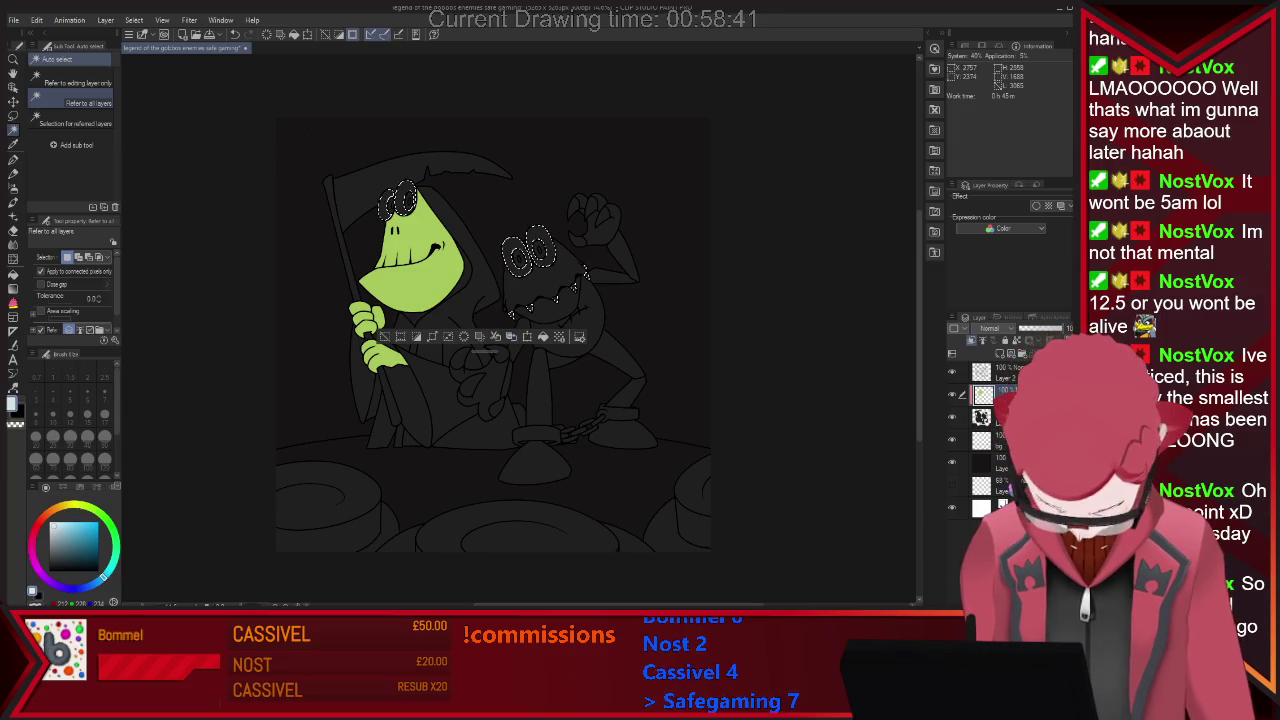
{"action": "key", "text": "ctrl+z"}
{"action": "key", "text": "ctrl+z"}
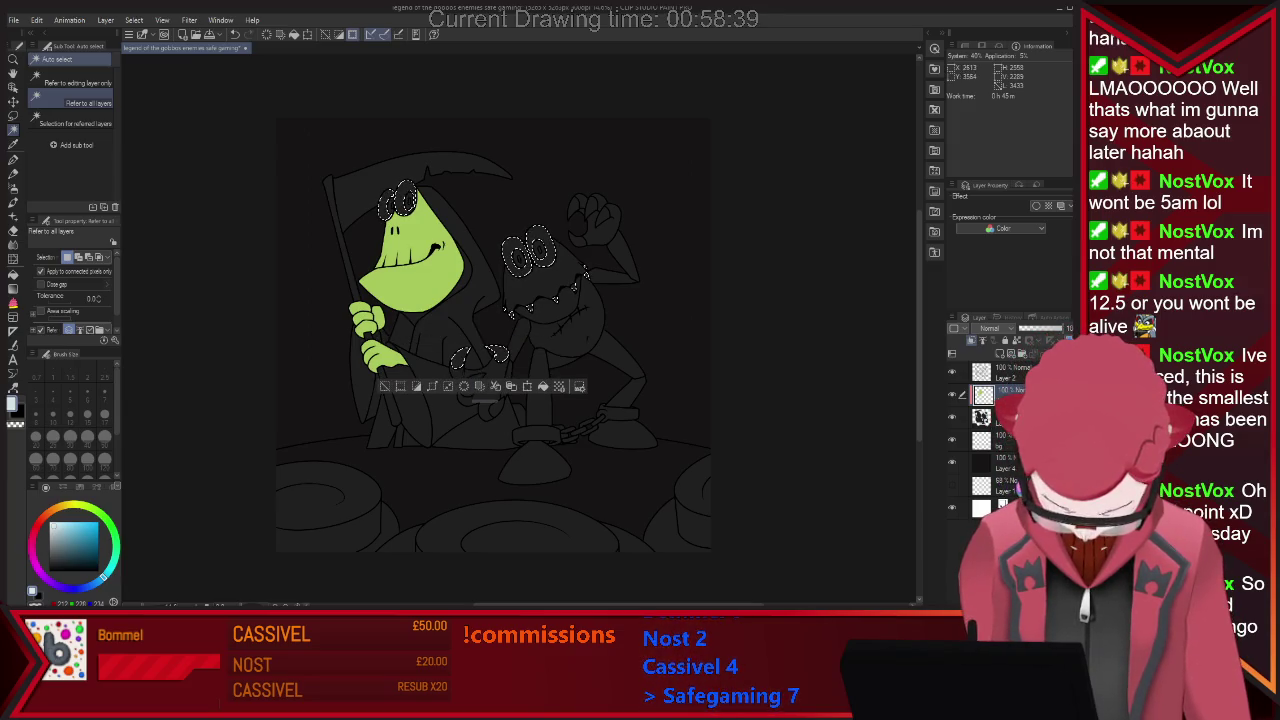
{"action": "key", "text": "ctrl+z"}
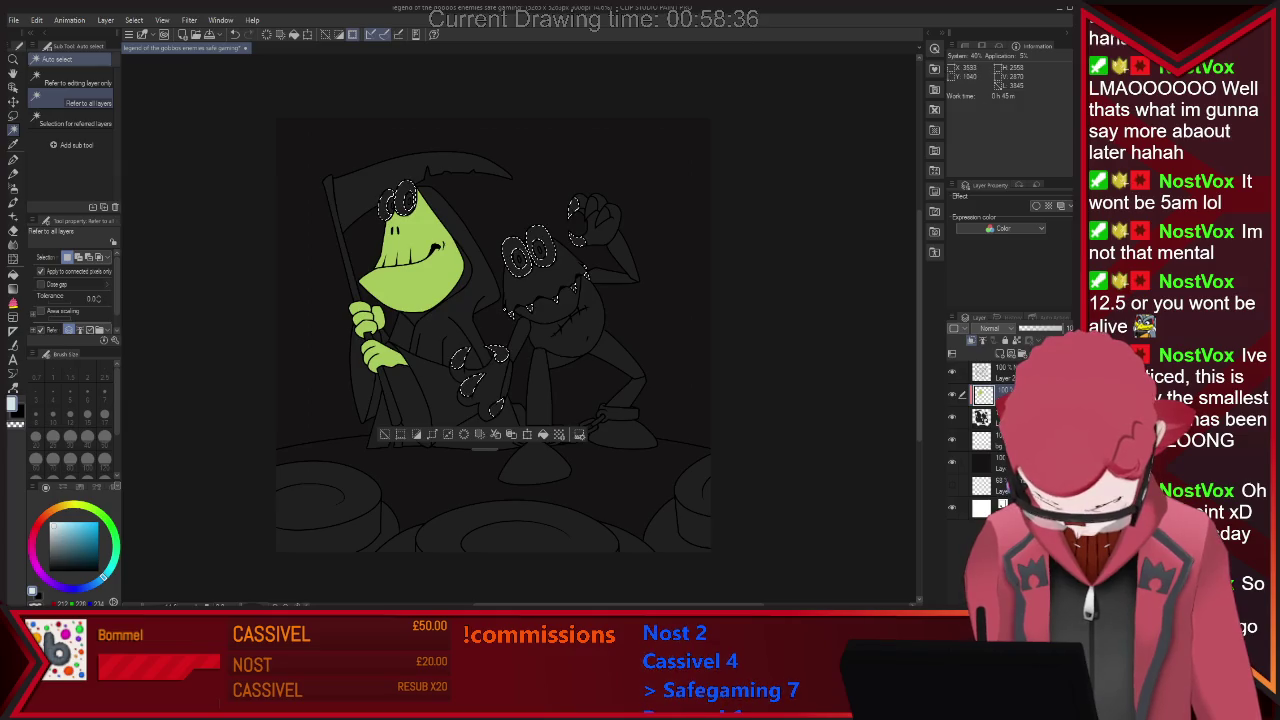
{"action": "key", "text": "ctrl+z"}
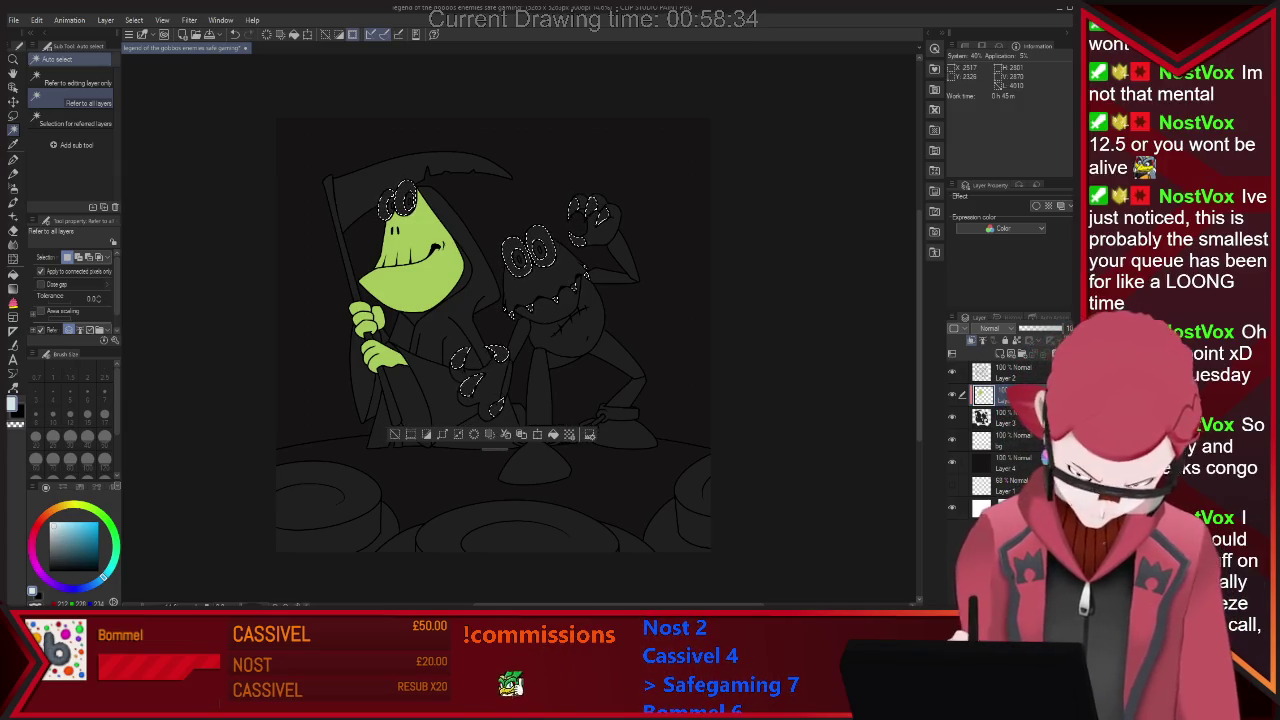
Paint the selected eyes and claws flat white, then deselect.
{"action": "key", "text": "p"}
{"action": "left_click_drag", "start_coordinate": [390, 210], "coordinate": [410, 200]}
{"action": "left_click_drag", "start_coordinate": [475, 360], "coordinate": [545, 225]}
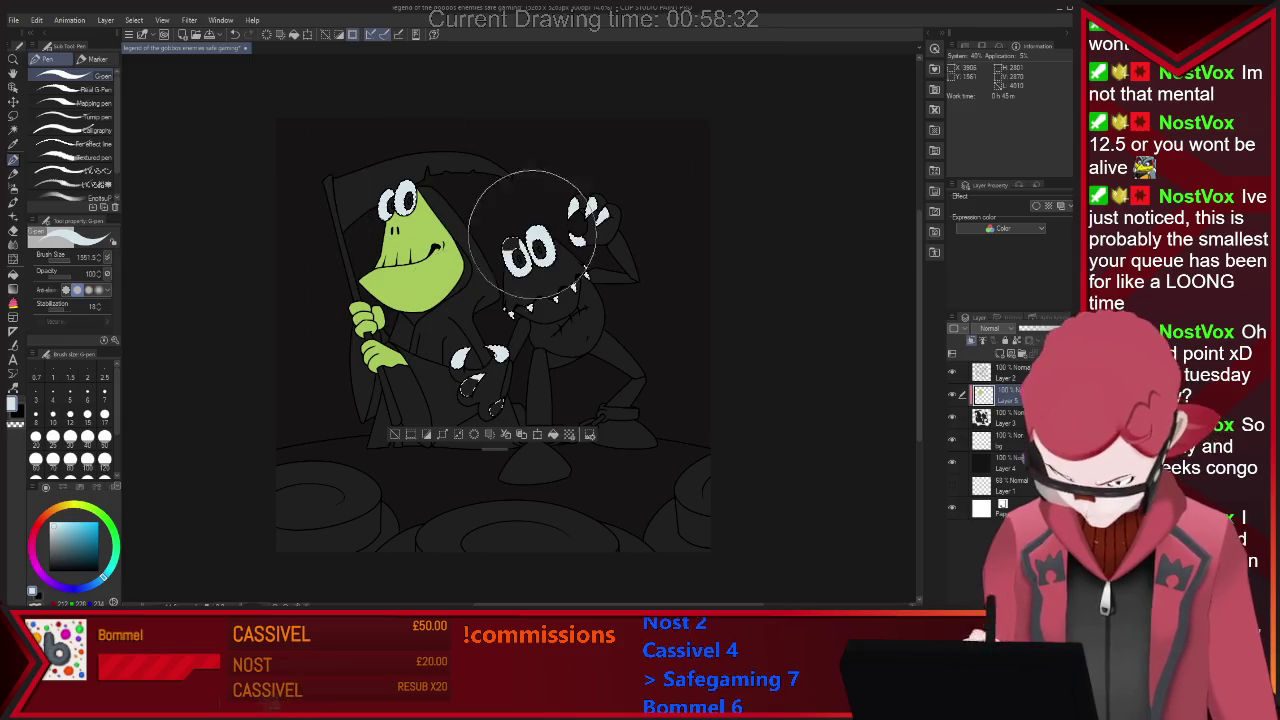
{"action": "left_click_drag", "start_coordinate": [480, 380], "coordinate": [485, 335]}
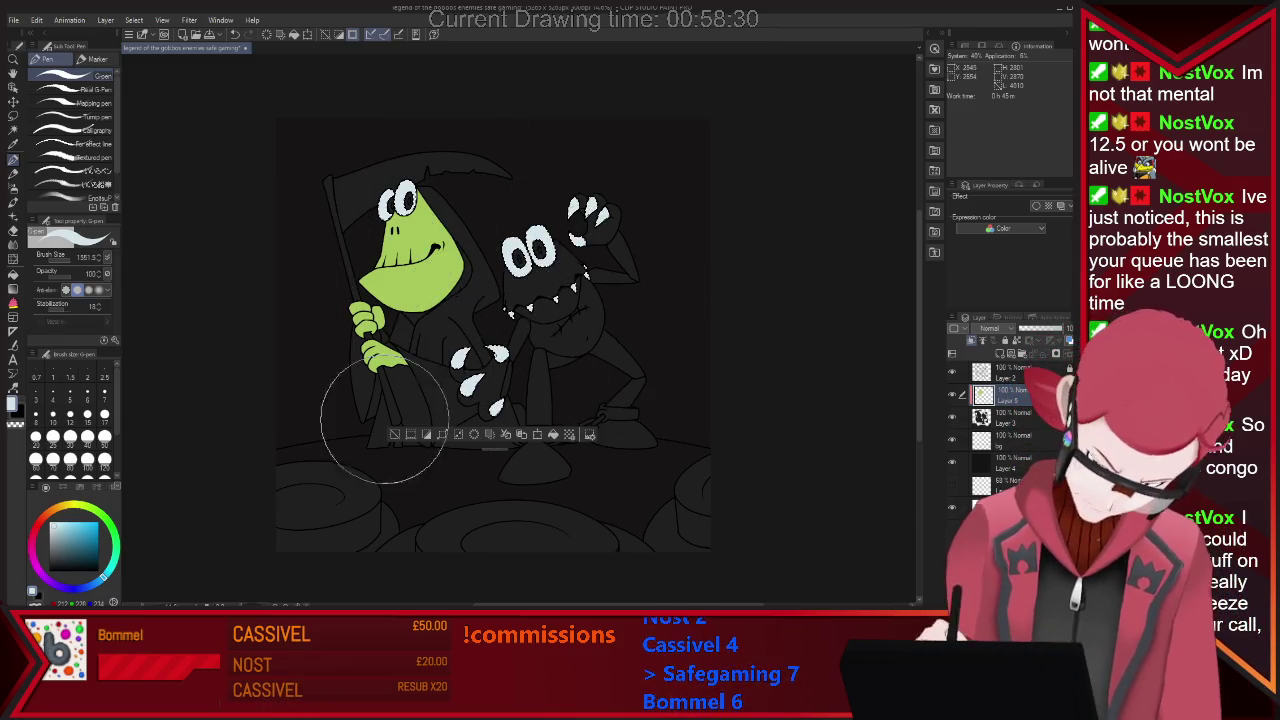
{"action": "key", "text": "ctrl+d"}
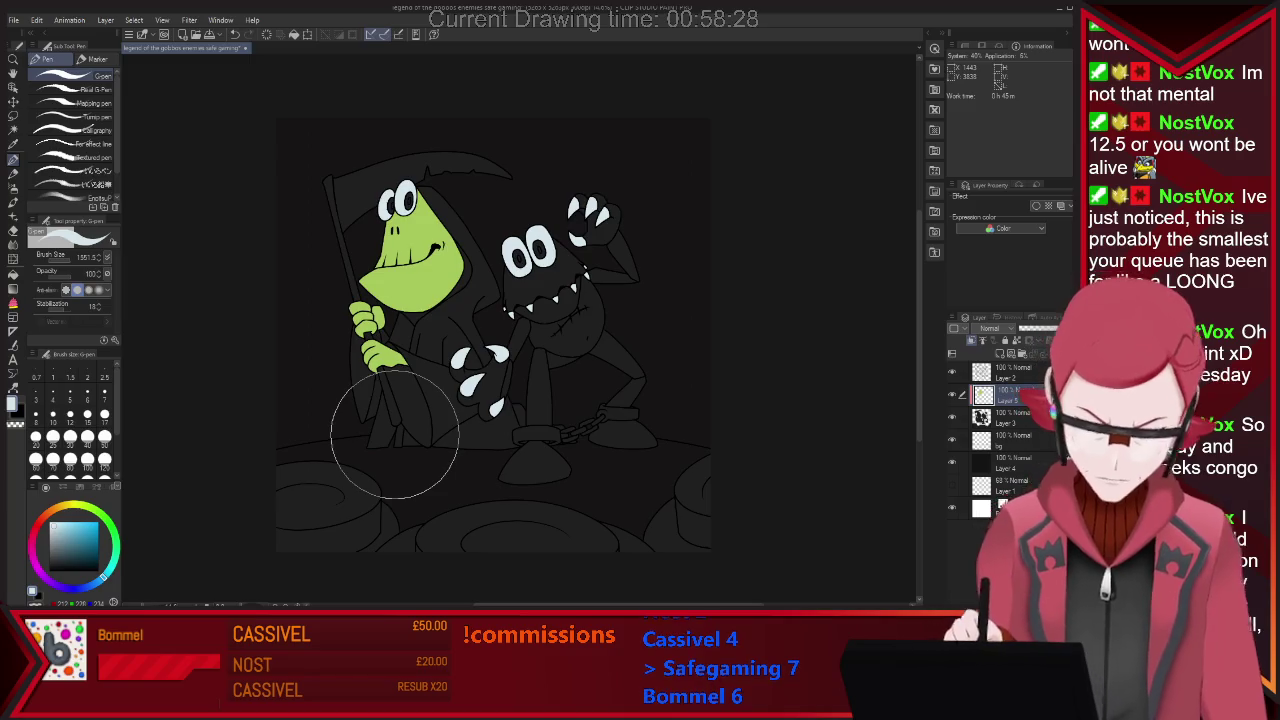
Reselect both frogs' eyes to touch up the white, then deselect.
{"action": "key", "text": "w"}
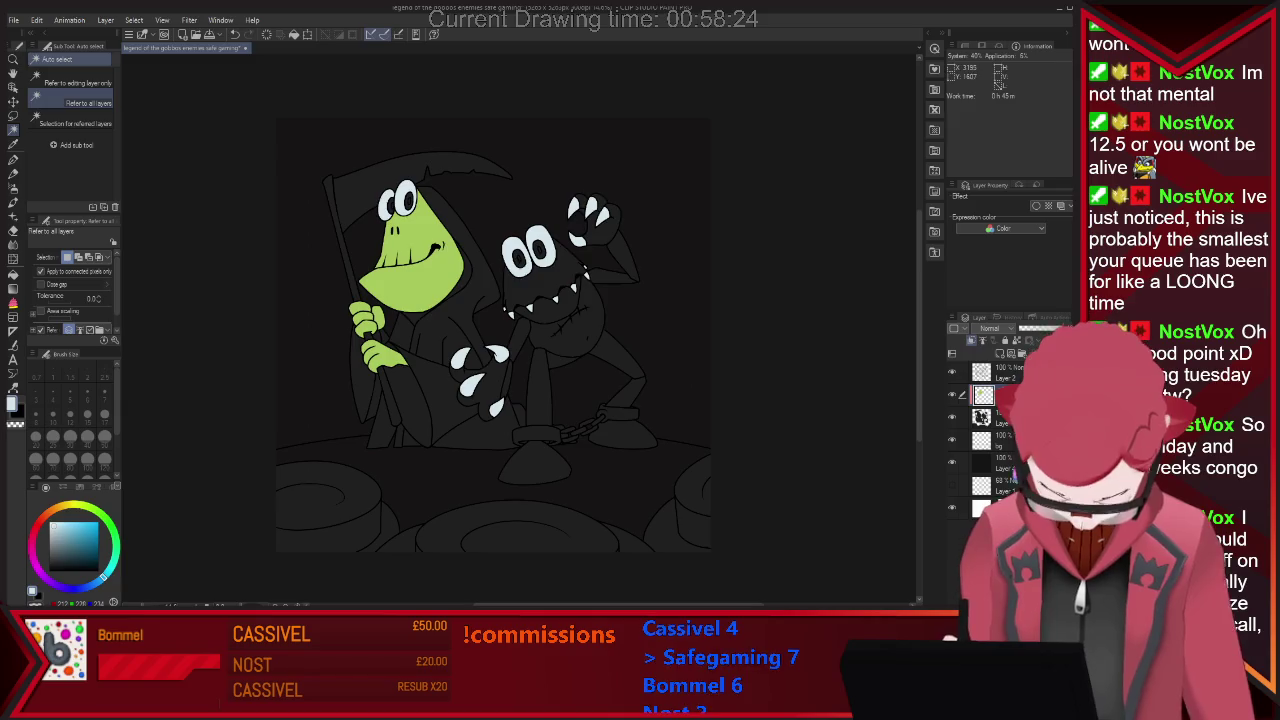
{"action": "left_click", "coordinate": [528, 250]}
{"action": "left_click", "coordinate": [404, 200], "text": "shift"}
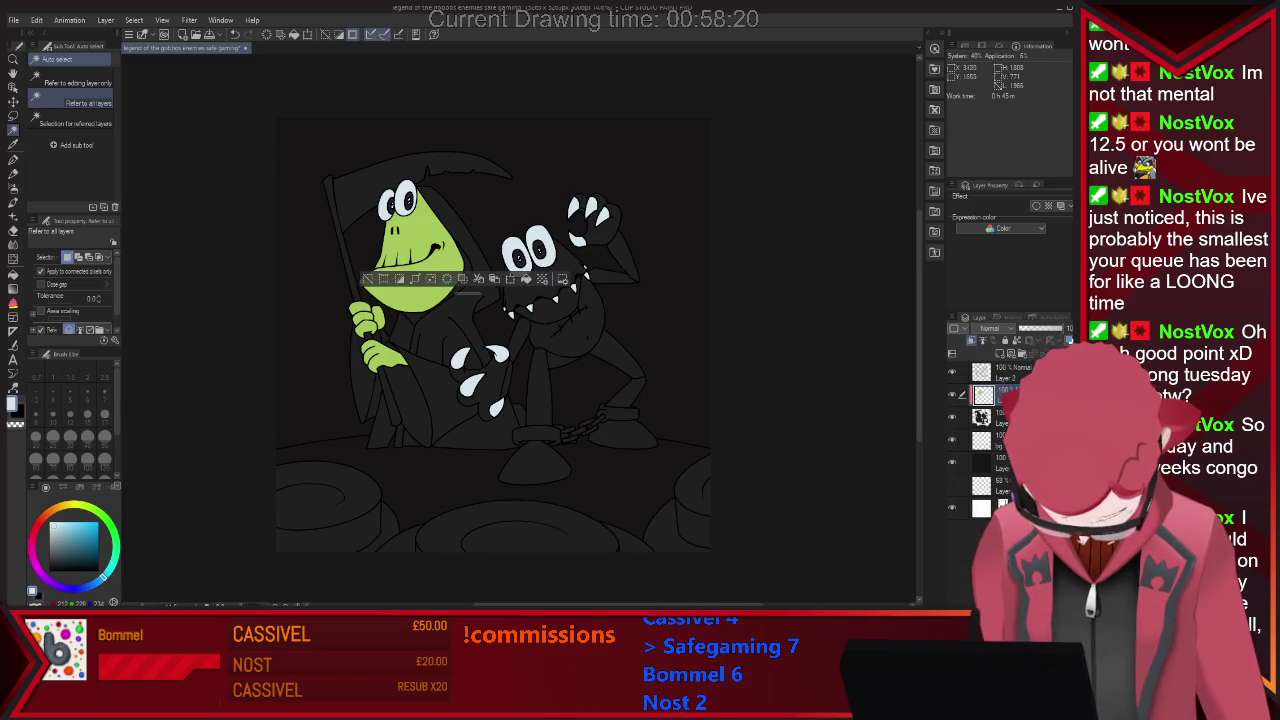
{"action": "key", "text": "p"}
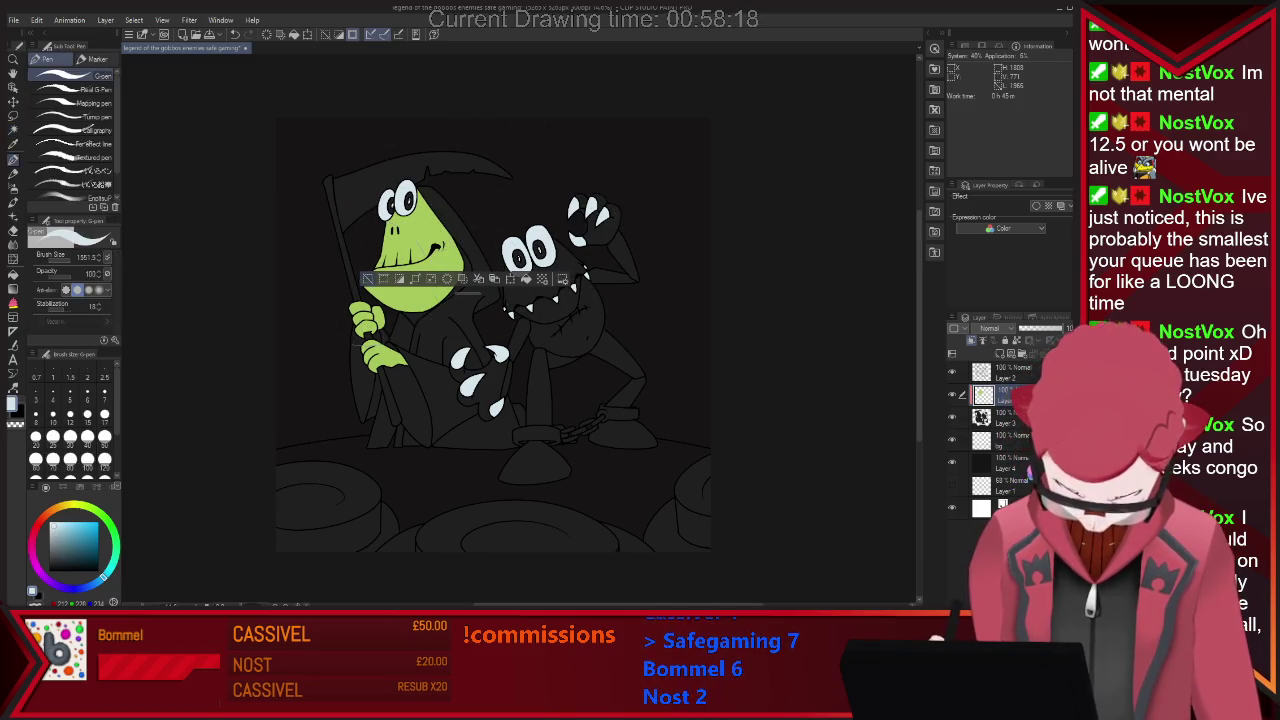
{"action": "key", "text": "ctrl+d"}
{"action": "key", "text": "w"}
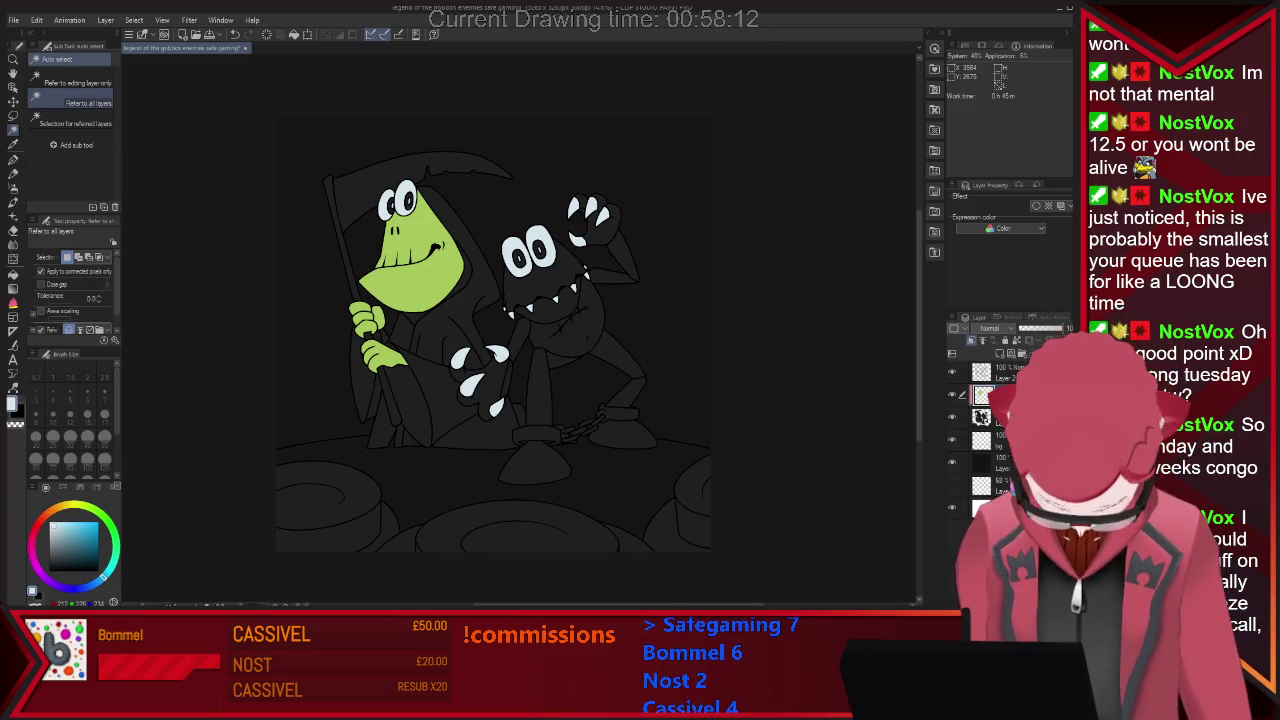
Select the second frog's body, legs, both feet and claws.
{"action": "left_click", "coordinate": [555, 345]}
{"action": "left_click", "coordinate": [612, 385], "text": "shift"}
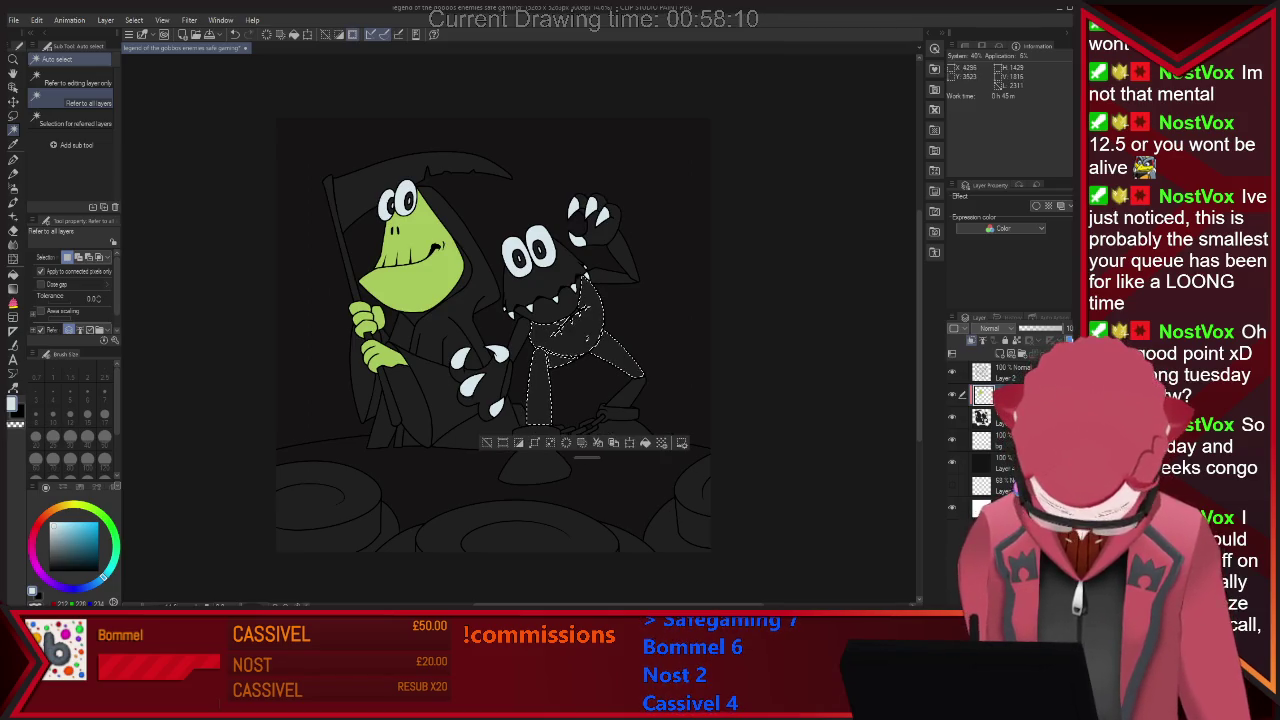
{"action": "left_click", "coordinate": [535, 463], "text": "shift"}
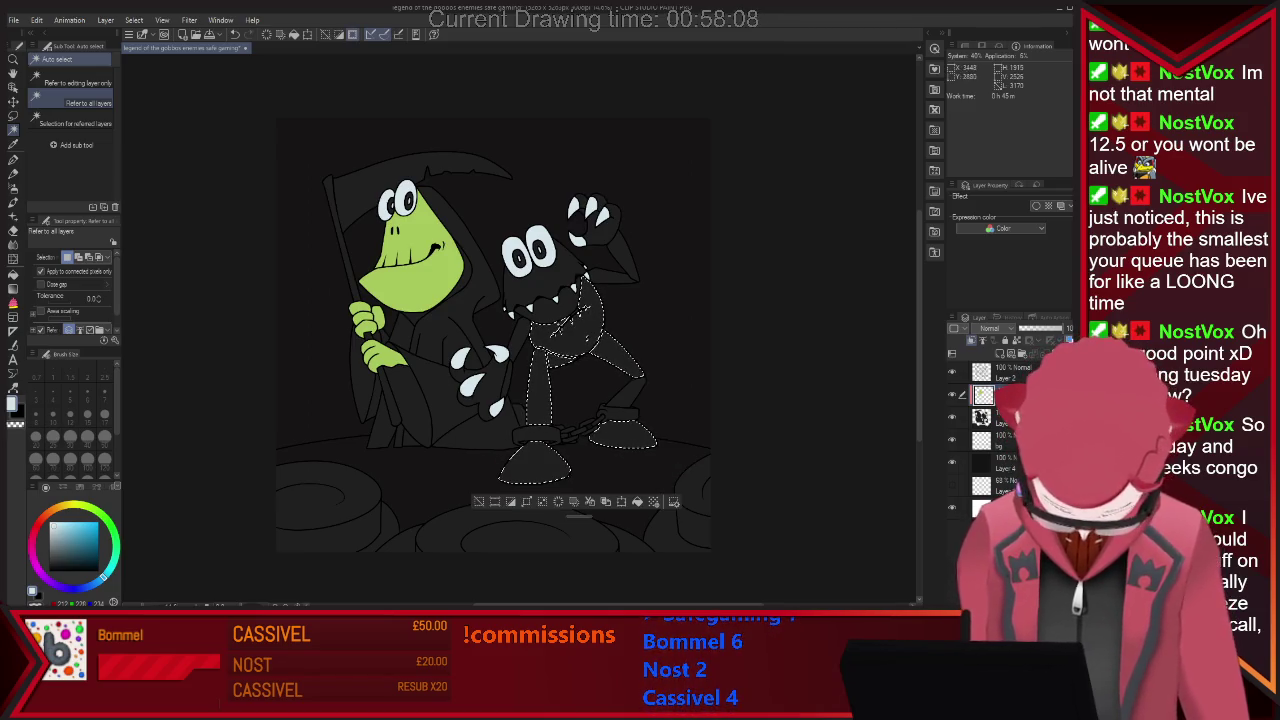
{"action": "left_click", "coordinate": [472, 382], "text": "shift"}
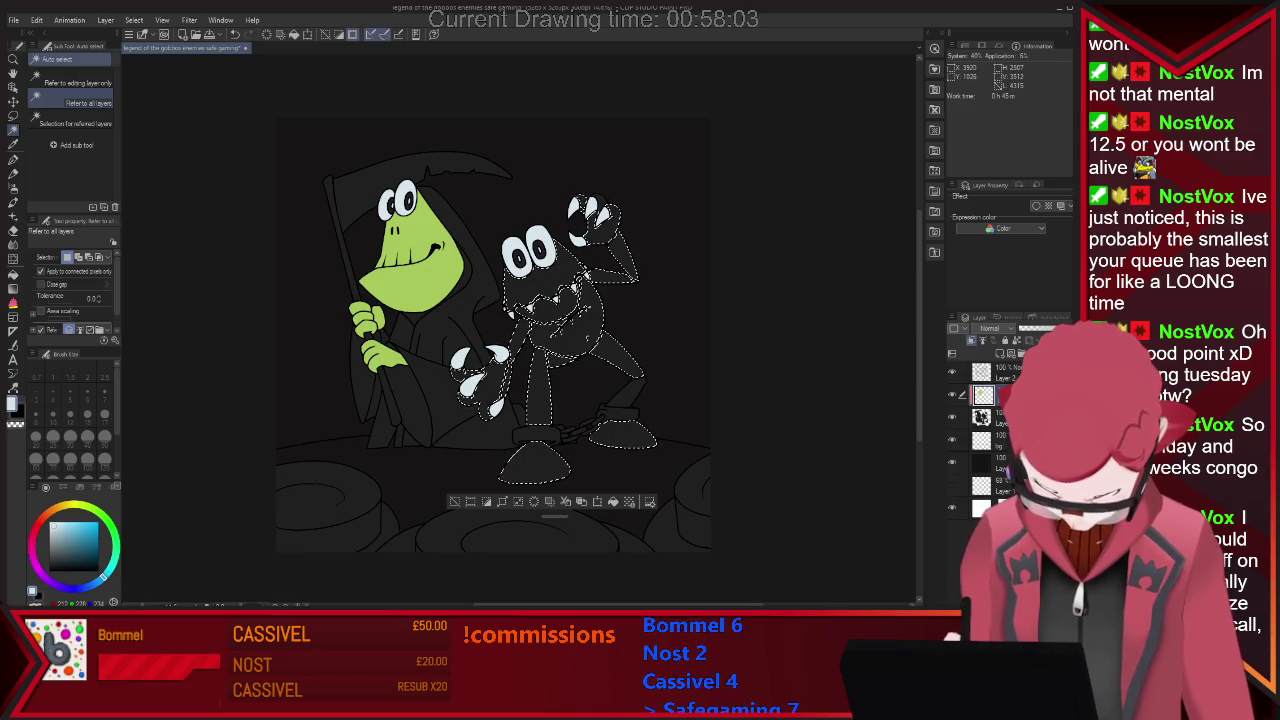
Fill the selected frog with yellow, then refill it in a slightly darker yellow.
{"action": "key", "text": "p"}
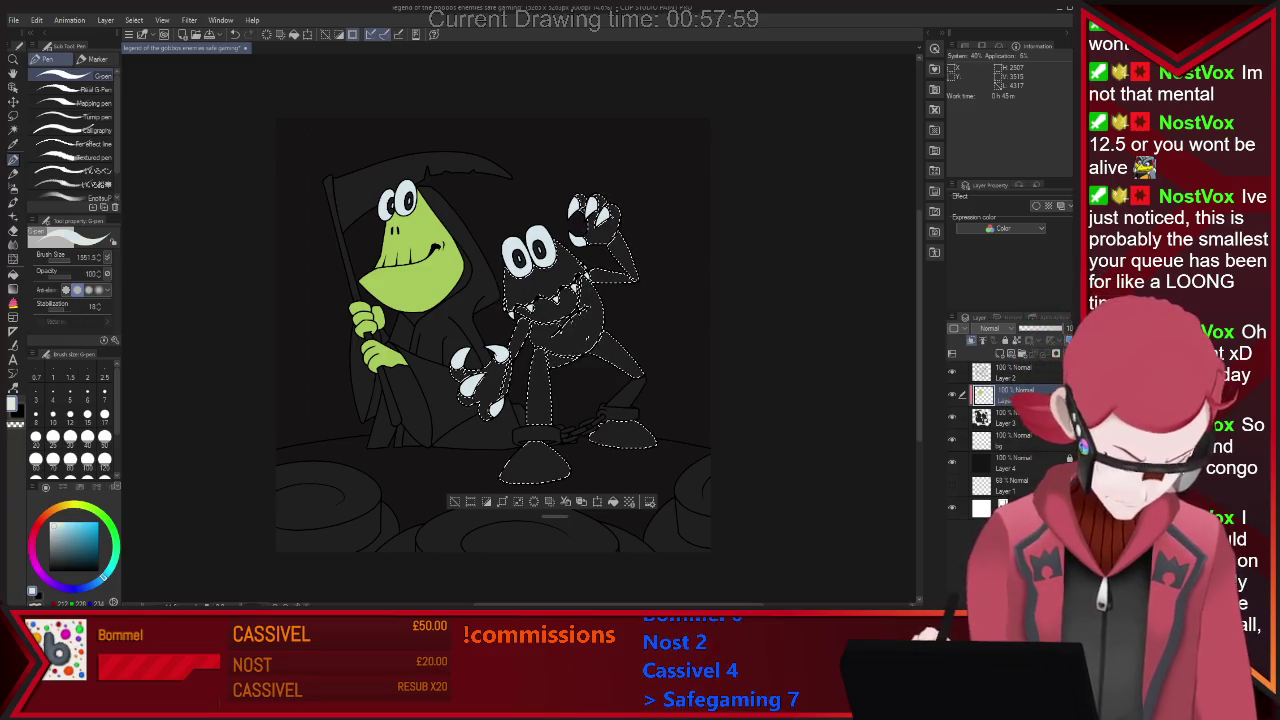
{"action": "key", "text": "x"}
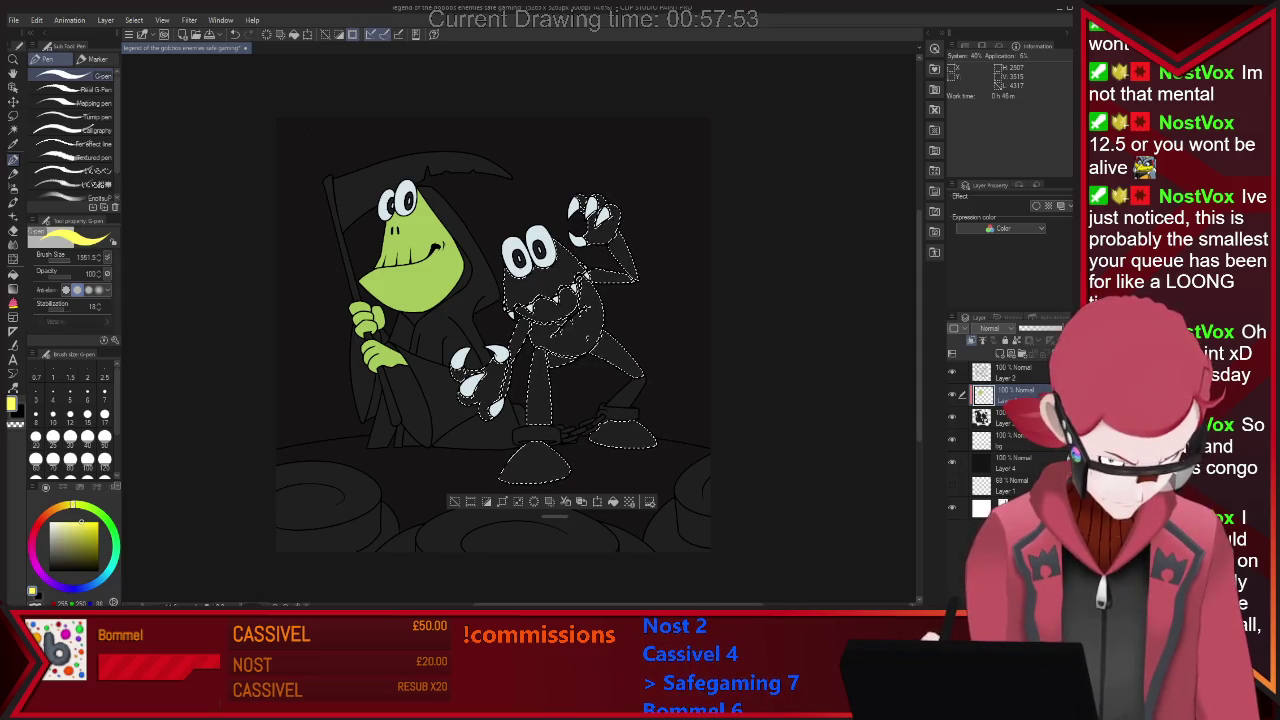
{"action": "key", "text": "alt+BackSpace"}
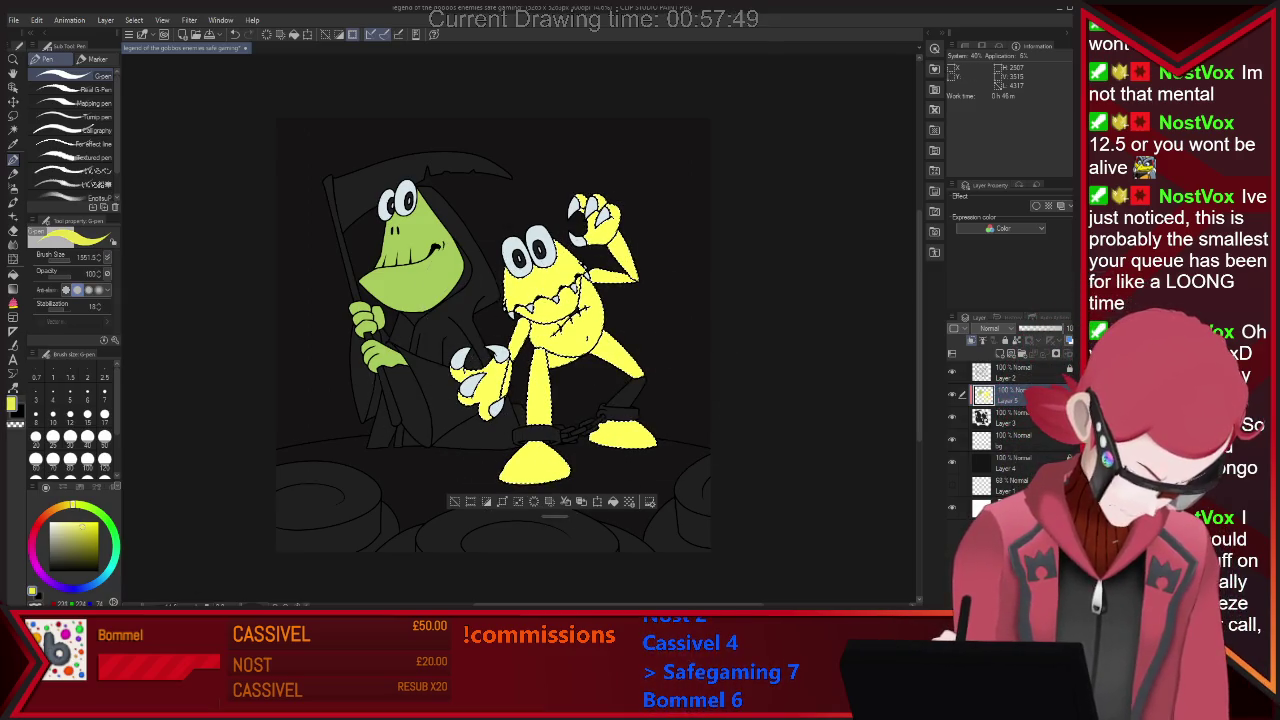
{"action": "left_click", "coordinate": [85, 530]}
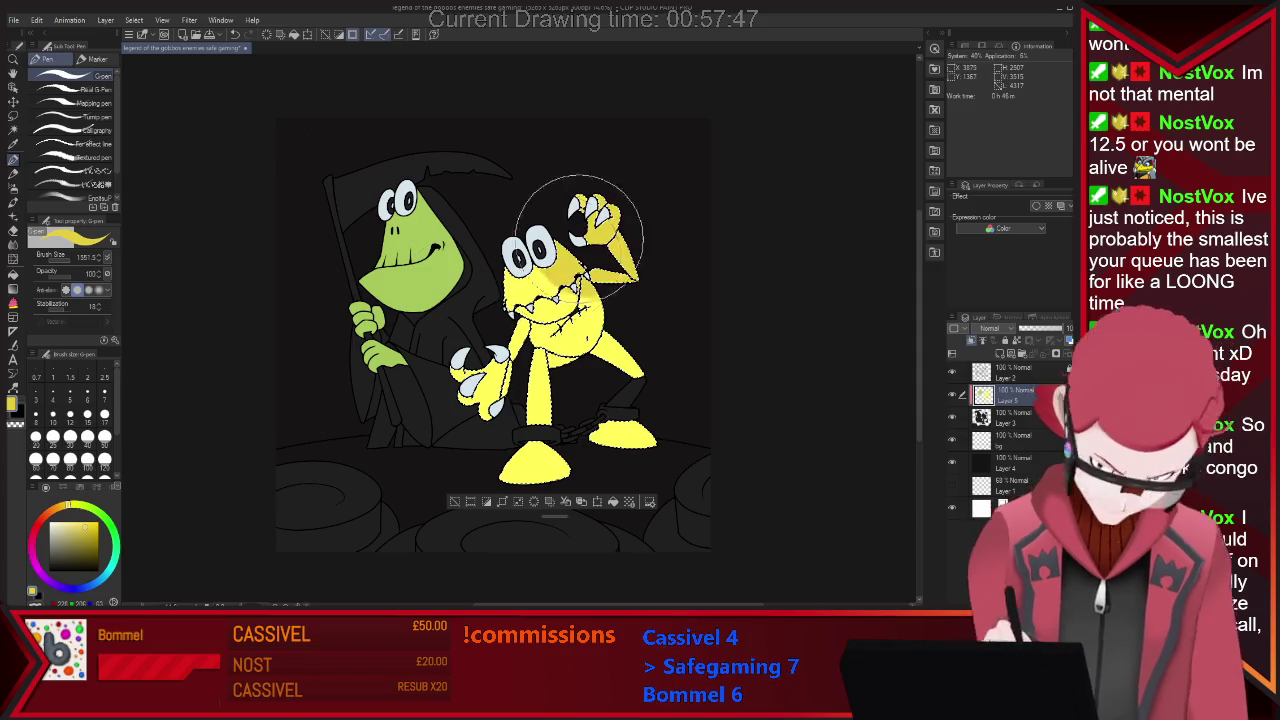
{"action": "key", "text": "alt+BackSpace"}
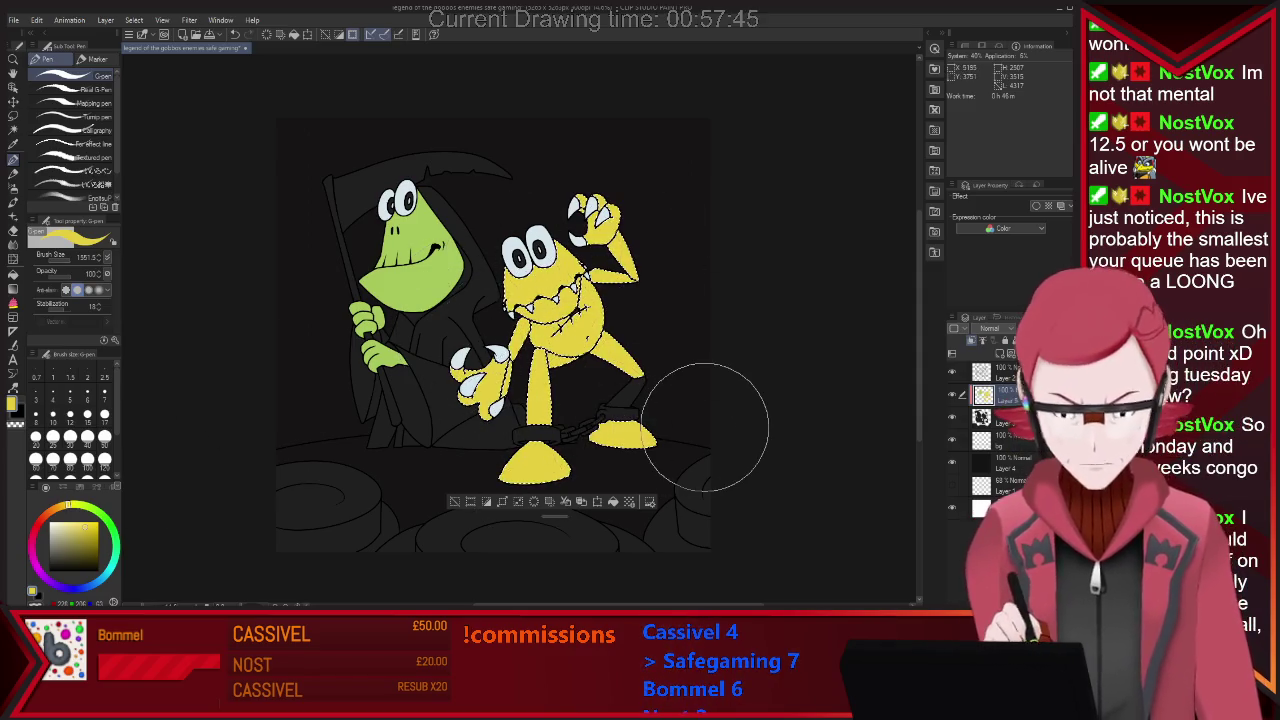
{"action": "left_click", "coordinate": [454, 501]}
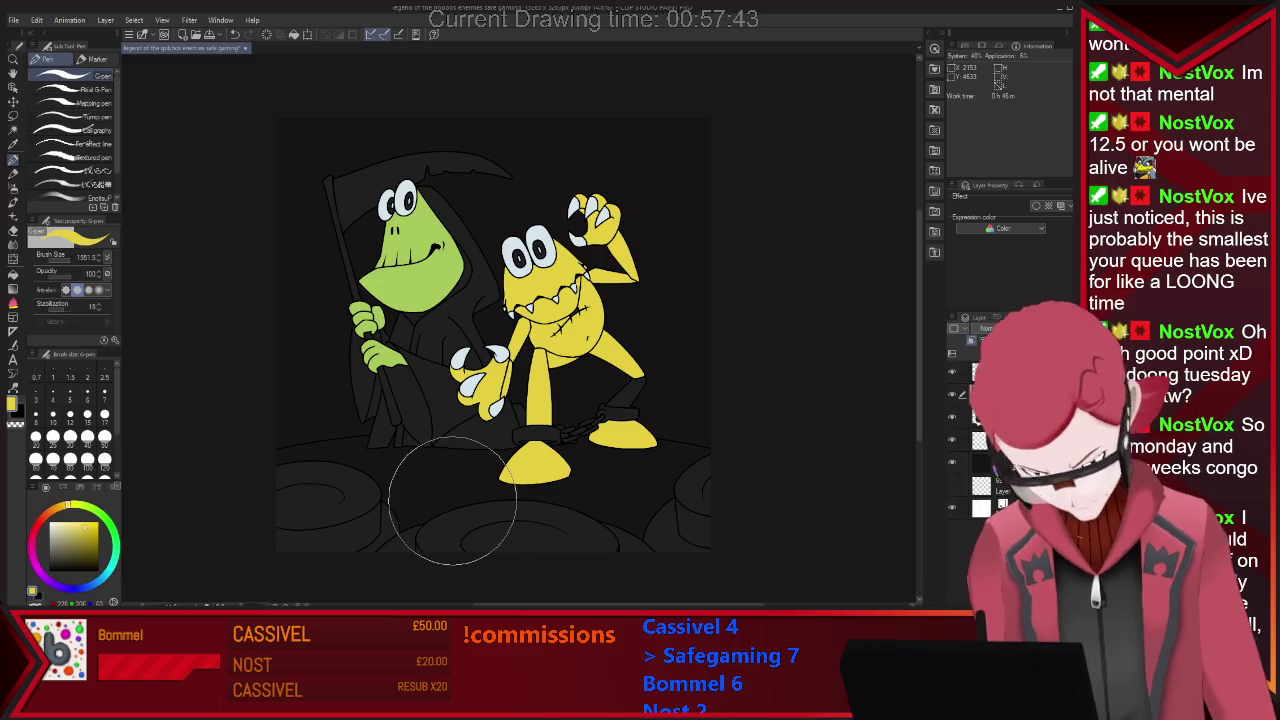
Marquee-check the yellow frog's leg area, then clear the selections and return to the pen.
{"action": "key", "text": "m"}
{"action": "left_click_drag", "start_coordinate": [545, 335], "coordinate": [604, 399]}
{"action": "key", "text": "p"}
{"action": "key", "text": "ctrl+d"}
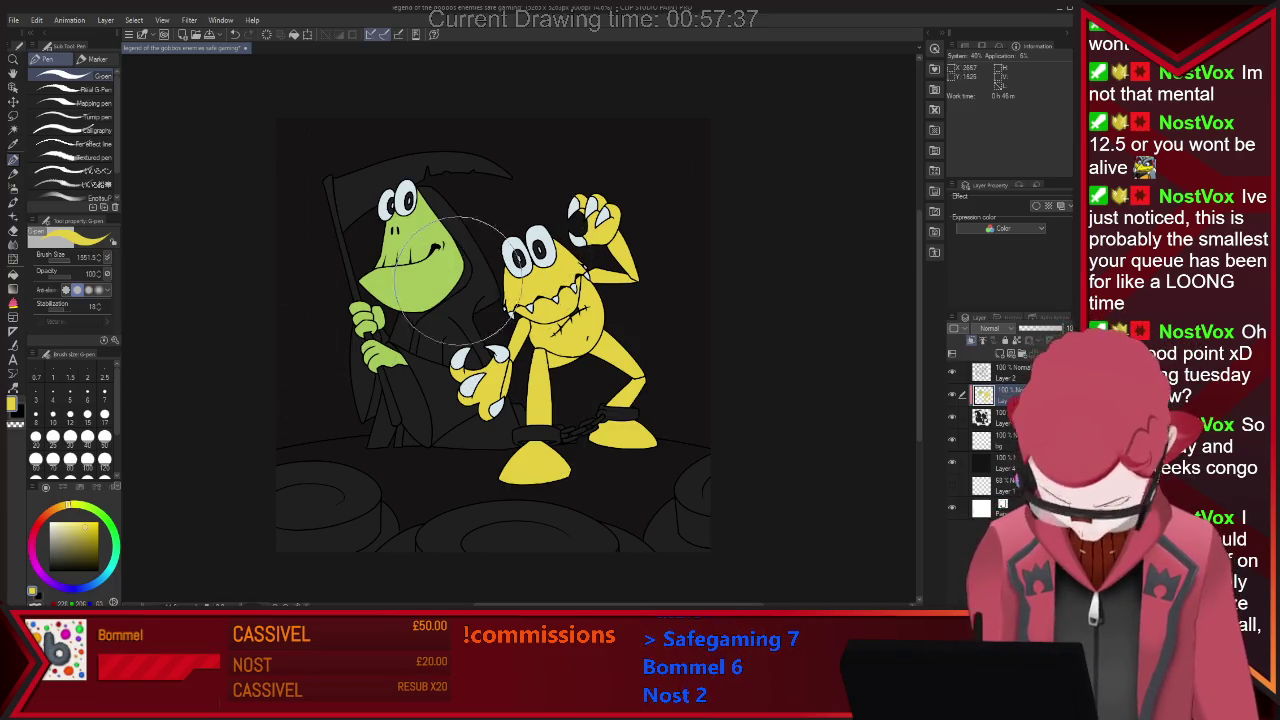
{"action": "key", "text": "w"}
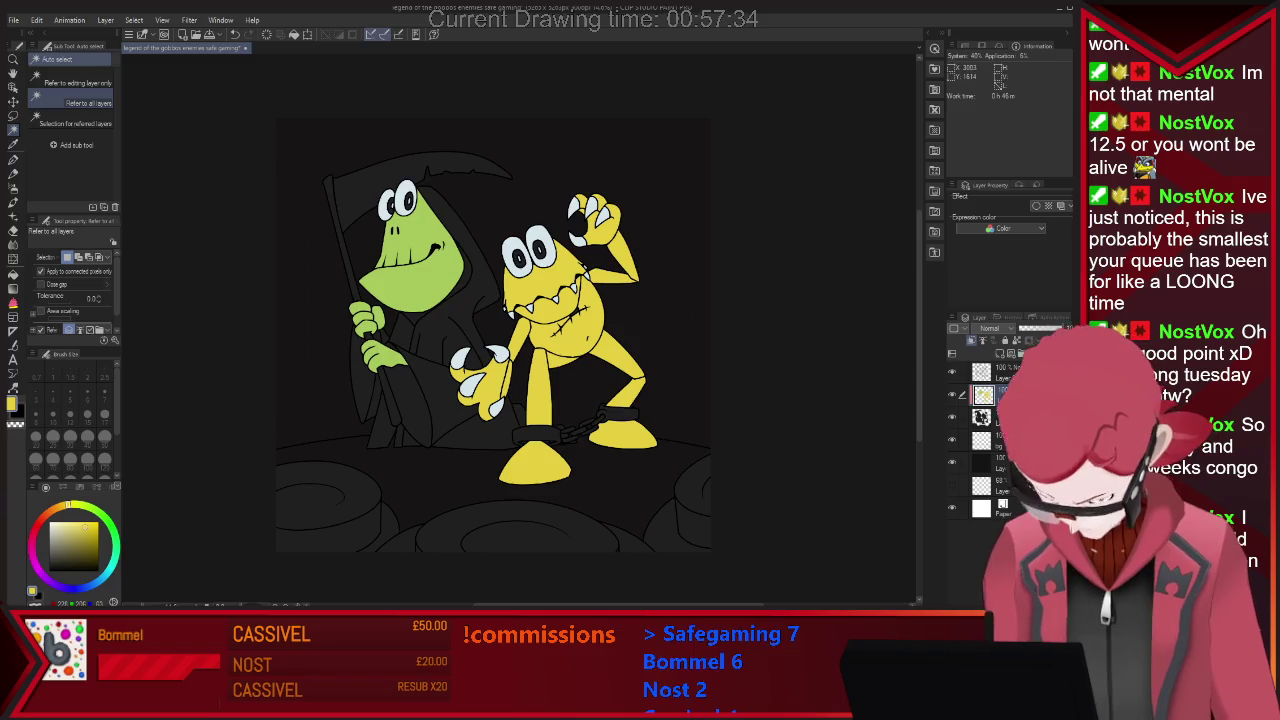
{"action": "left_click", "coordinate": [300, 200]}
{"action": "key", "text": "ctrl+d"}
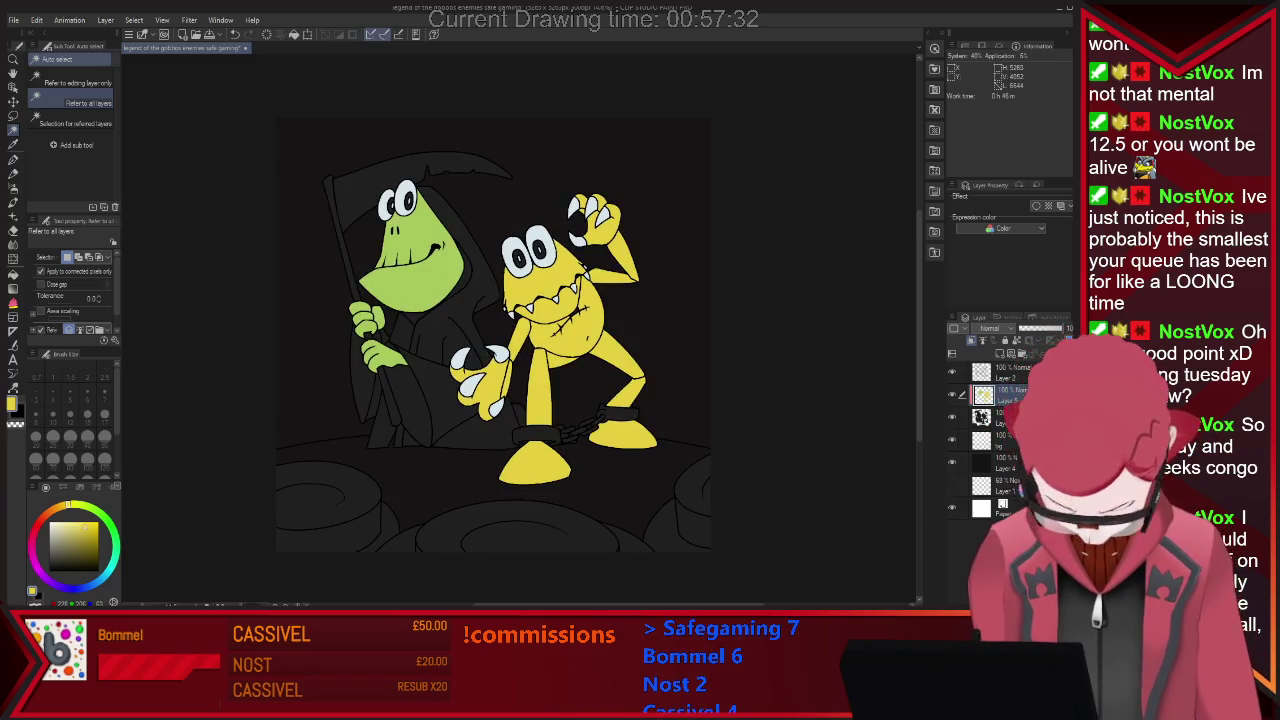
{"action": "key", "text": "p"}
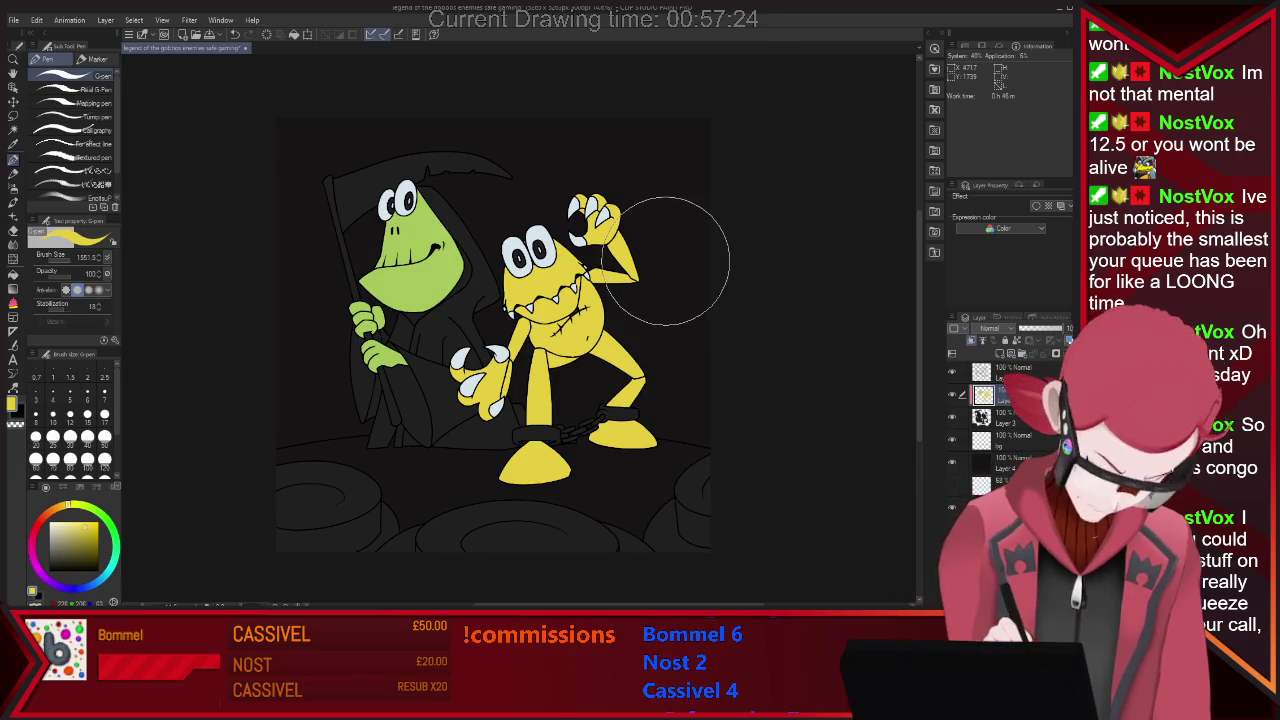
Auto-select the reaper's robe, including its lower, lower-left and lower-right parts.
{"action": "key", "text": "w"}
{"action": "left_click", "coordinate": [465, 290]}
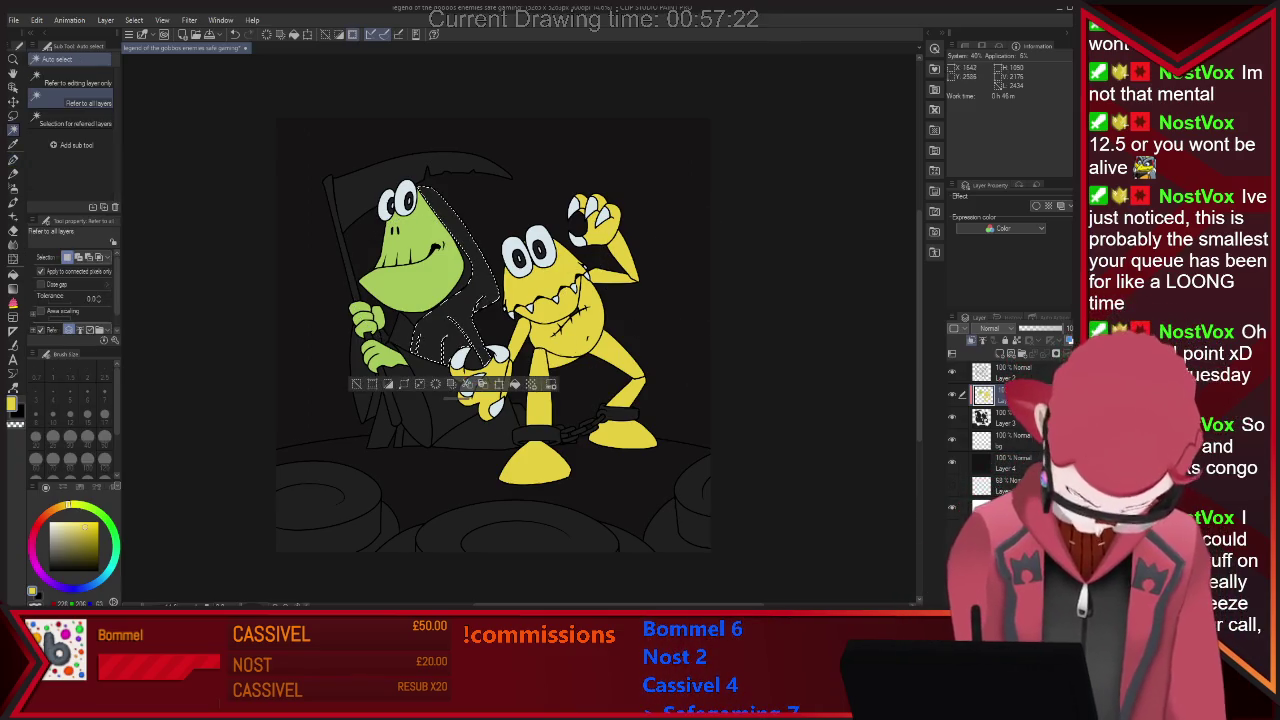
{"action": "left_click", "coordinate": [430, 420], "text": "shift"}
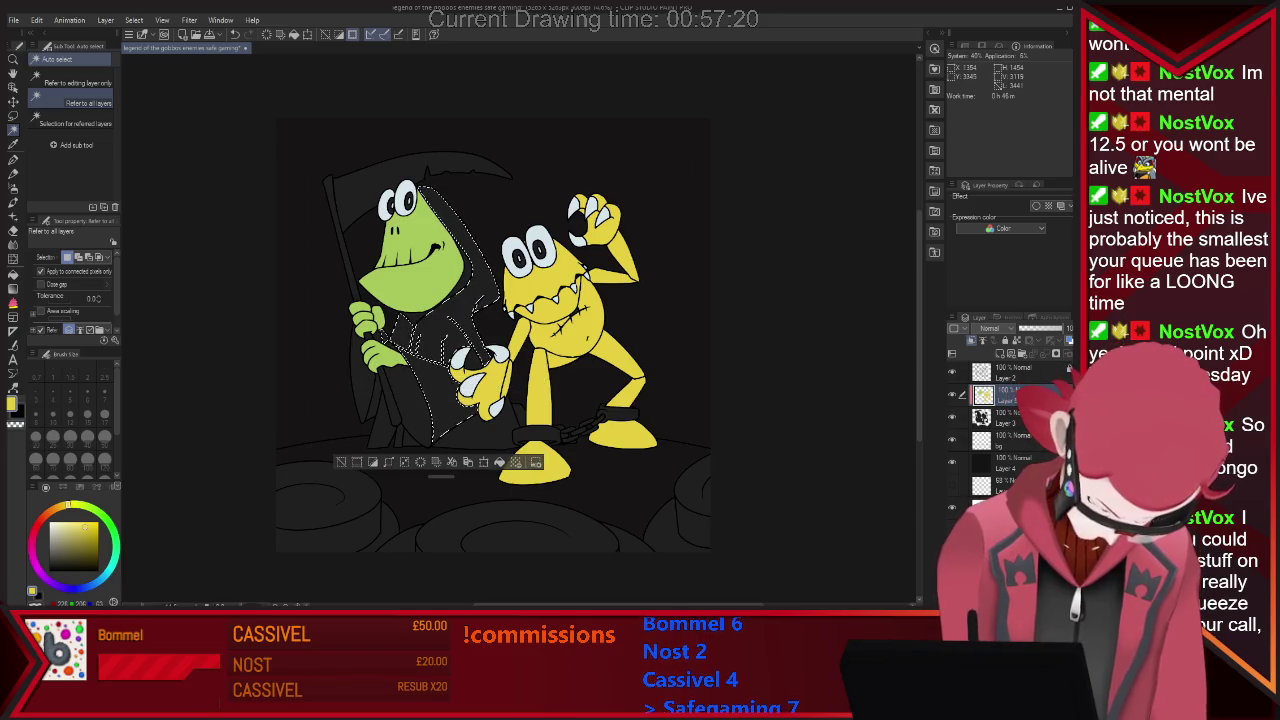
{"action": "left_click", "coordinate": [395, 435], "text": "shift"}
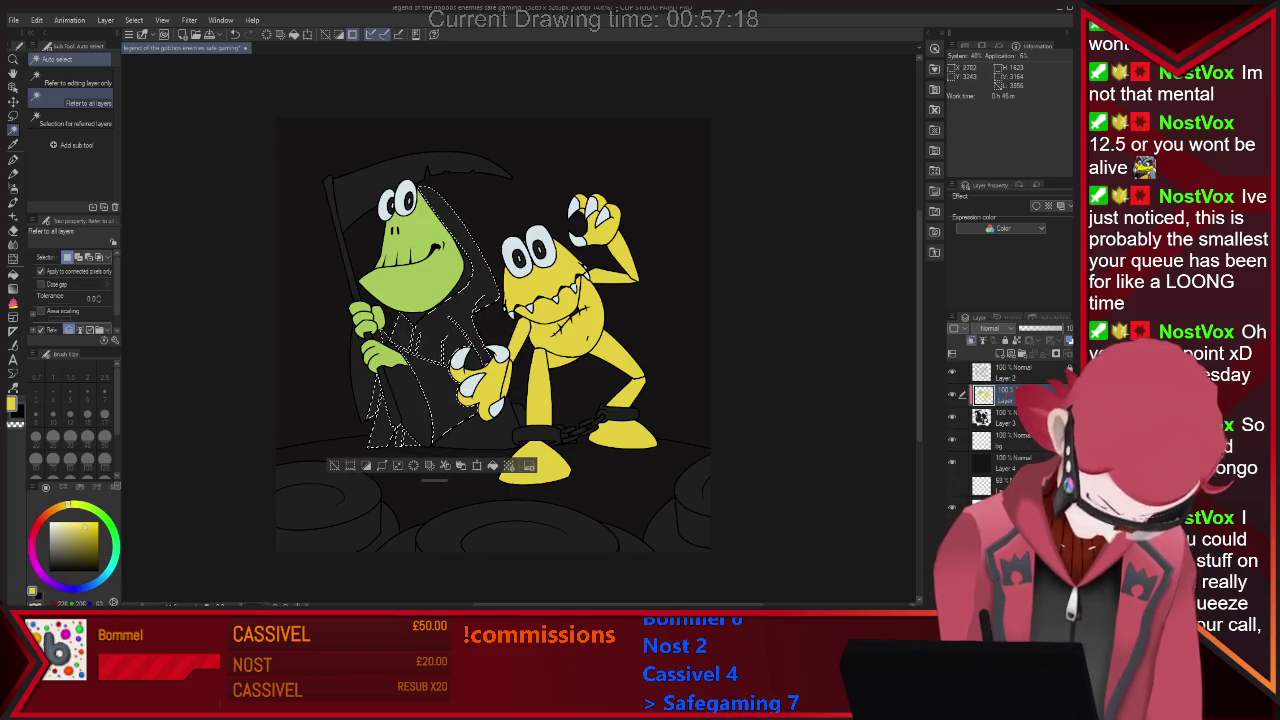
{"action": "left_click", "coordinate": [480, 430], "text": "shift"}
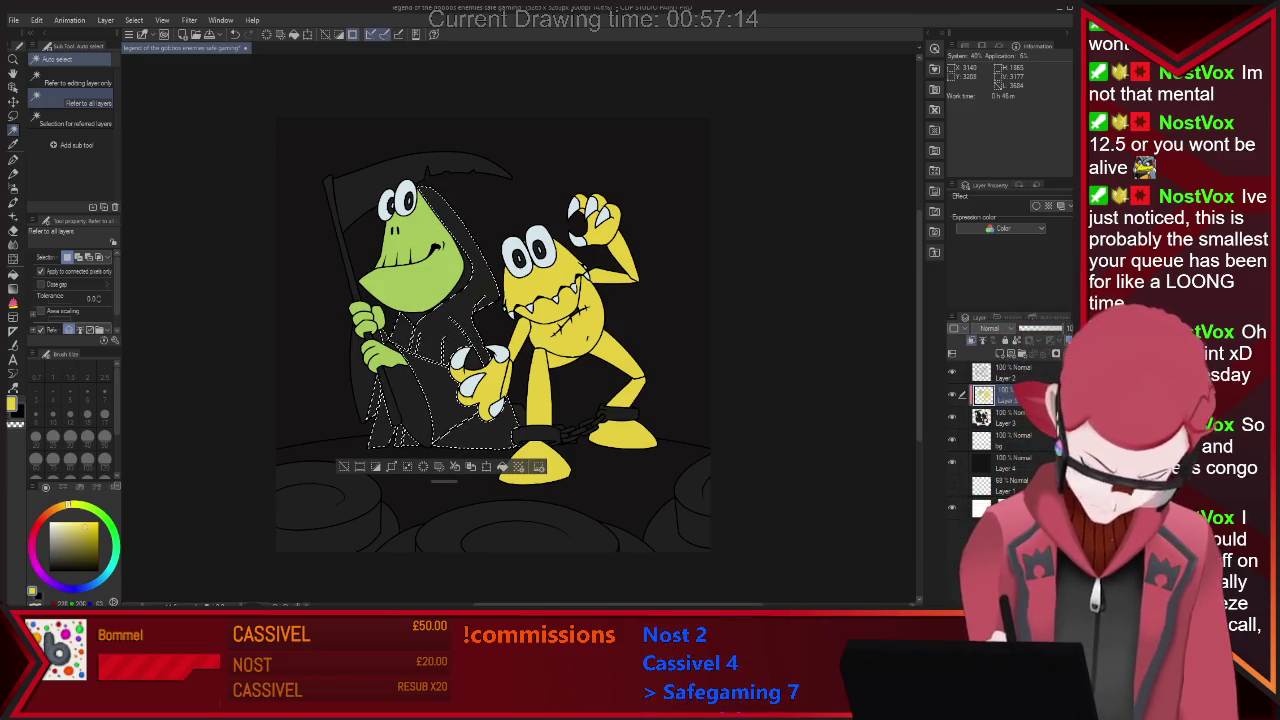
Paint the selected robe a flat brown with the G-pen and deselect.
{"action": "key", "text": "p"}
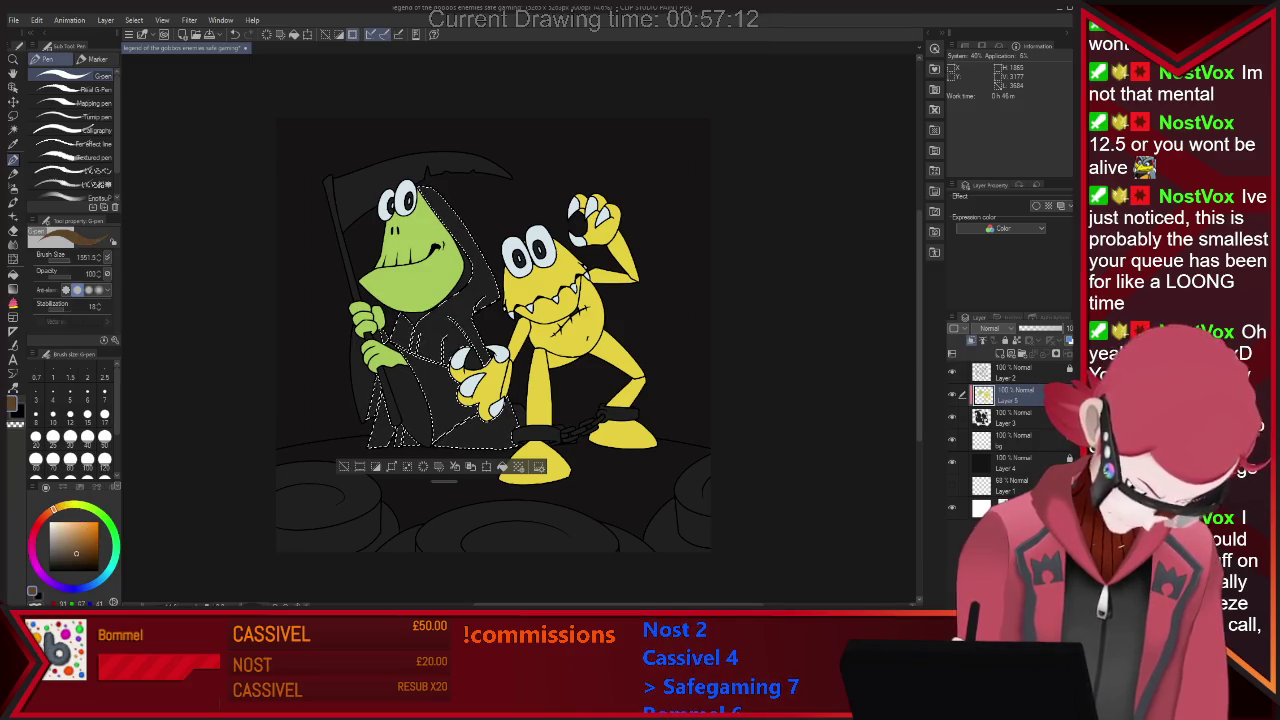
{"action": "left_click", "coordinate": [86, 551]}
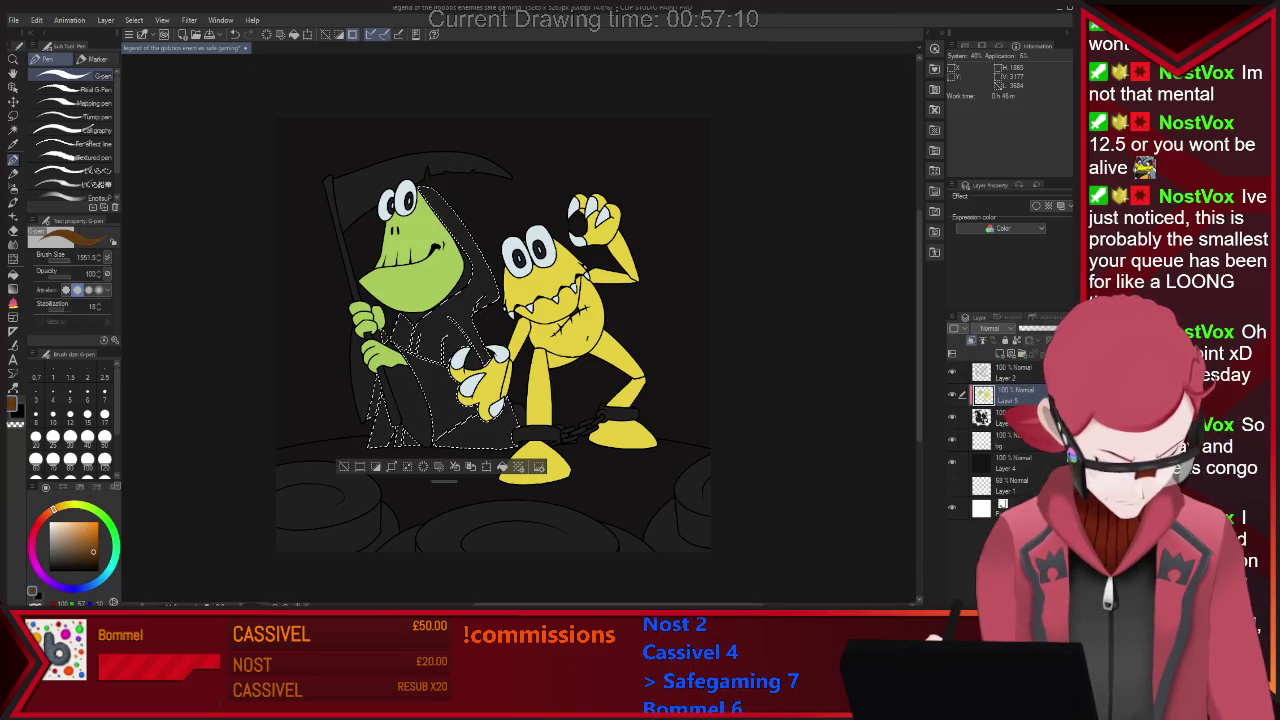
{"action": "left_click", "coordinate": [93, 550]}
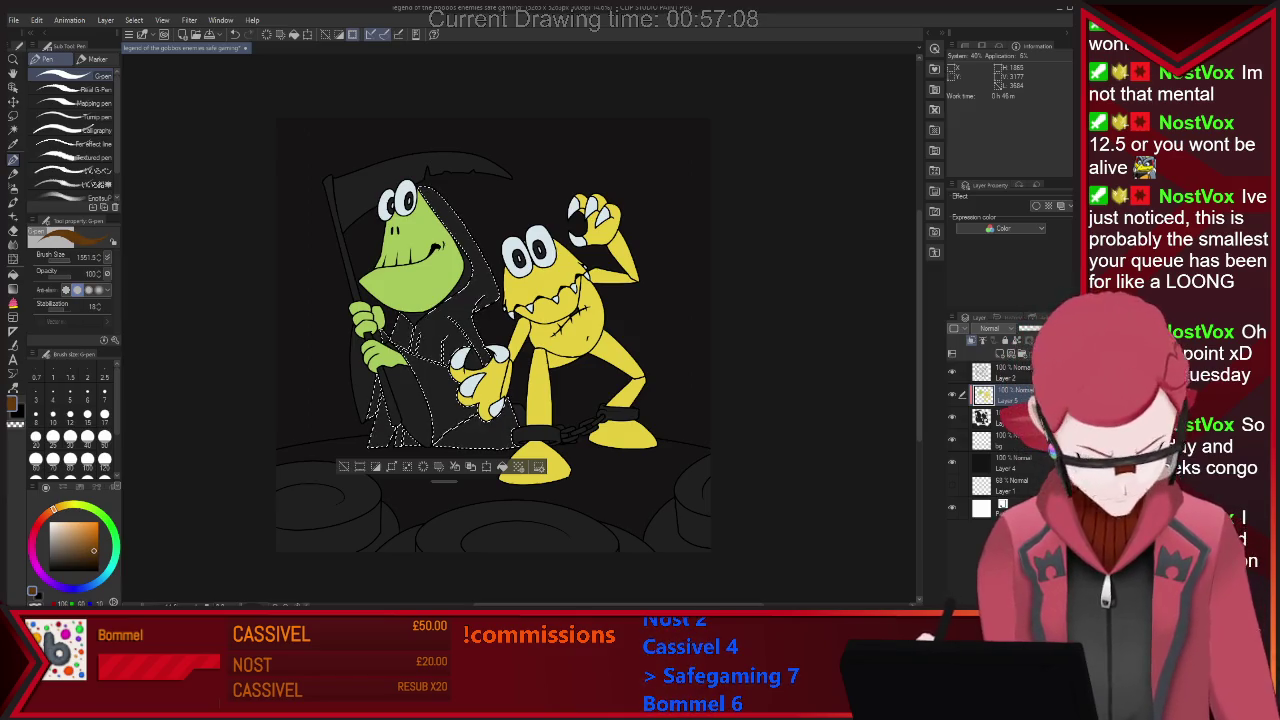
{"action": "left_click_drag", "start_coordinate": [400, 430], "coordinate": [420, 380]}
{"action": "left_click_drag", "start_coordinate": [500, 430], "coordinate": [430, 300]}
{"action": "left_click_drag", "start_coordinate": [450, 220], "coordinate": [352, 264]}
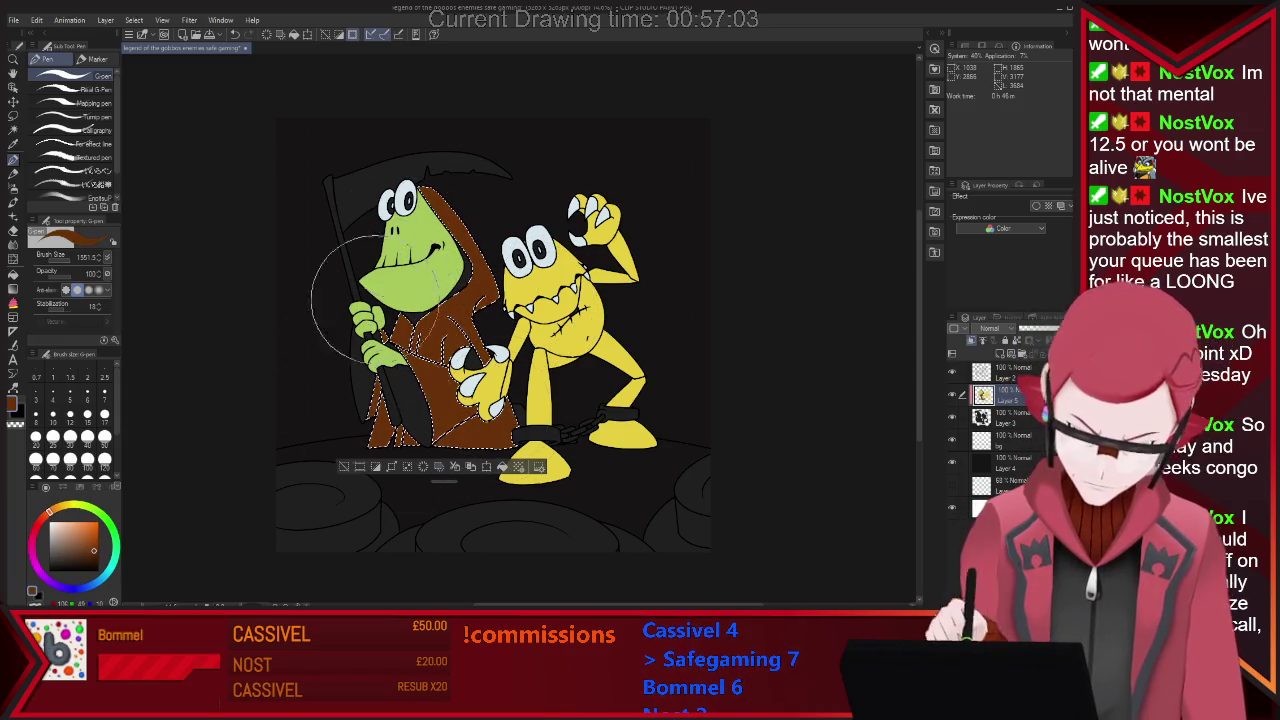
{"action": "key", "text": "ctrl+d"}
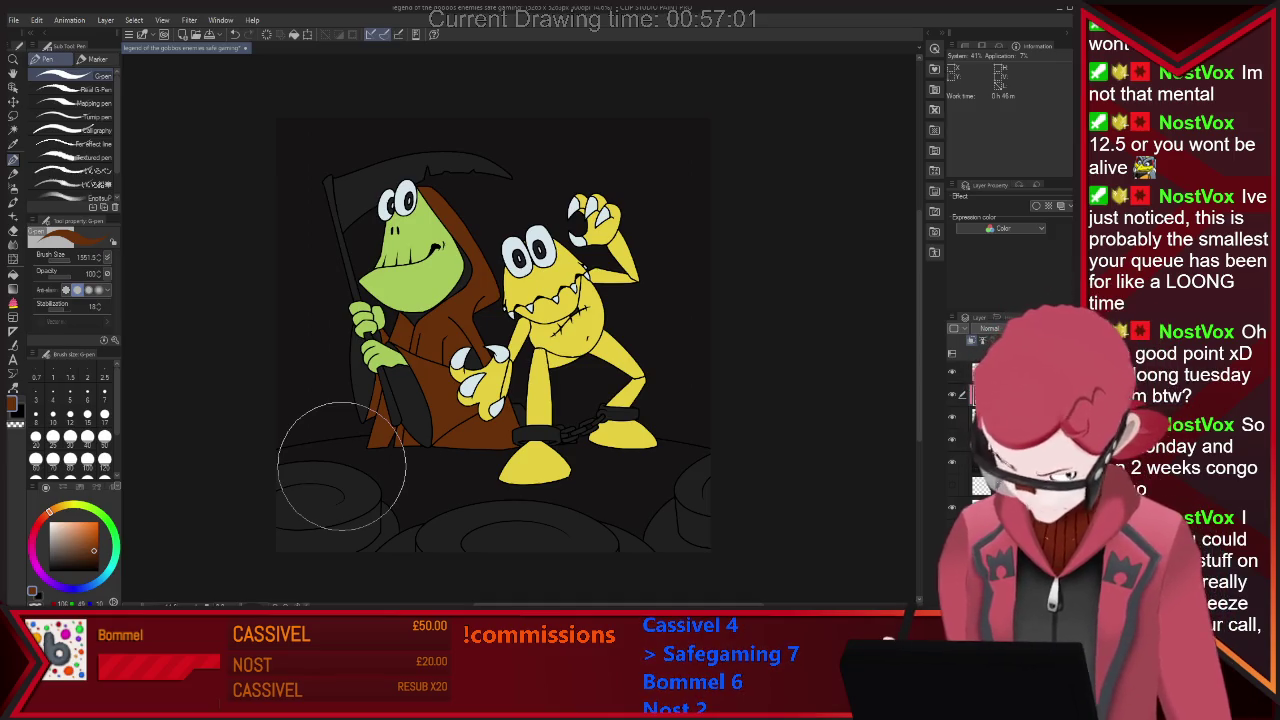
{"action": "key", "text": "w"}
{"action": "left_click", "coordinate": [360, 395]}
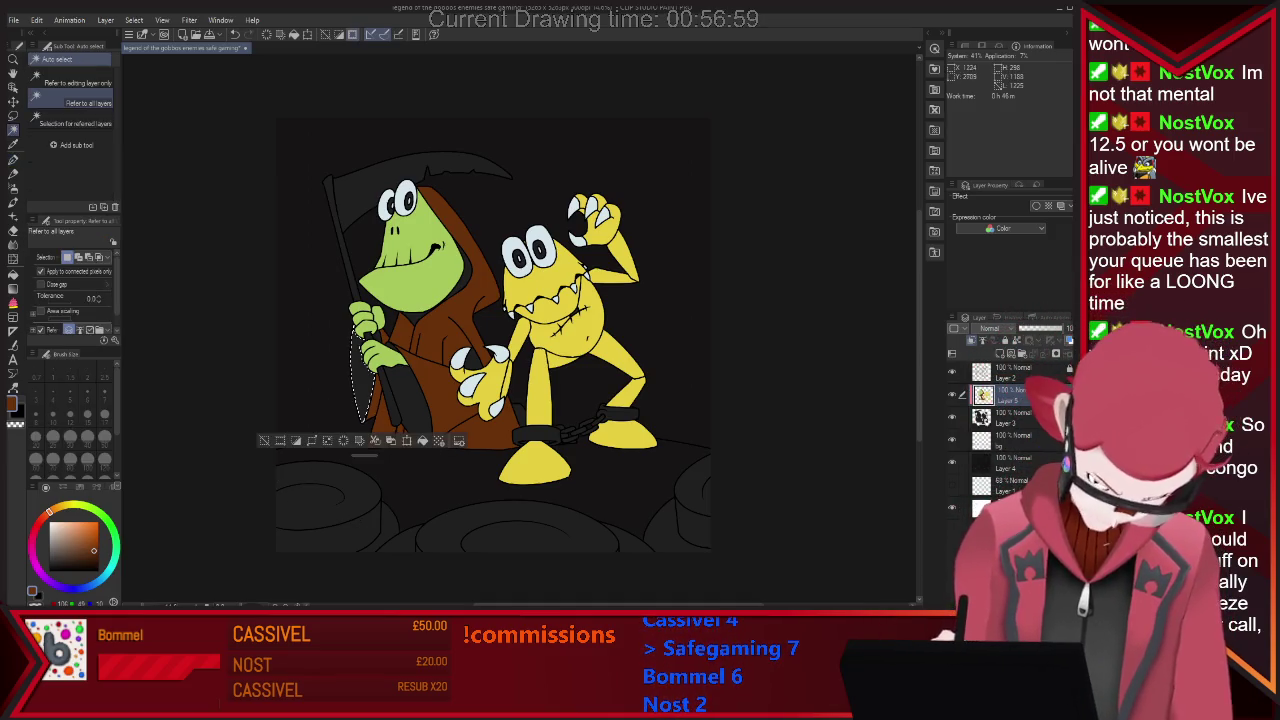
Select the dark gaps around the scythe handle and the robe shadow beside the neck.
{"action": "key", "text": "i"}
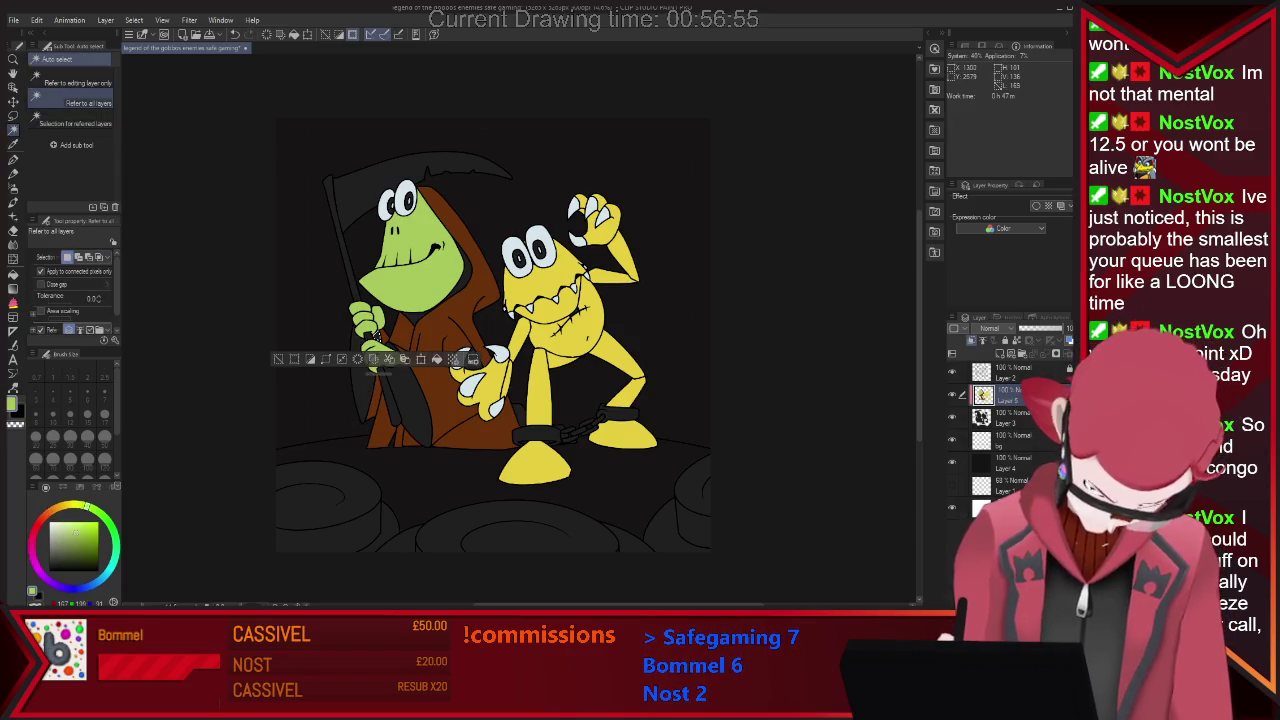
{"action": "key", "text": "p"}
{"action": "key", "text": "ctrl+d"}
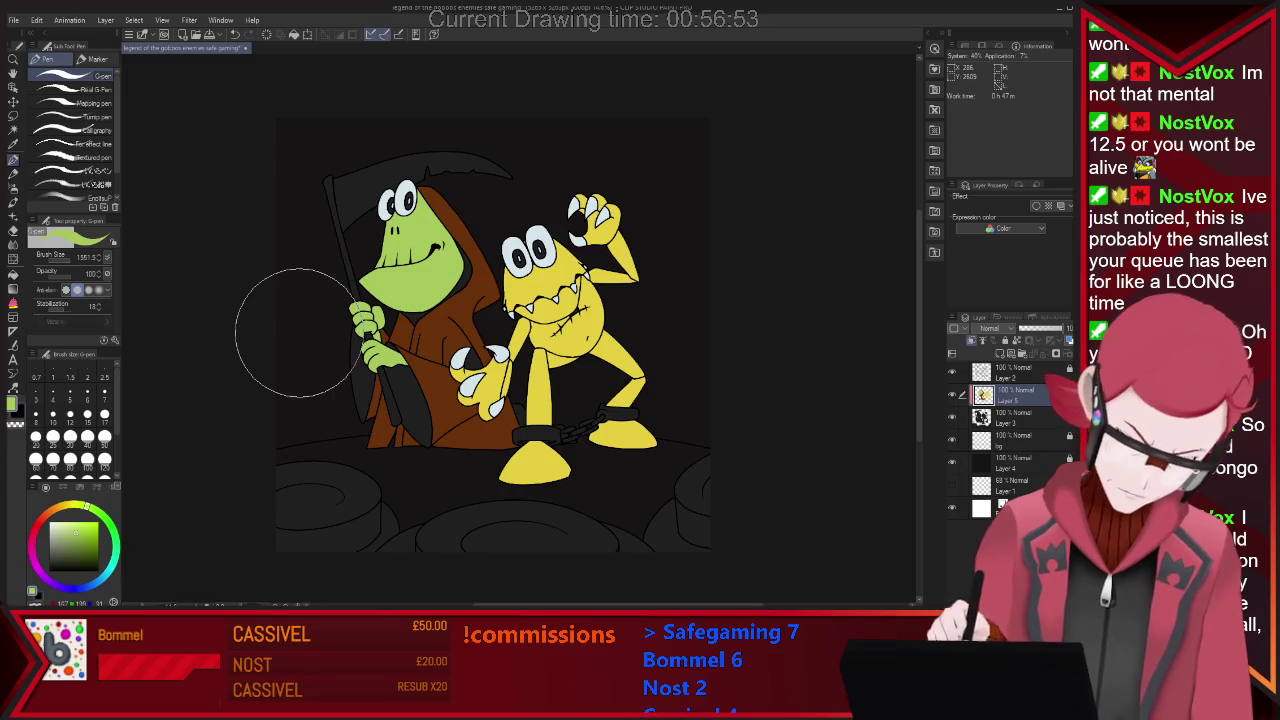
{"action": "key", "text": "w"}
{"action": "left_click", "coordinate": [395, 400]}
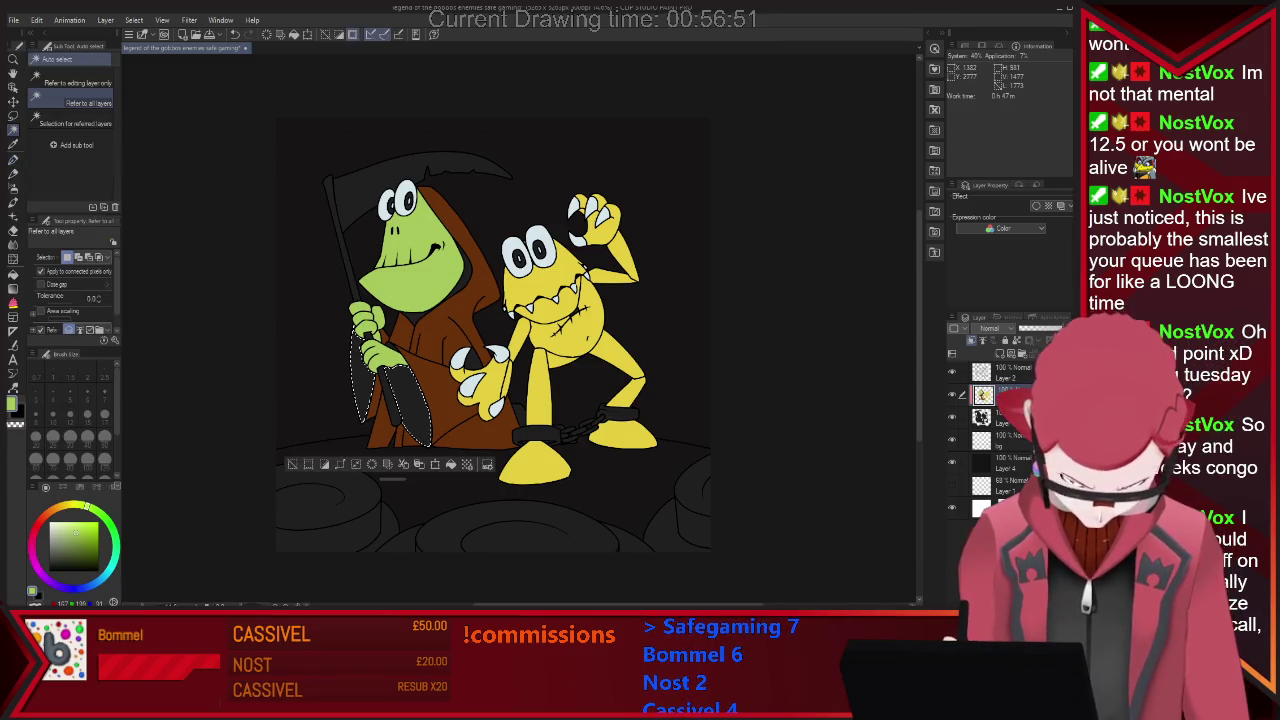
{"action": "left_click", "coordinate": [462, 265], "text": "shift"}
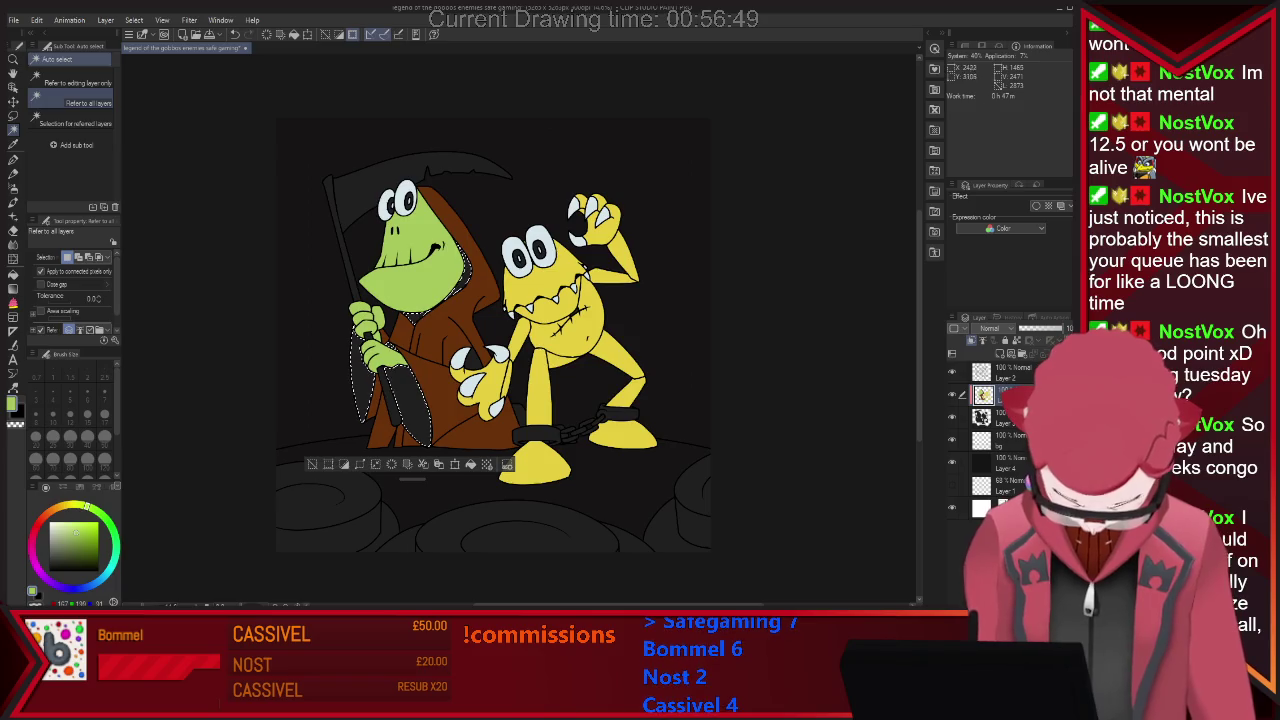
{"action": "key", "text": "i"}
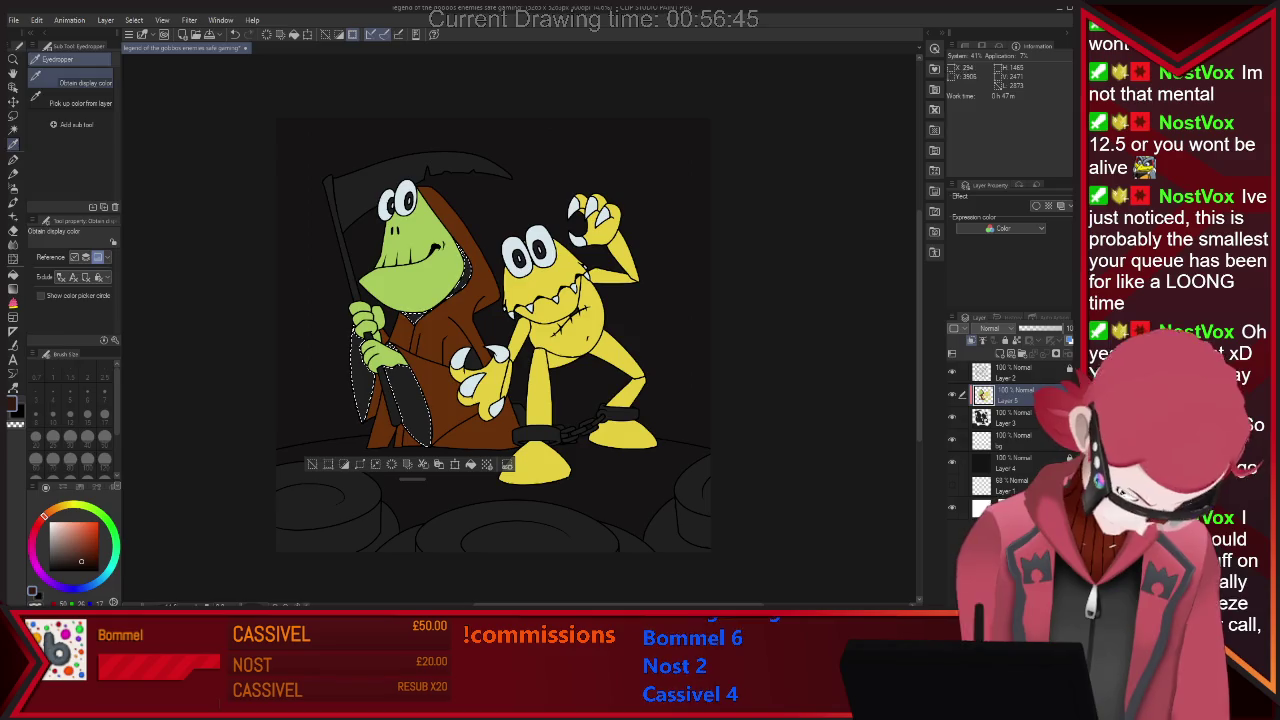
{"action": "key", "text": "p"}
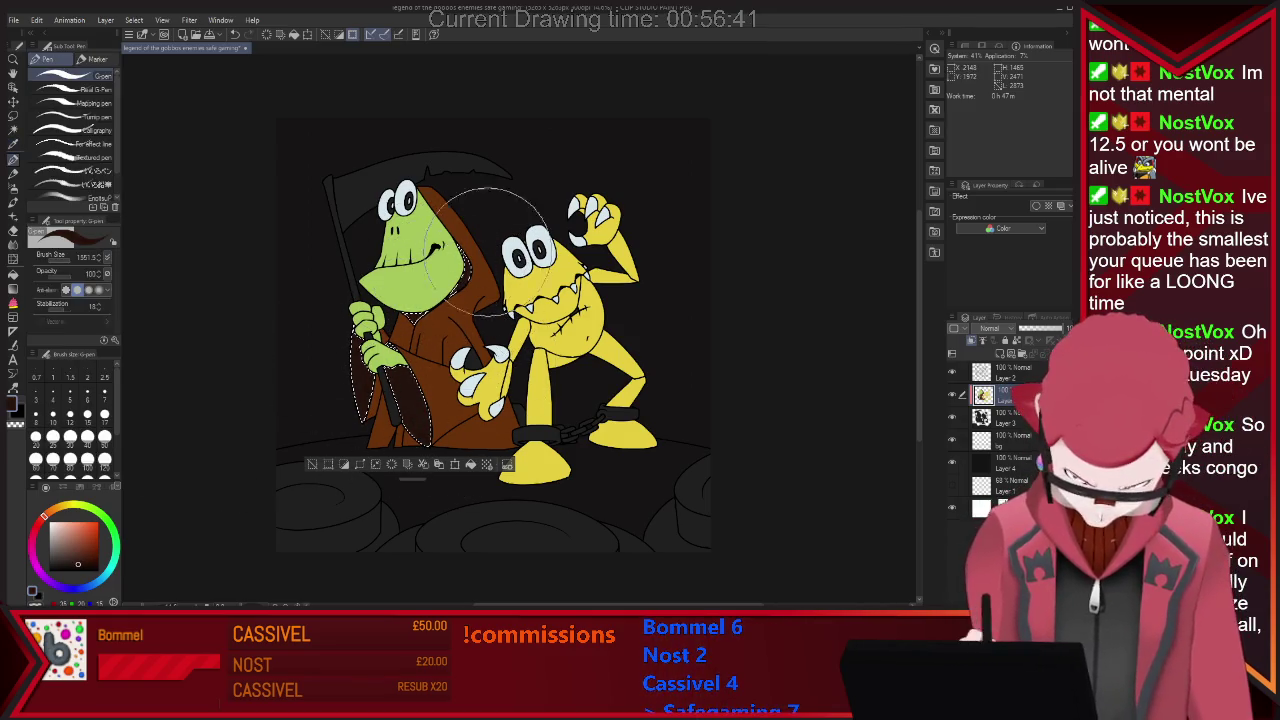
{"action": "key", "text": "ctrl+d"}
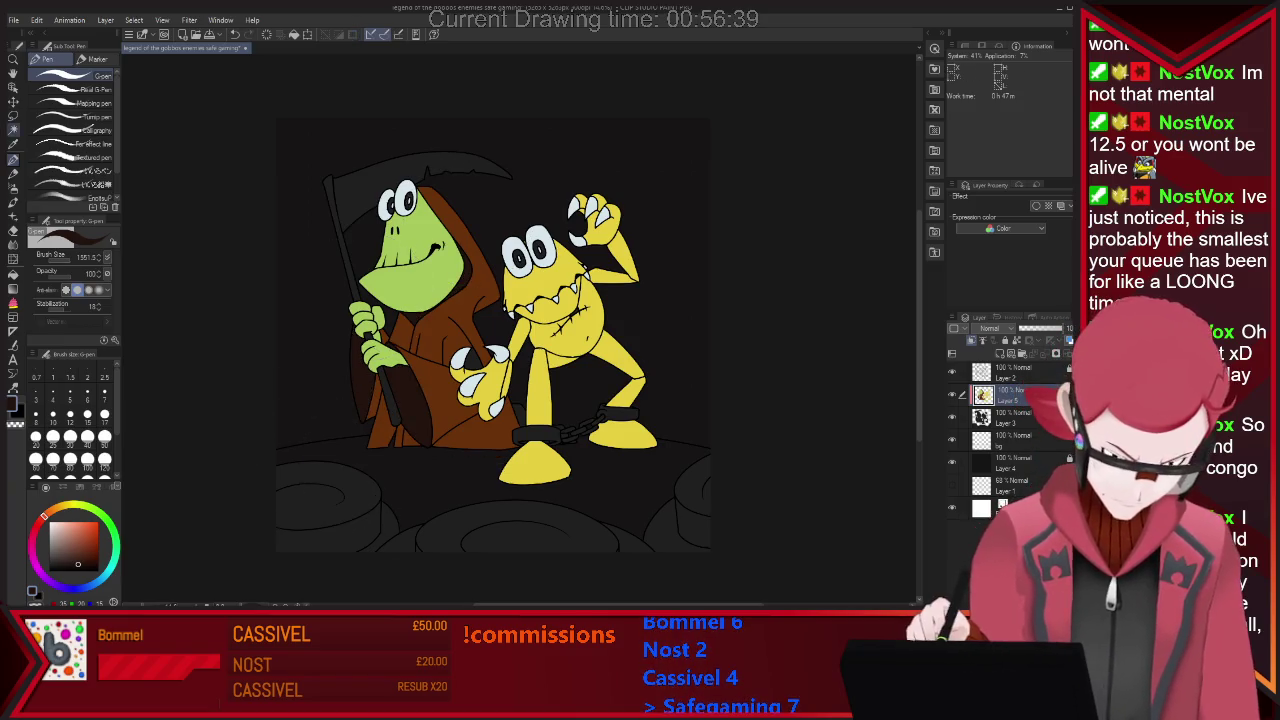
Sample the robe brown and paint the gaps a darker brown, then deselect.
{"action": "key", "text": "i"}
{"action": "left_click", "coordinate": [468, 360]}
{"action": "key", "text": "ctrl+z"}
{"action": "key", "text": "p"}
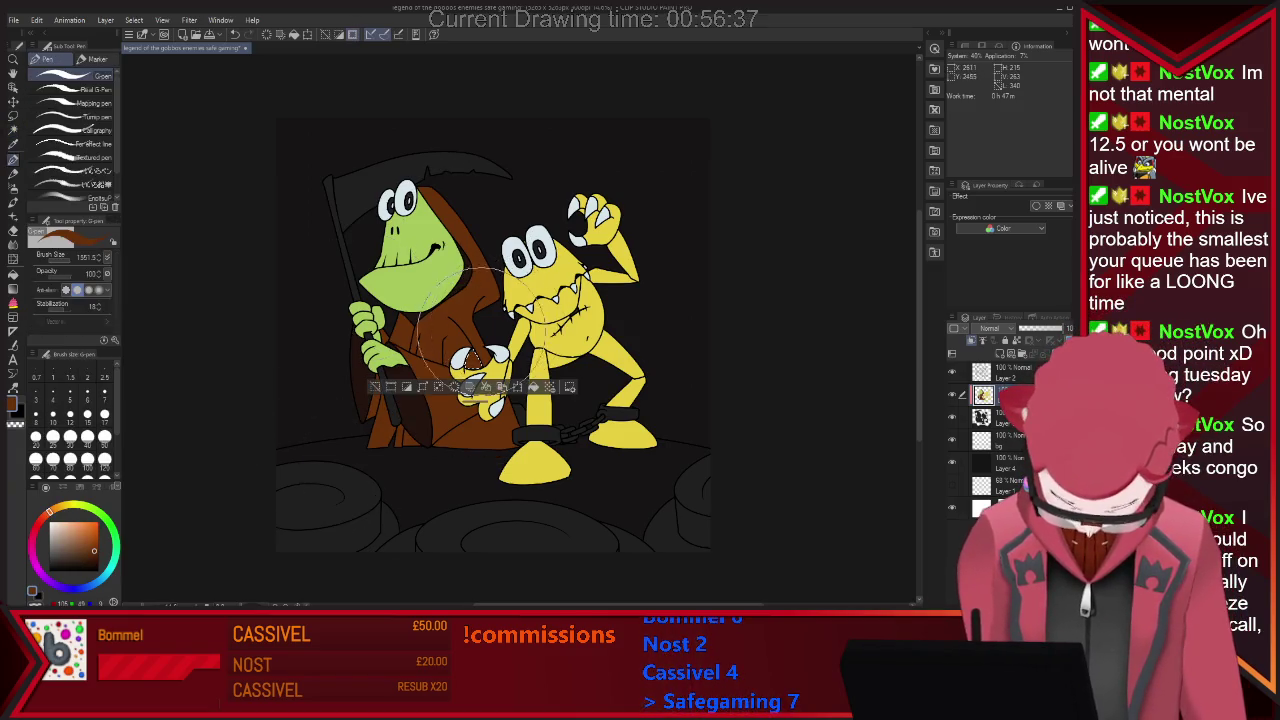
{"action": "key", "text": "ctrl+d"}
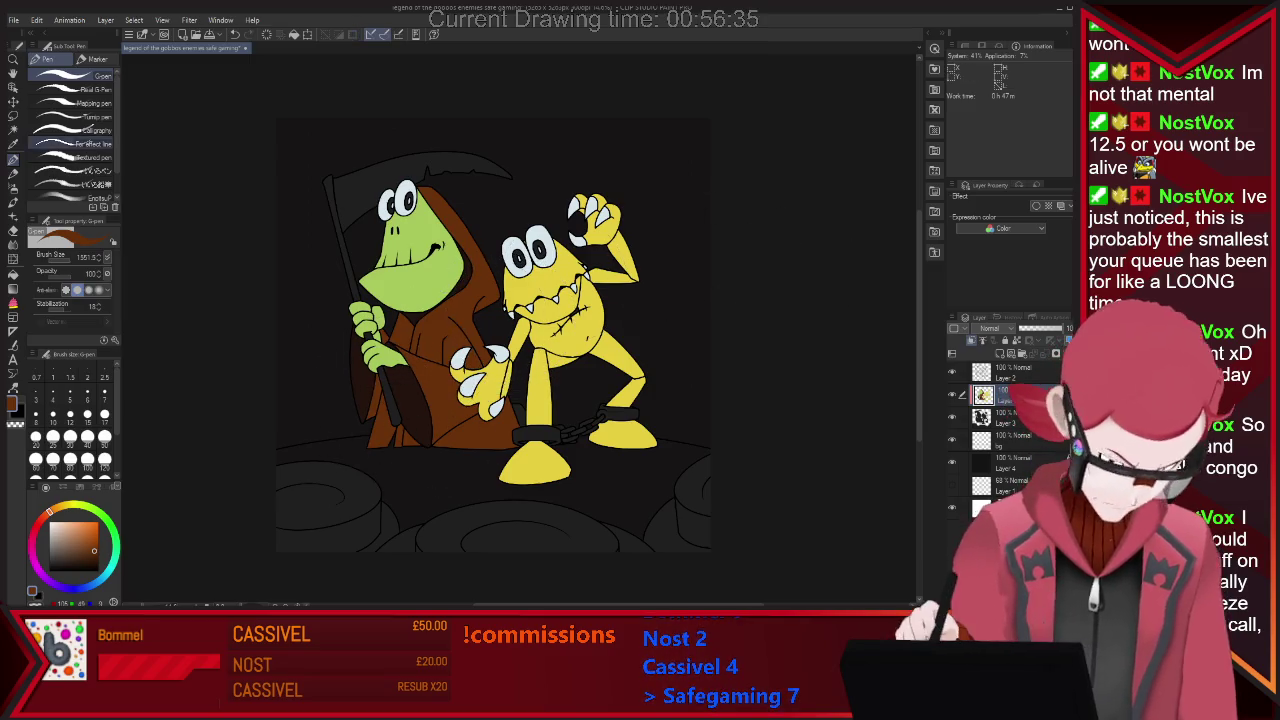
{"action": "key", "text": "w"}
{"action": "left_click", "coordinate": [390, 400]}
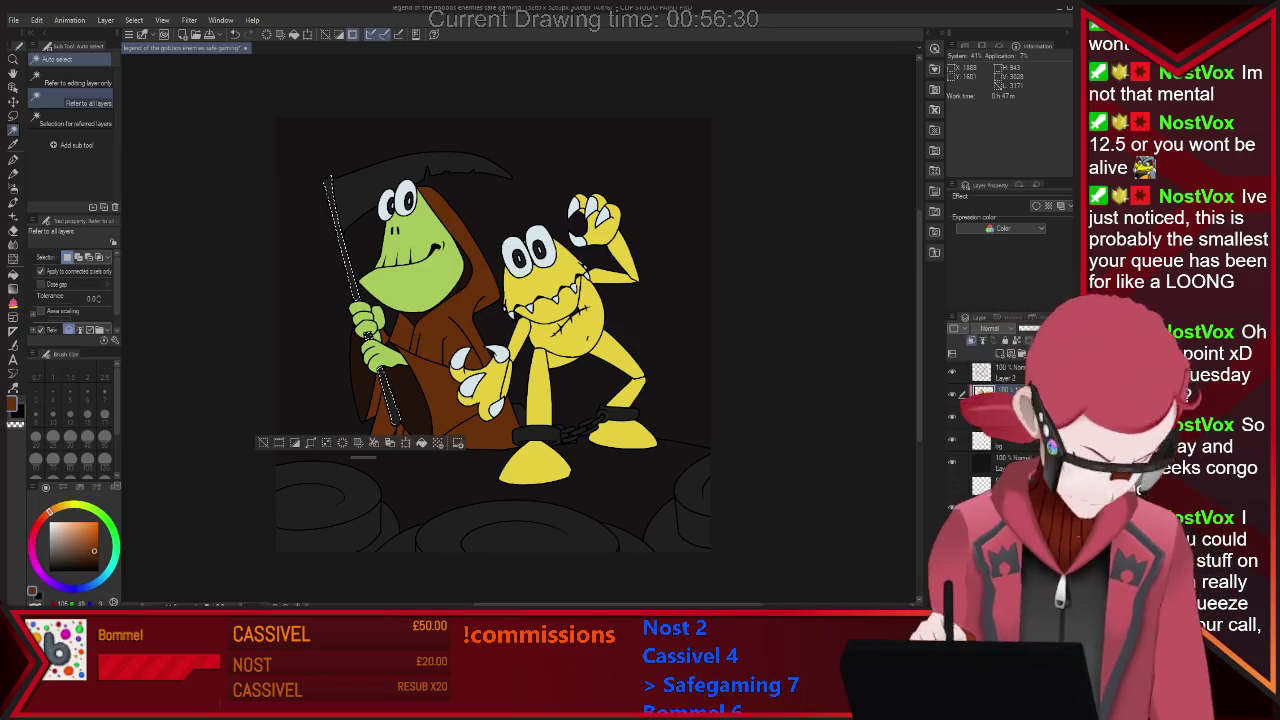
Paint the scythe handle in a darker brown sampled from the canvas.
{"action": "key", "text": "i"}
{"action": "left_click", "coordinate": [420, 400]}
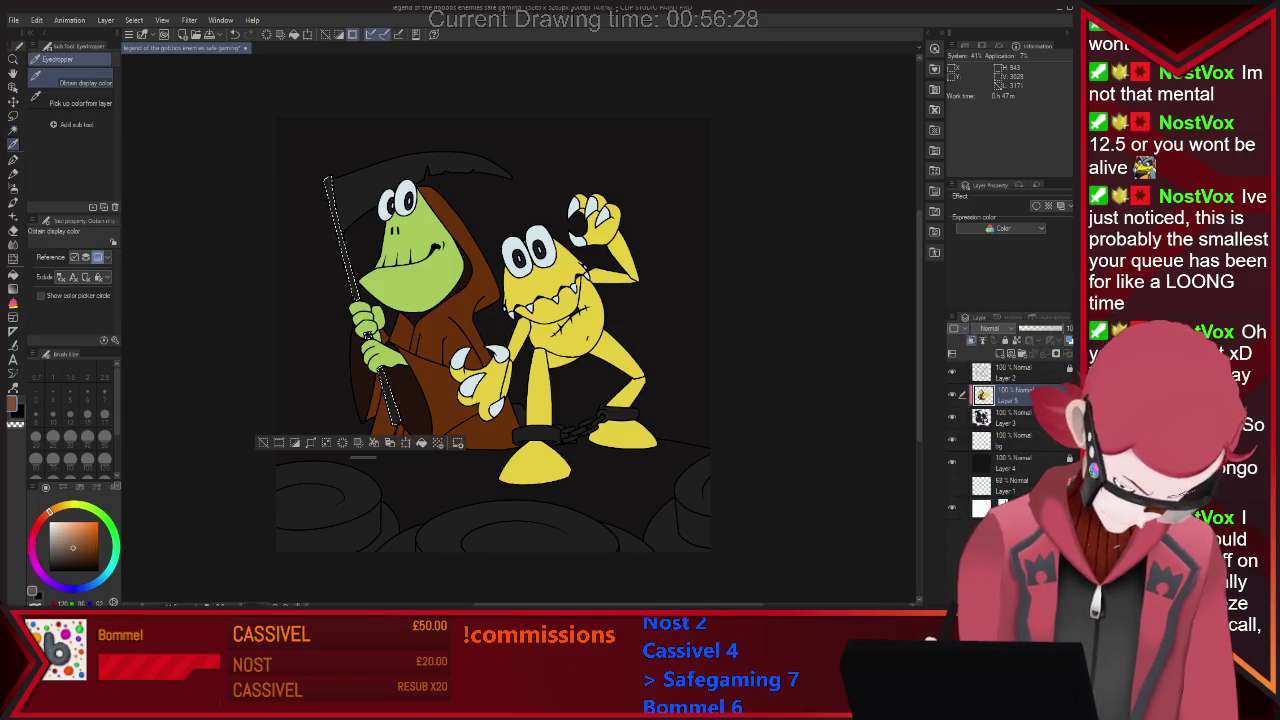
{"action": "key", "text": "p"}
{"action": "left_click_drag", "start_coordinate": [369, 322], "coordinate": [339, 177]}
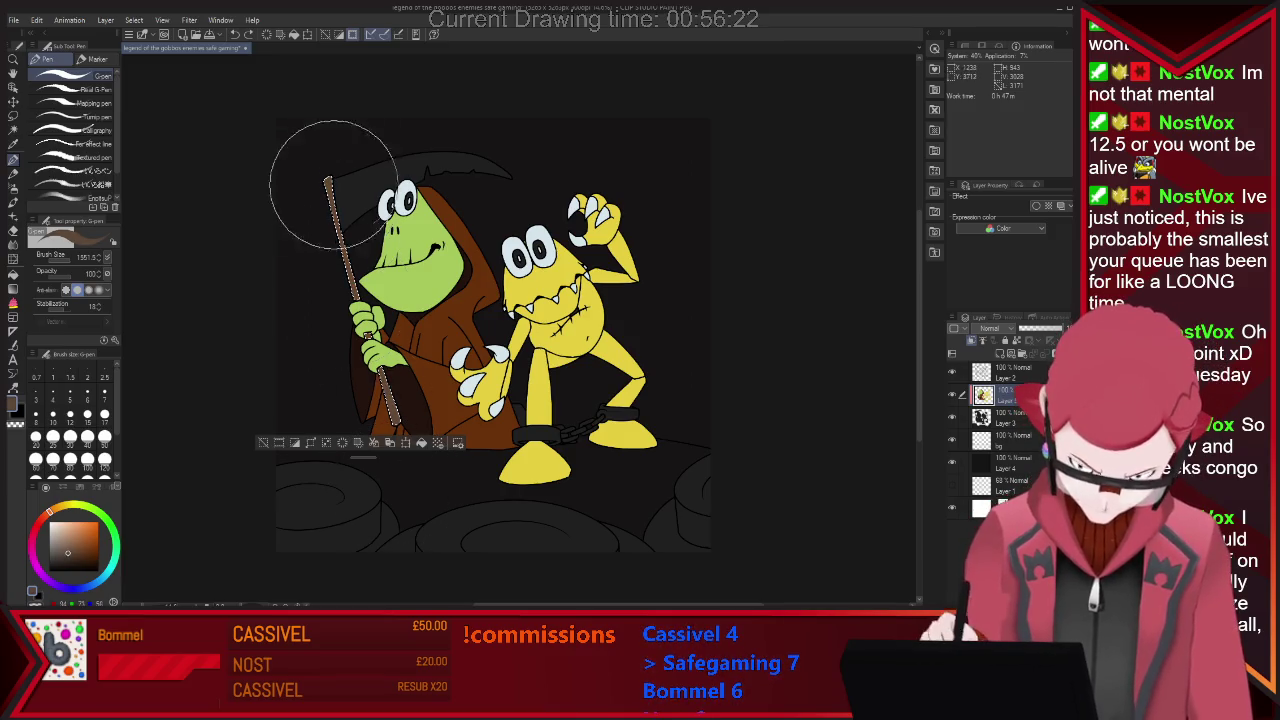
{"action": "left_click", "coordinate": [263, 442]}
Select the scythe blade and fill it flat pale purple.
{"action": "key", "text": "w"}
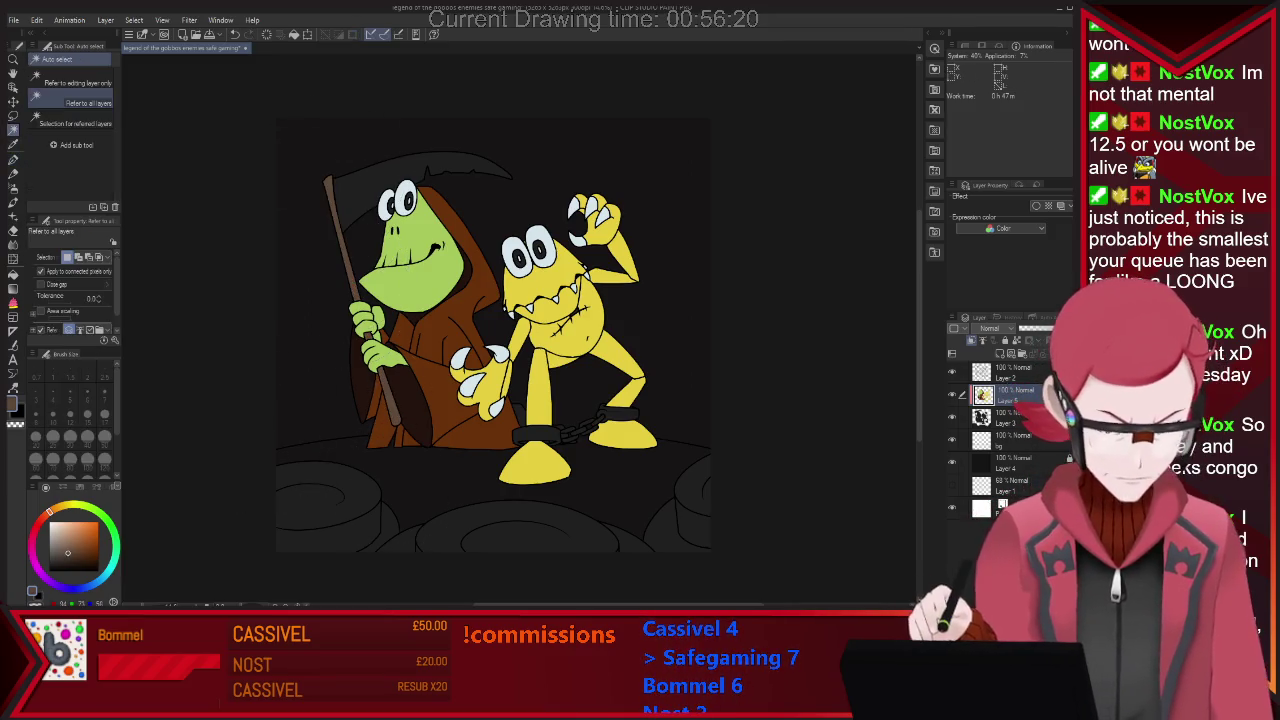
{"action": "left_click", "coordinate": [430, 165]}
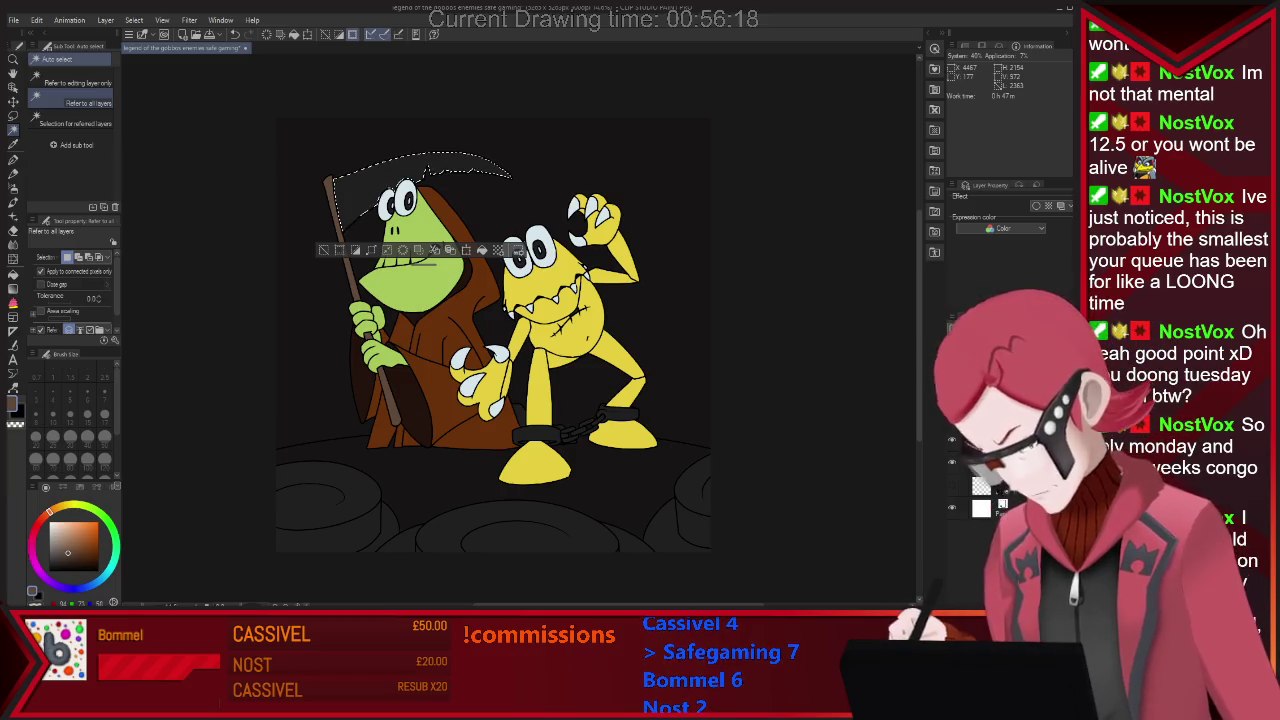
{"action": "key", "text": "p"}
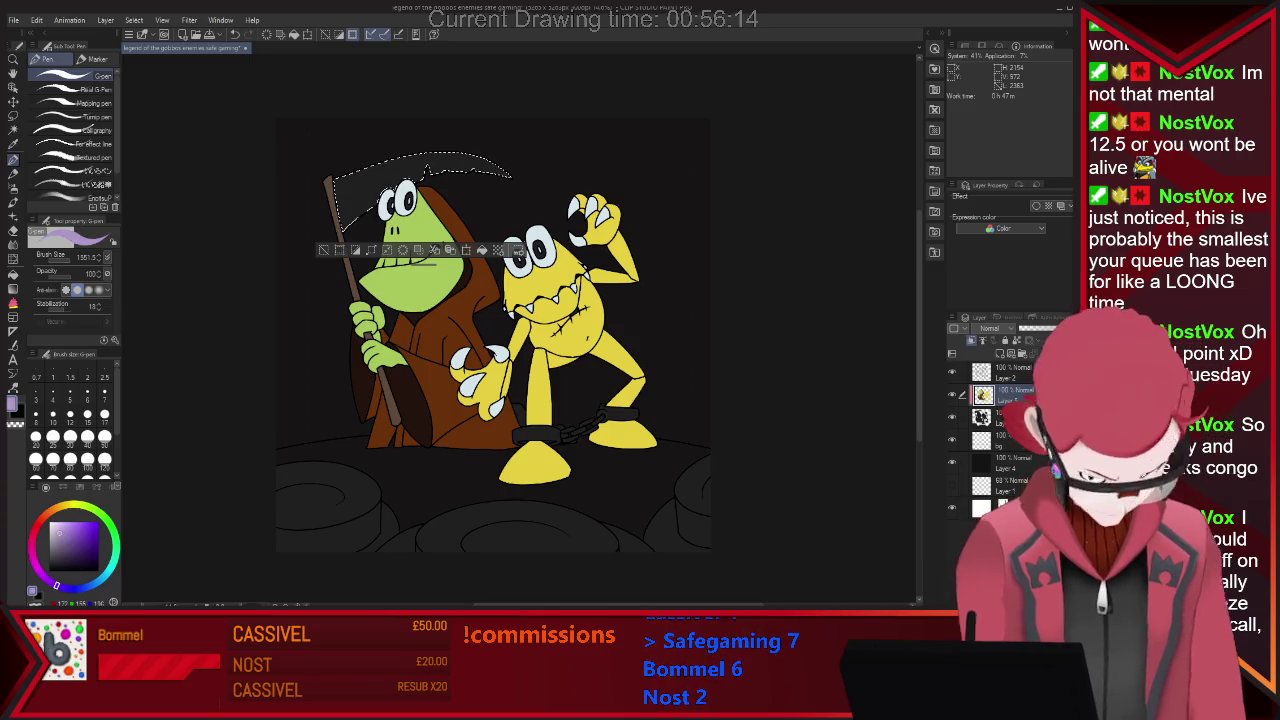
{"action": "left_click_drag", "start_coordinate": [492, 172], "coordinate": [439, 186]}
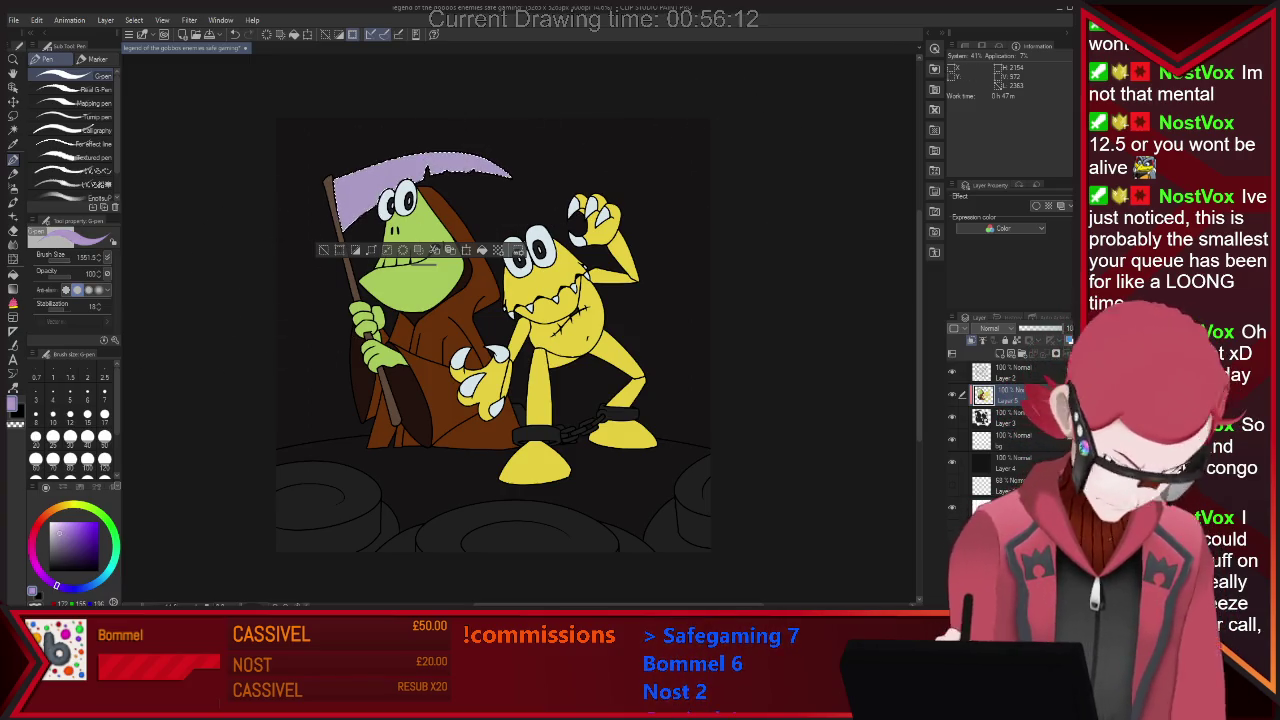
{"action": "key", "text": "ctrl+d"}
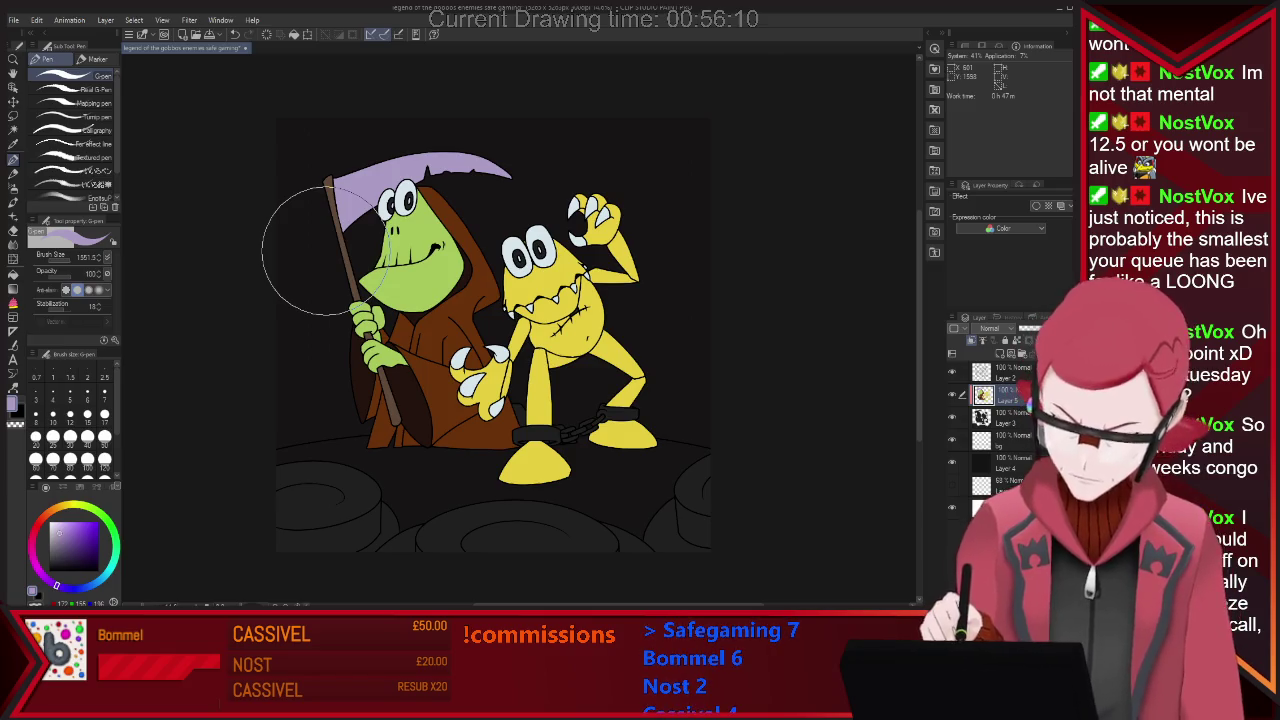
{"action": "key", "text": "w"}
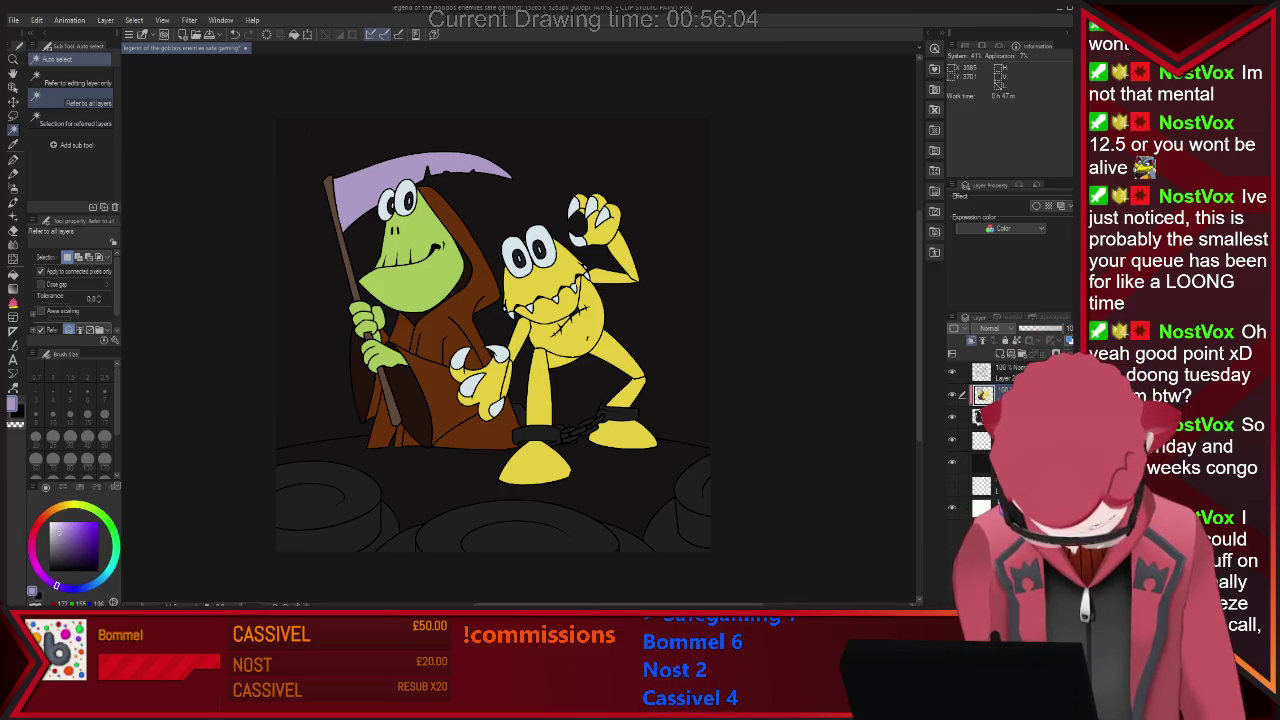
{"action": "left_click", "coordinate": [566, 430]}
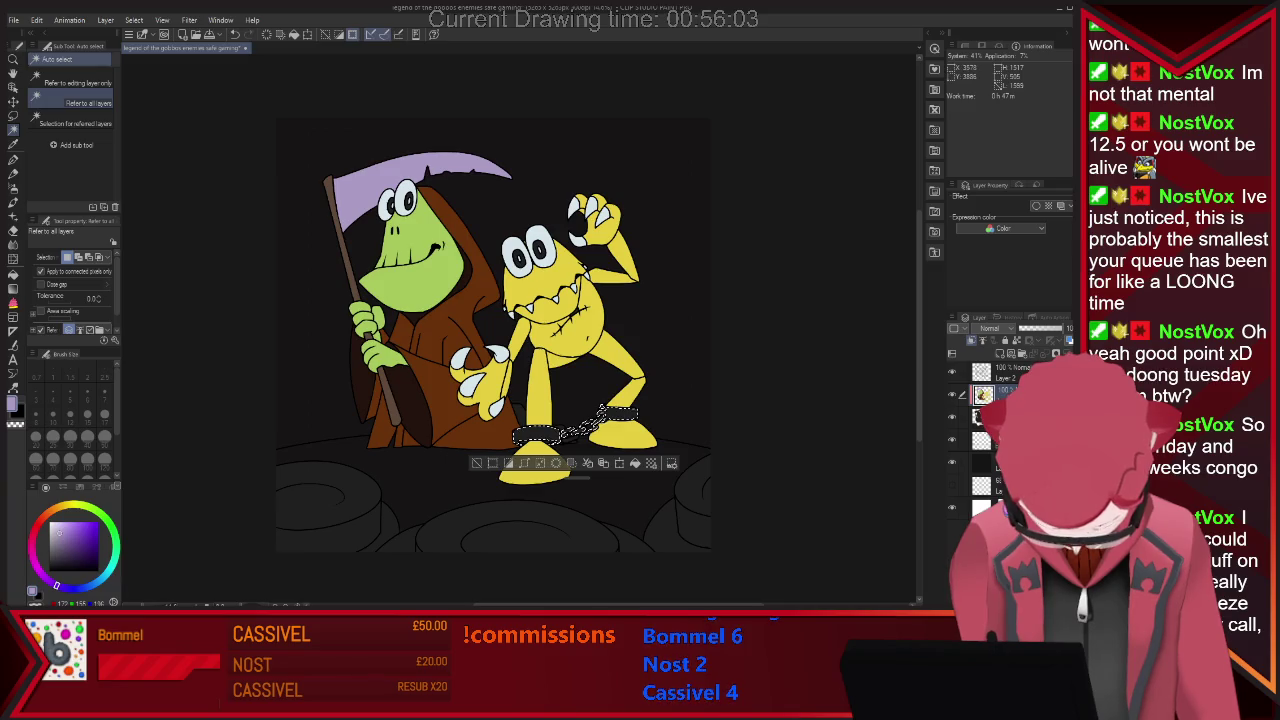
Paint the chain between the yellow frog's feet blue-grey, darken it, then deselect.
{"action": "key", "text": "p"}
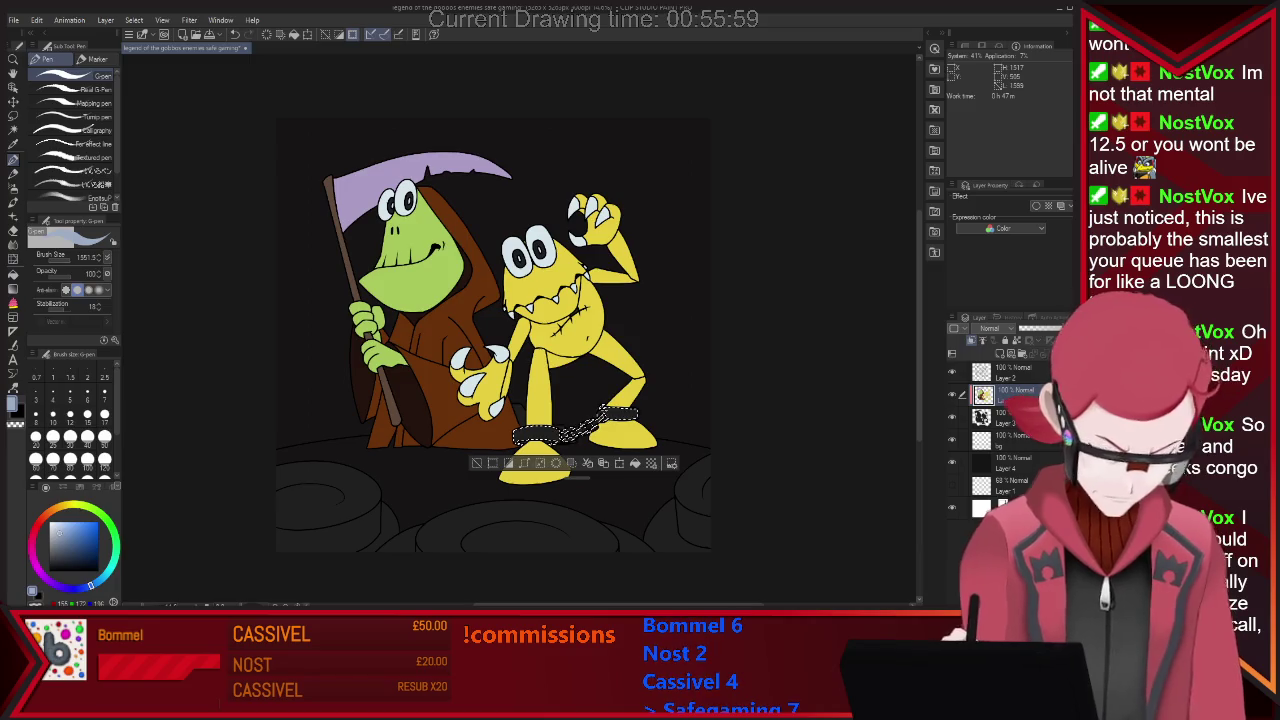
{"action": "mouse_move", "coordinate": [520, 436]}
{"action": "left_mouse_down"}
{"action": "mouse_move", "coordinate": [630, 414]}
{"action": "mouse_move", "coordinate": [570, 440]}
{"action": "left_mouse_up"}
{"action": "left_click", "coordinate": [61, 549]}
{"action": "key", "text": "ctrl+d"}
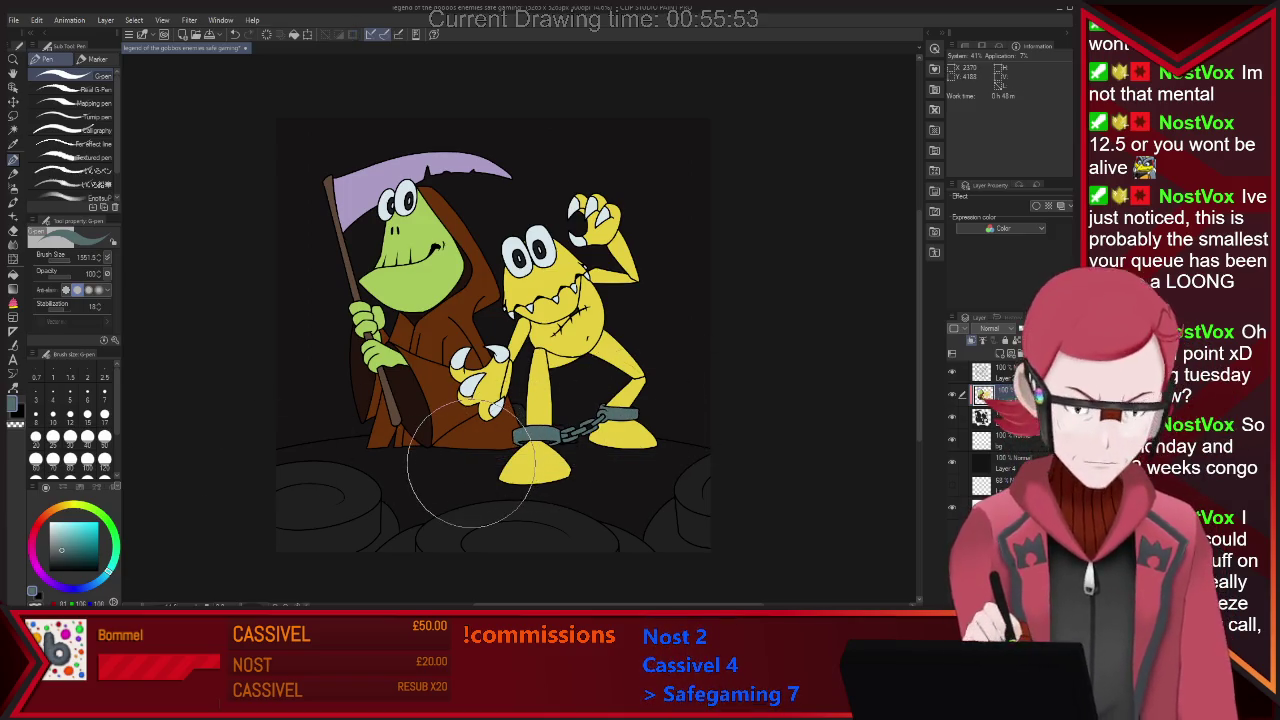